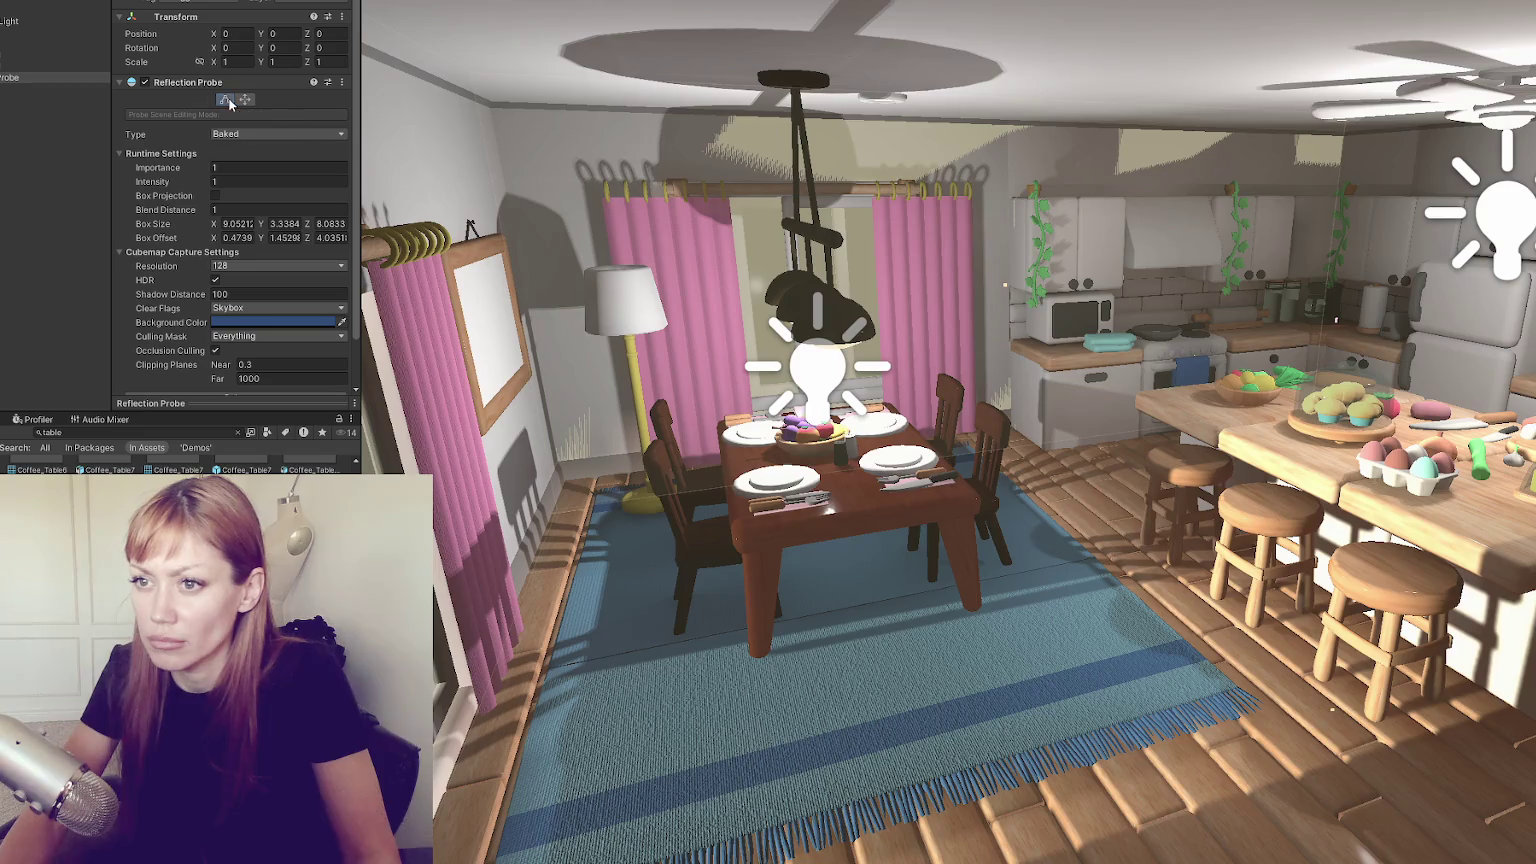
Change the reflection probe's Cubemap Capture resolution from 128 to 256
scroll(292, 300, "down", 2)
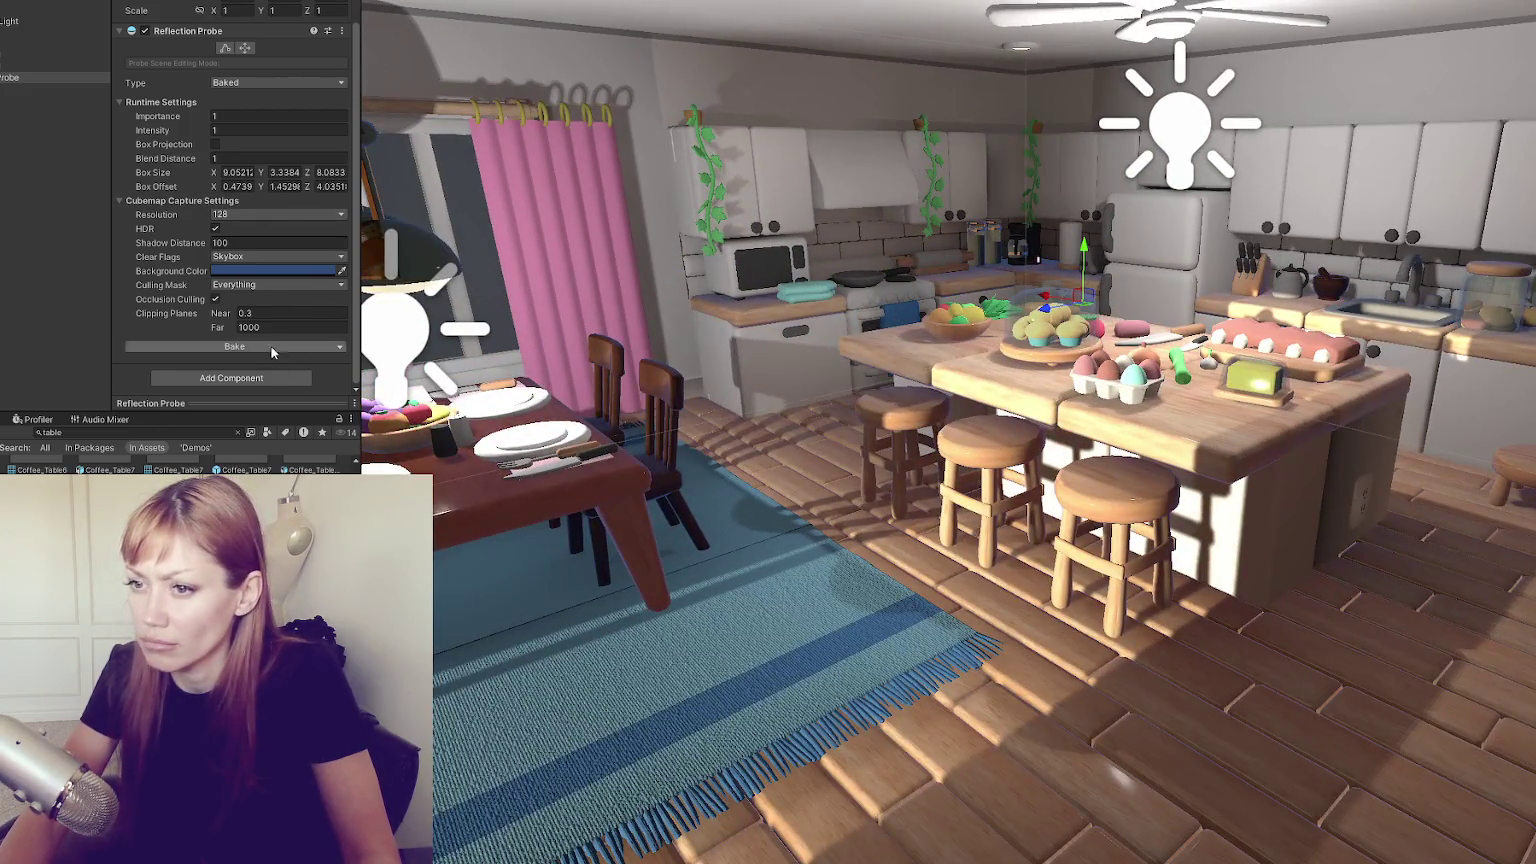
left_click(271, 347)
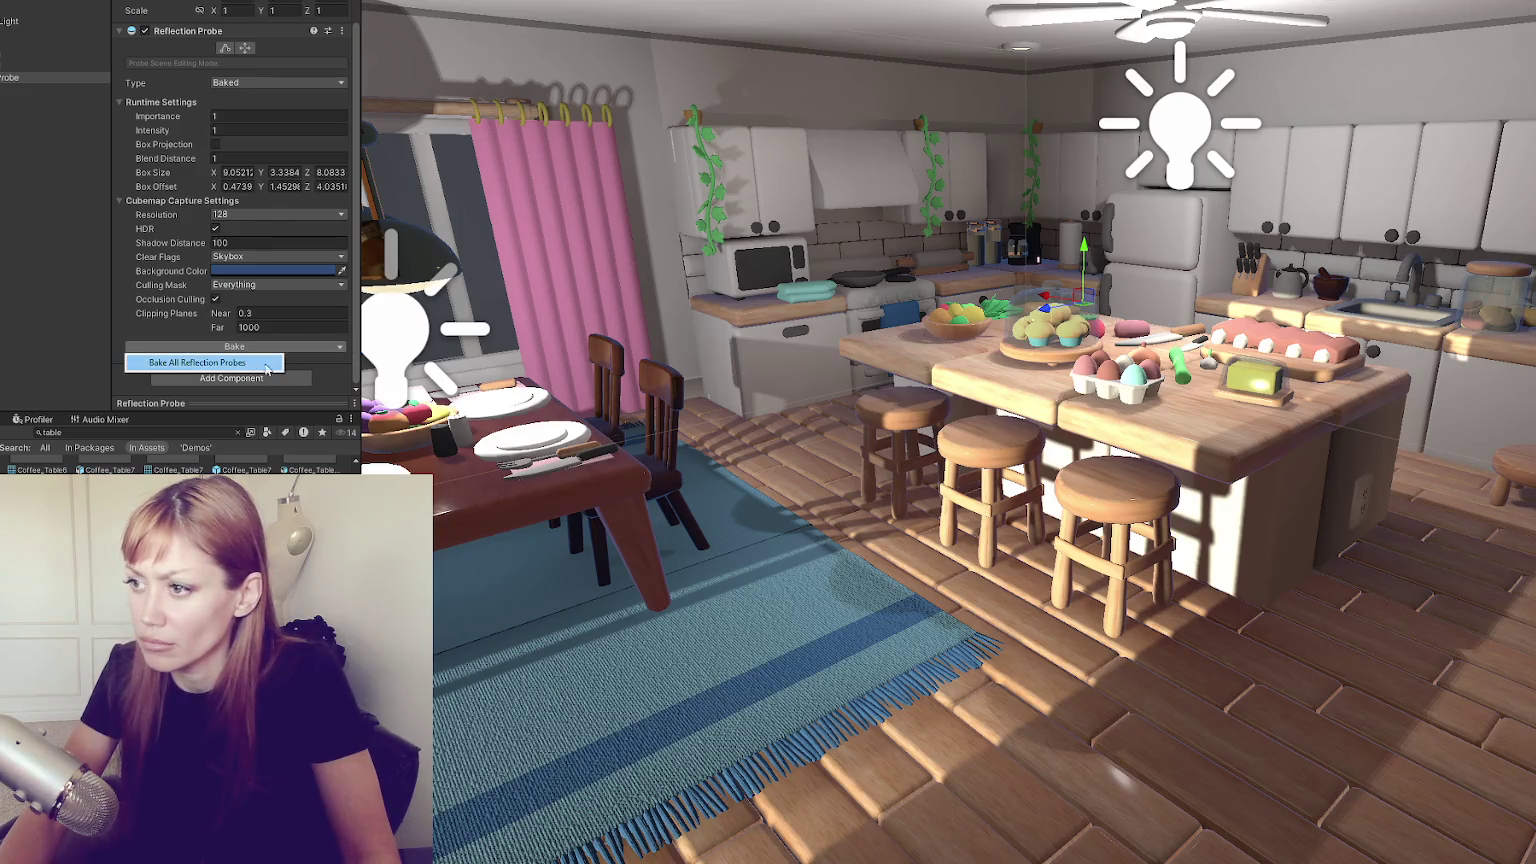
left_click(266, 364)
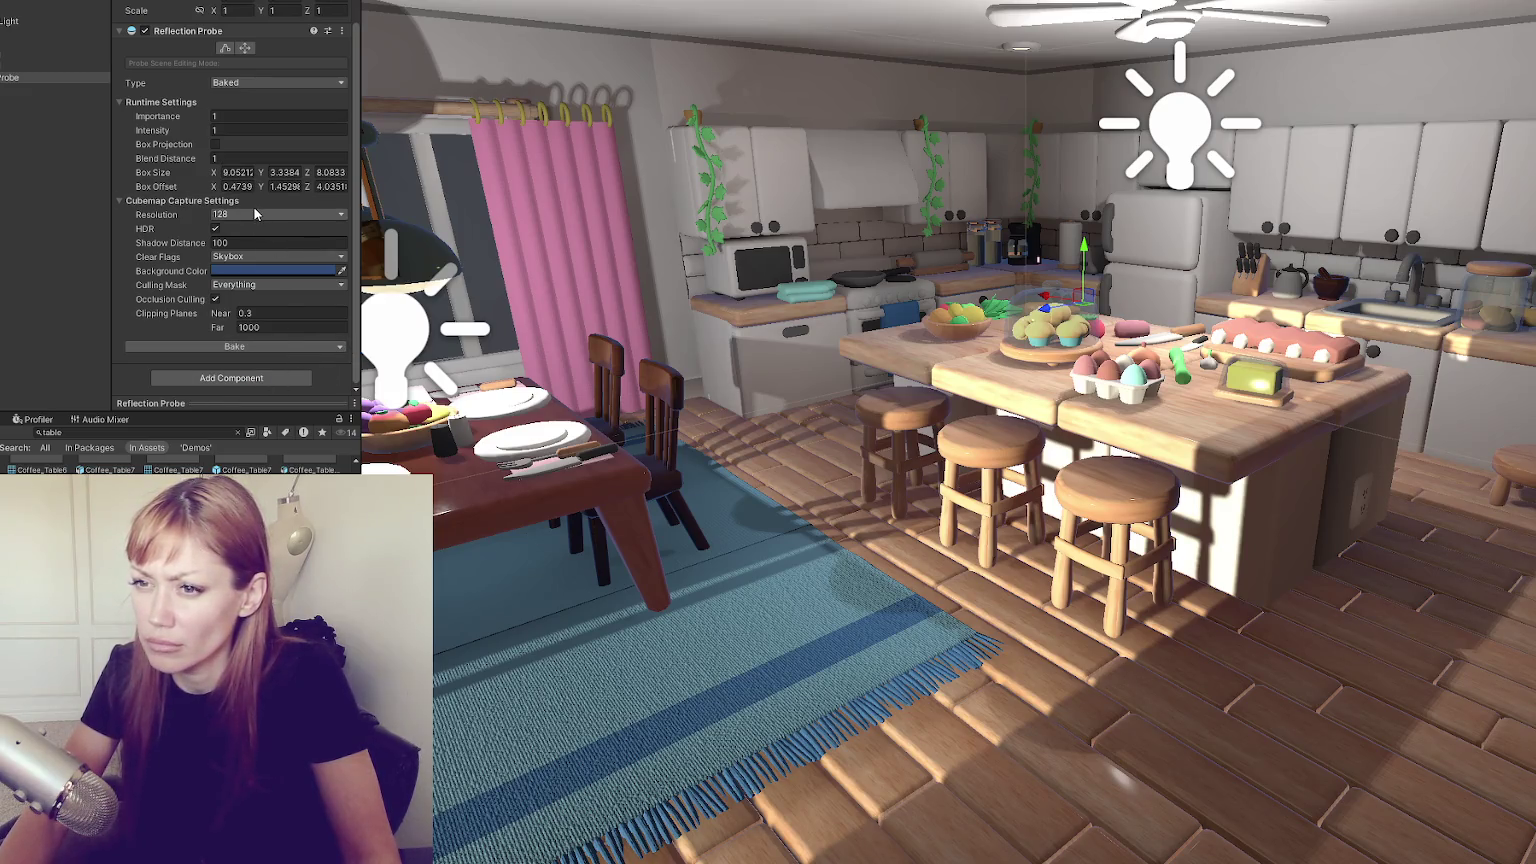
left_click(255, 214)
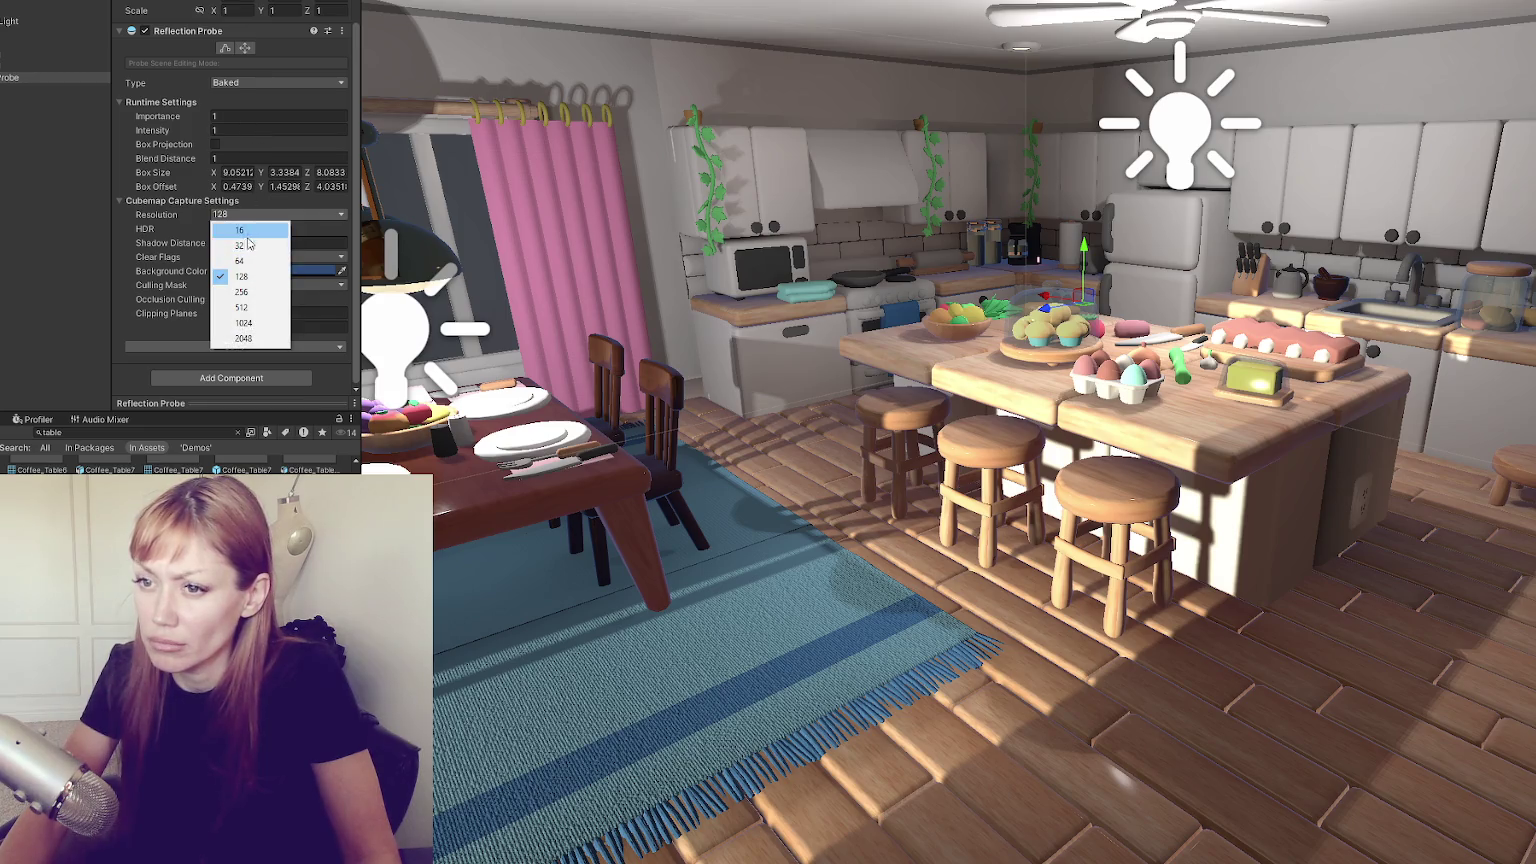
left_click(241, 291)
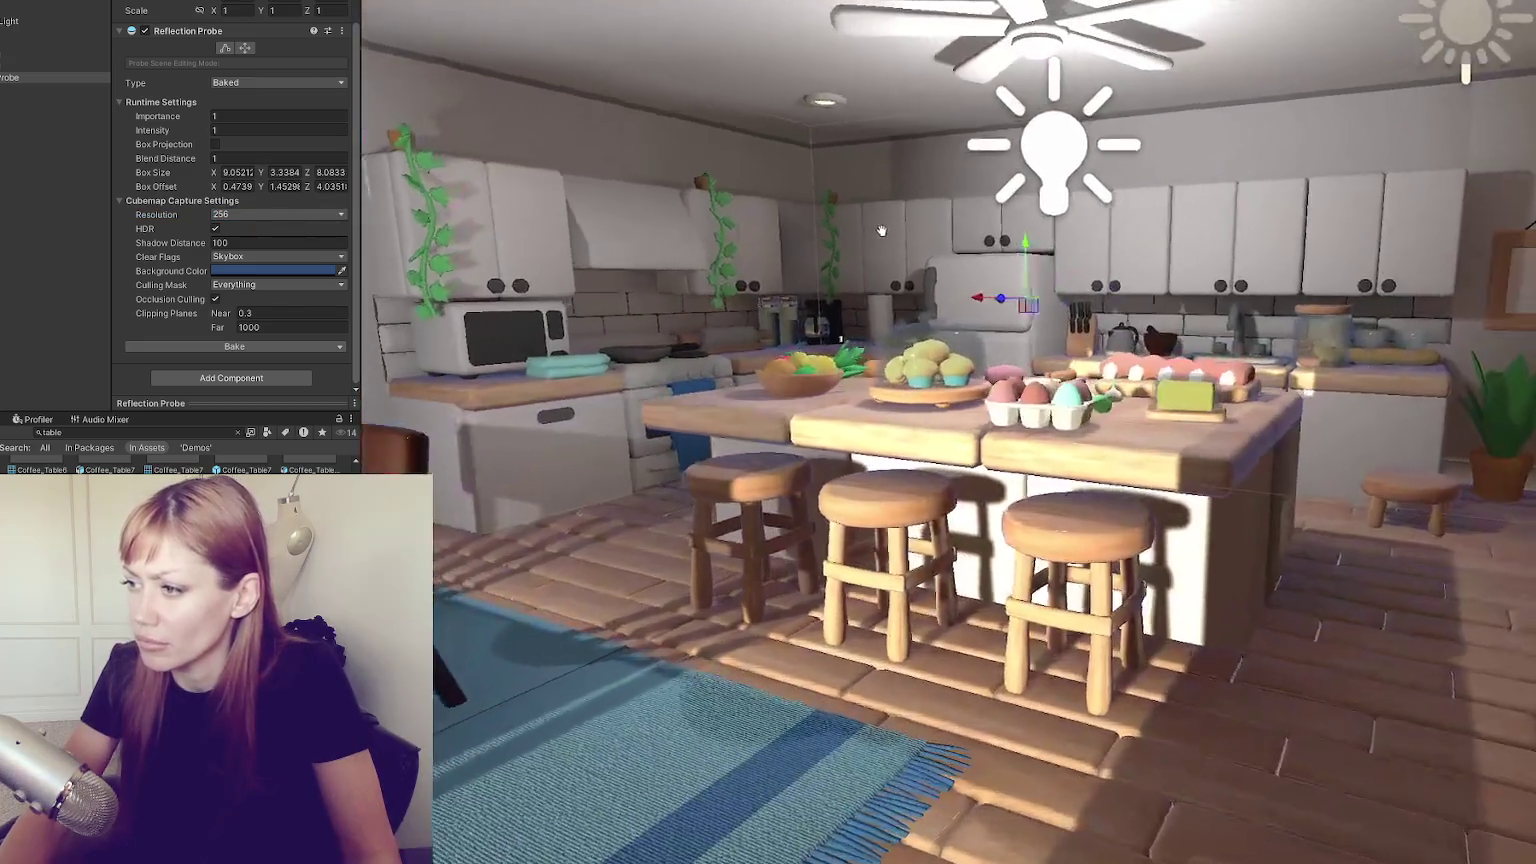
Set the reflection probe's background colour to black and bake the probe
left_click(62, 76)
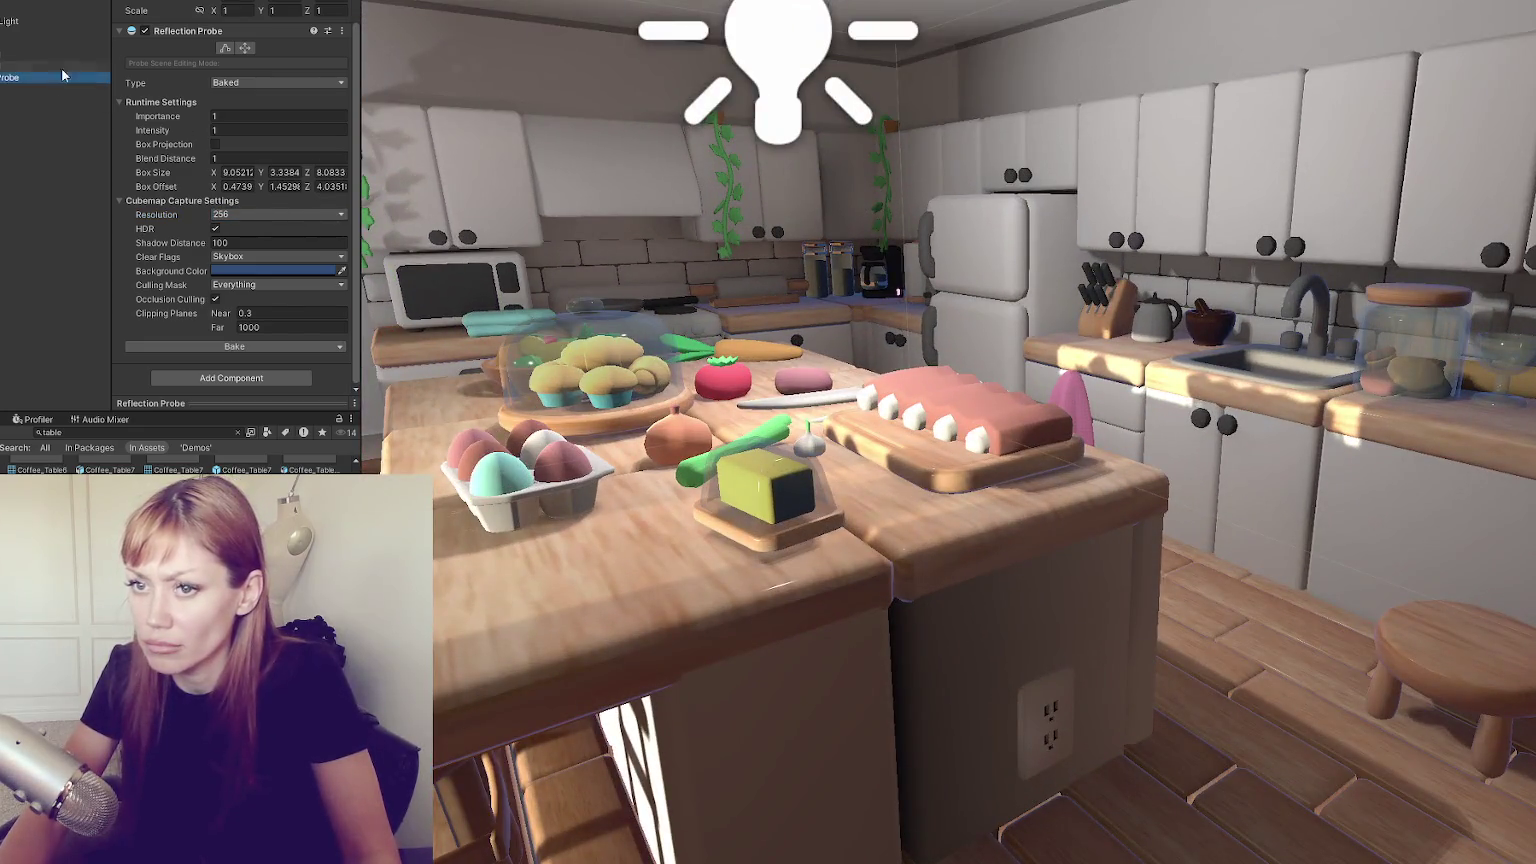
scroll(180, 67, "up", 2)
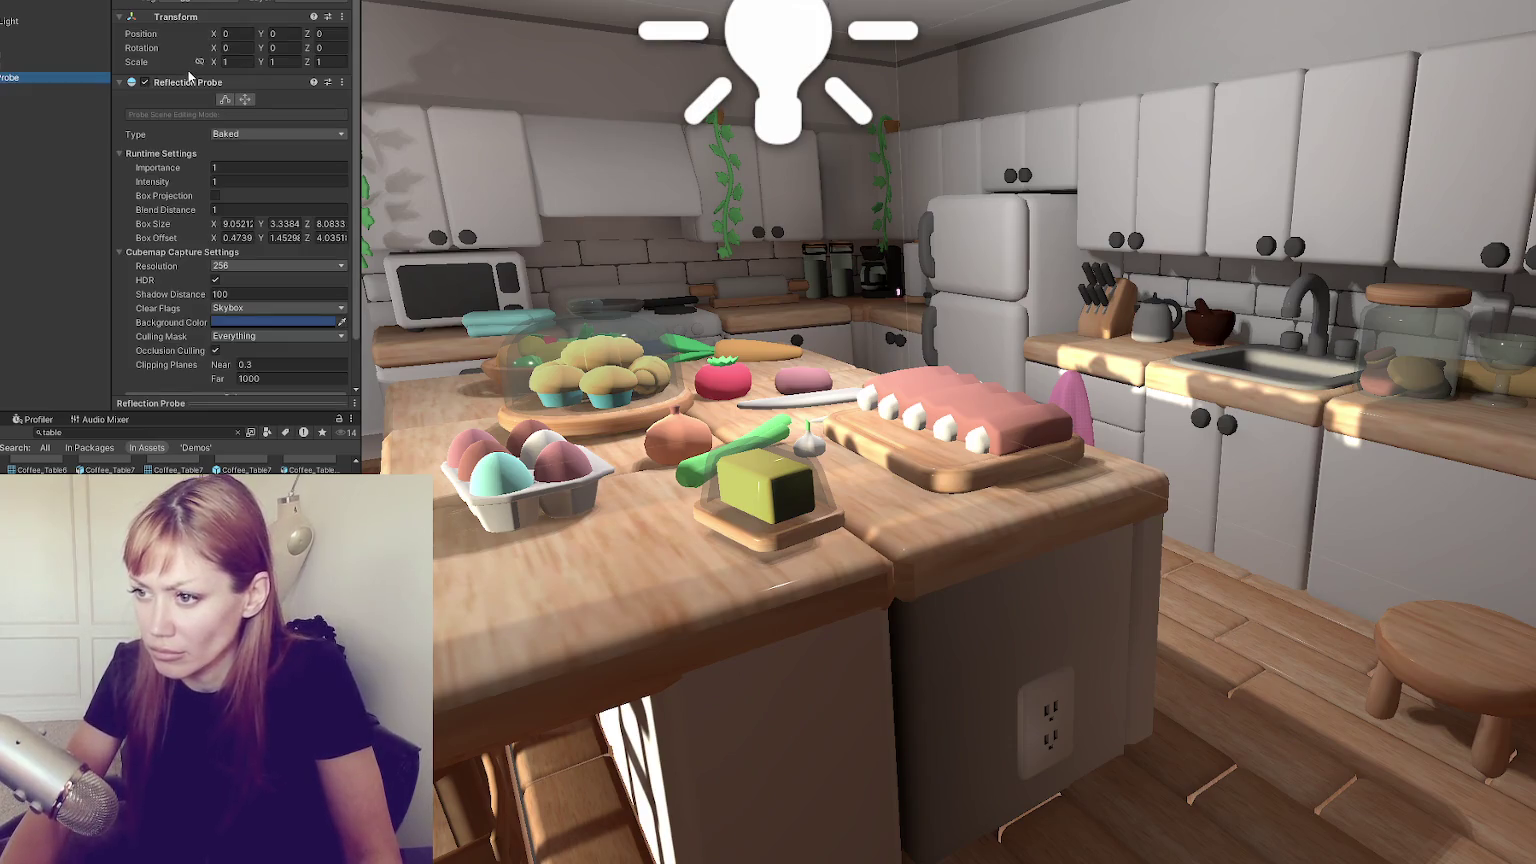
scroll(255, 320, "down", 2)
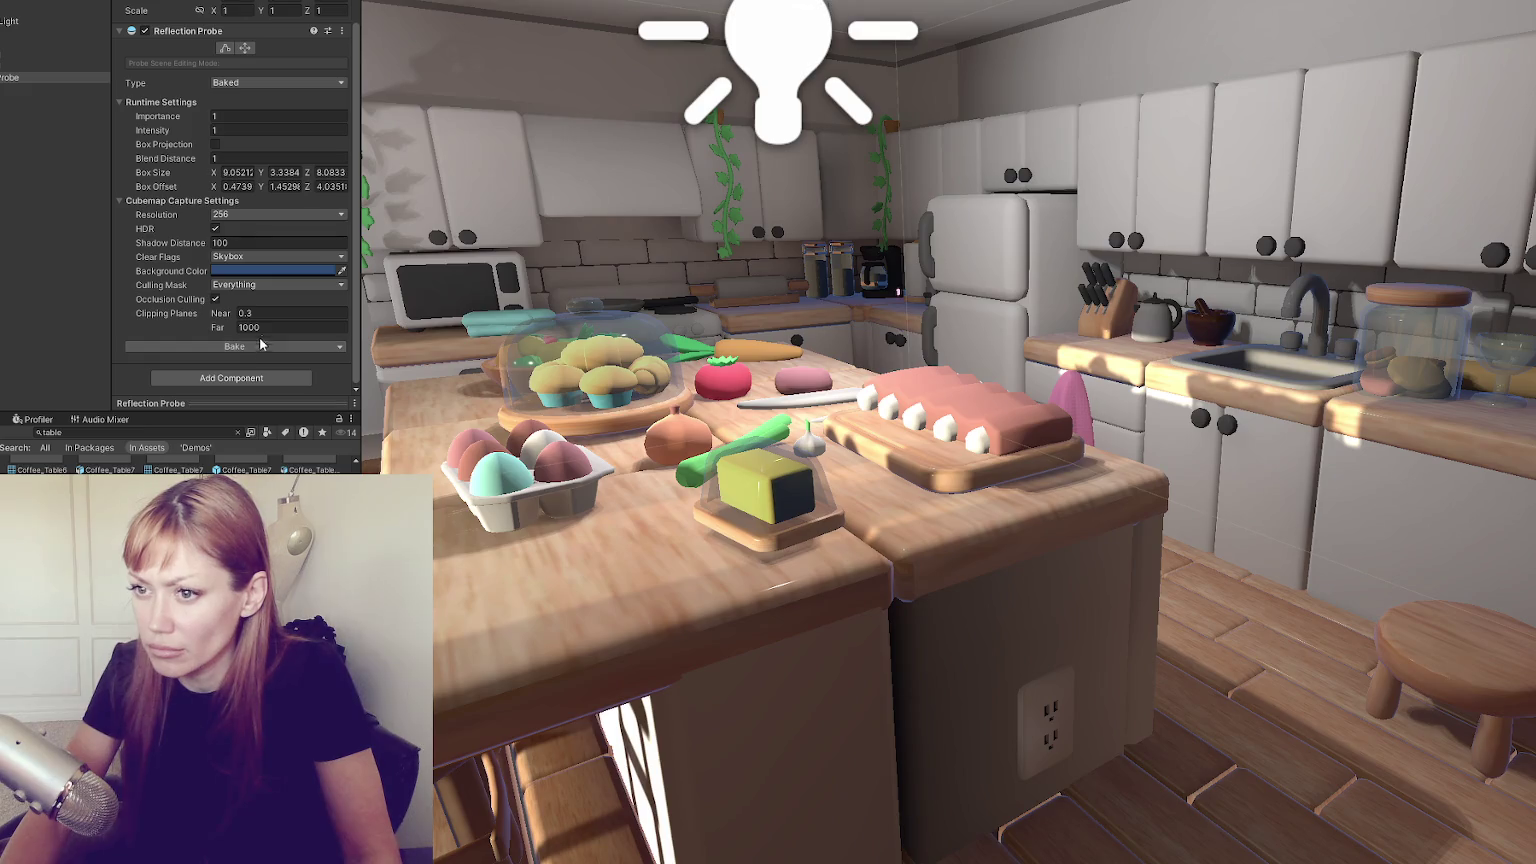
left_click(268, 270)
left_click(246, 347)
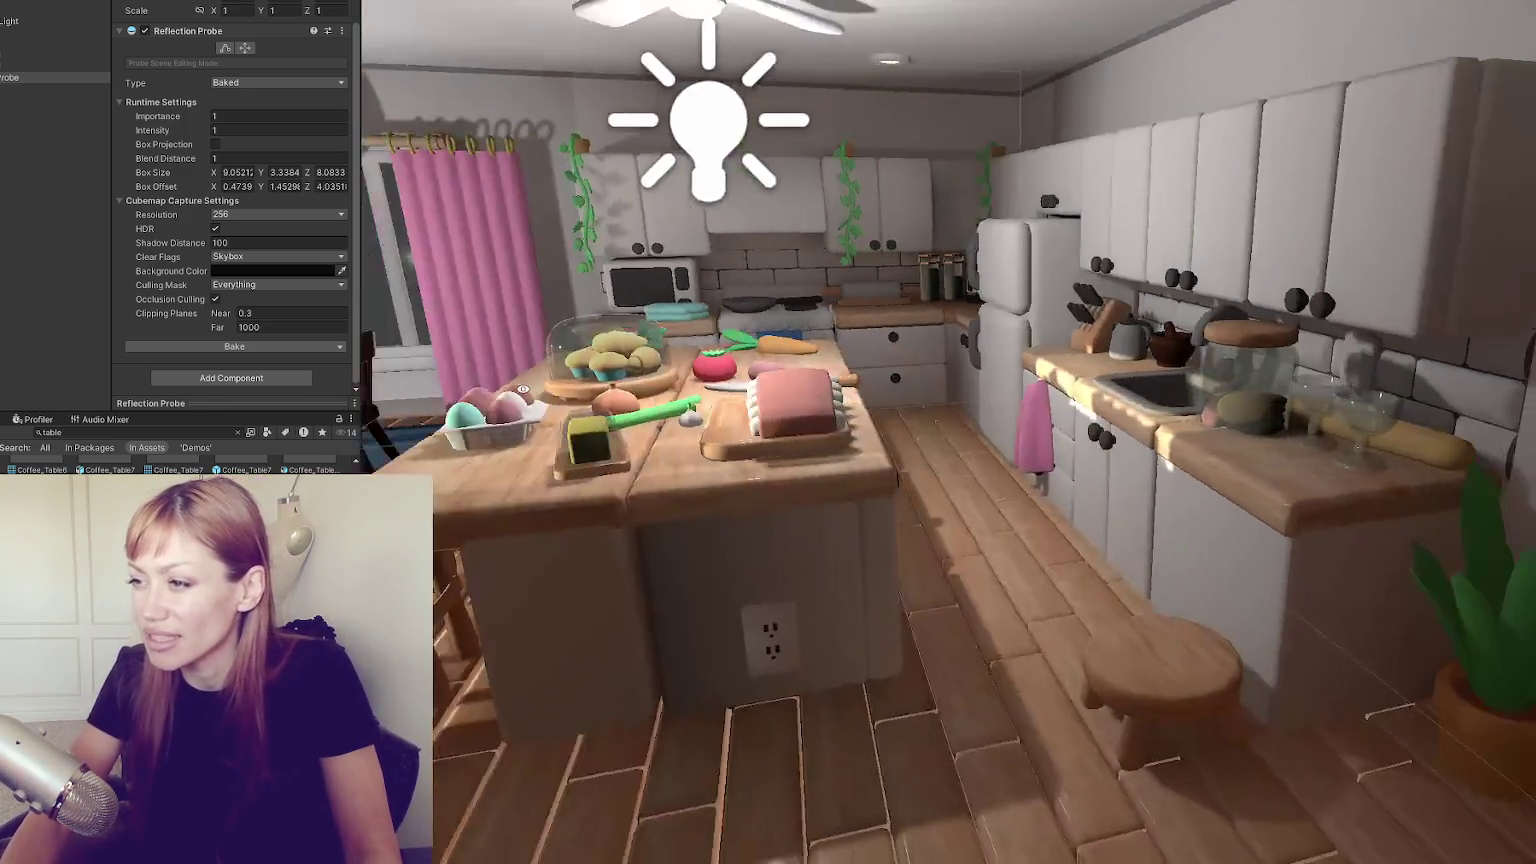
left_click(1145, 440)
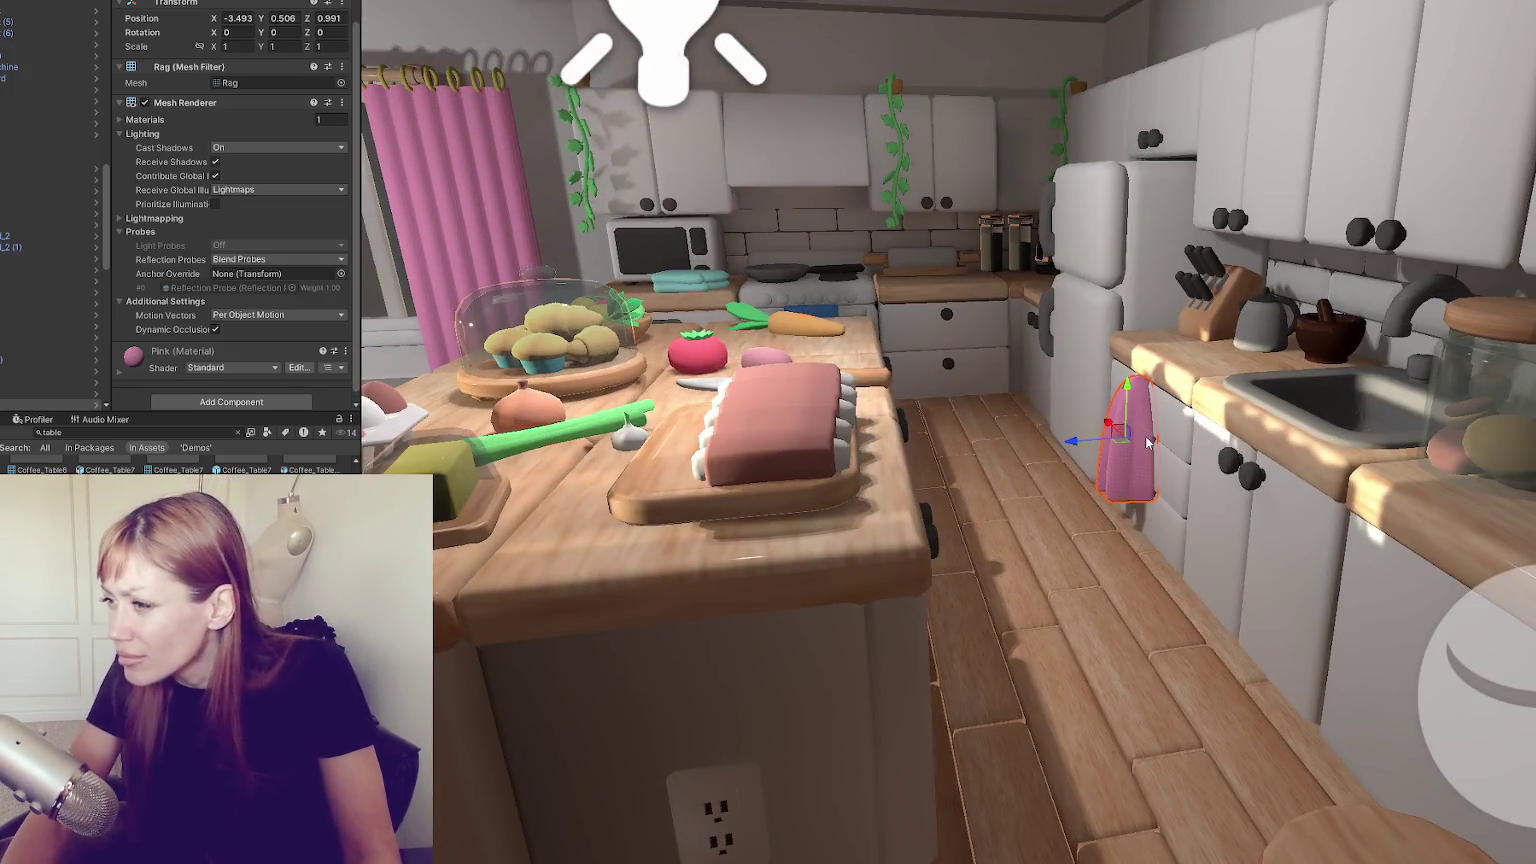
Scale the pink rag by the fridge down to about 0.9027
key("r")
left_click_drag(1124, 430, 1133, 393)
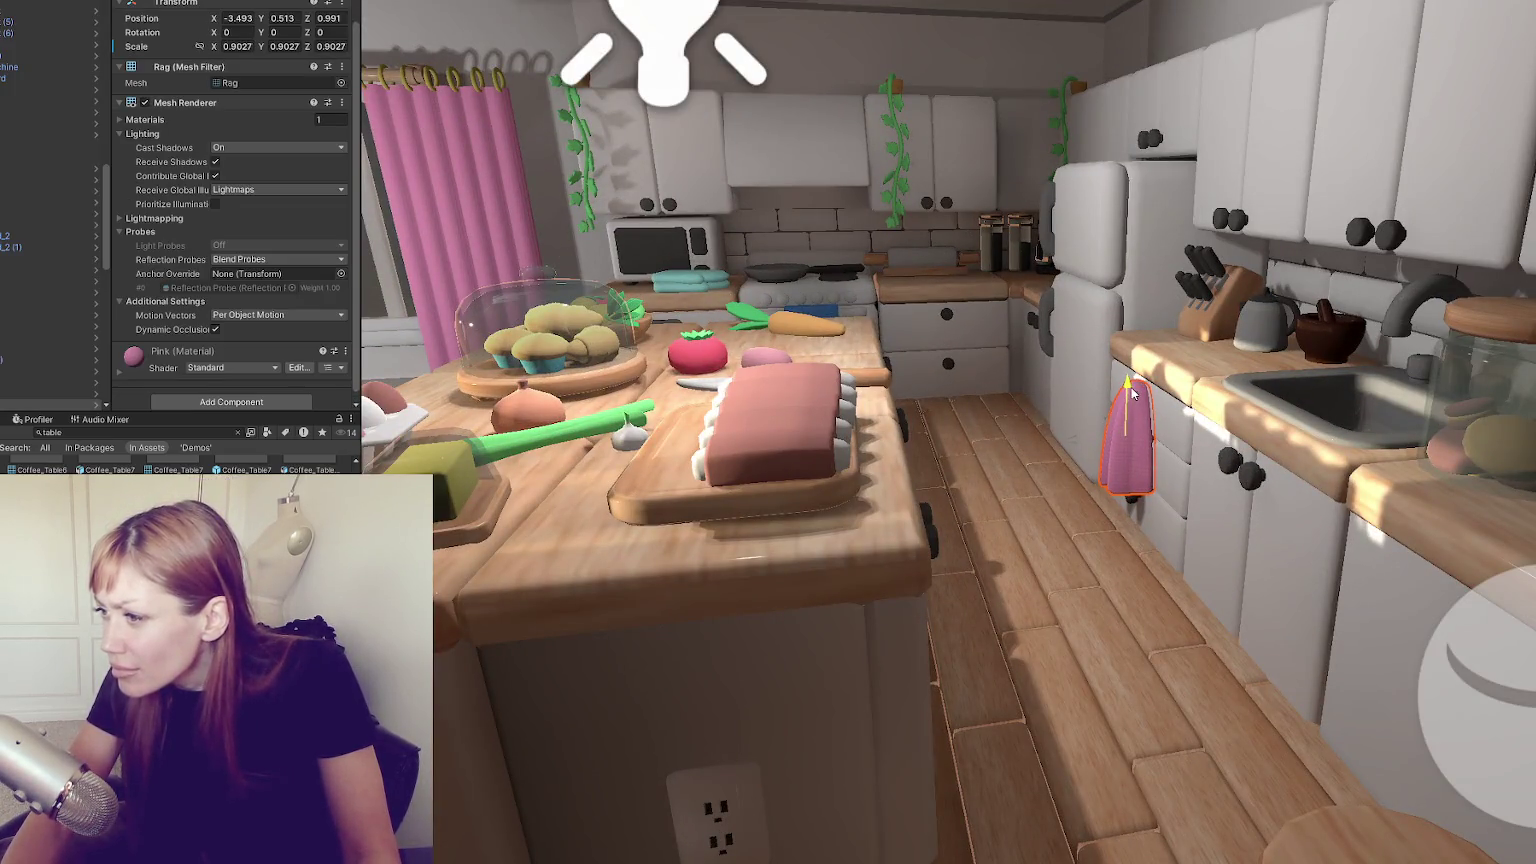
key("w")
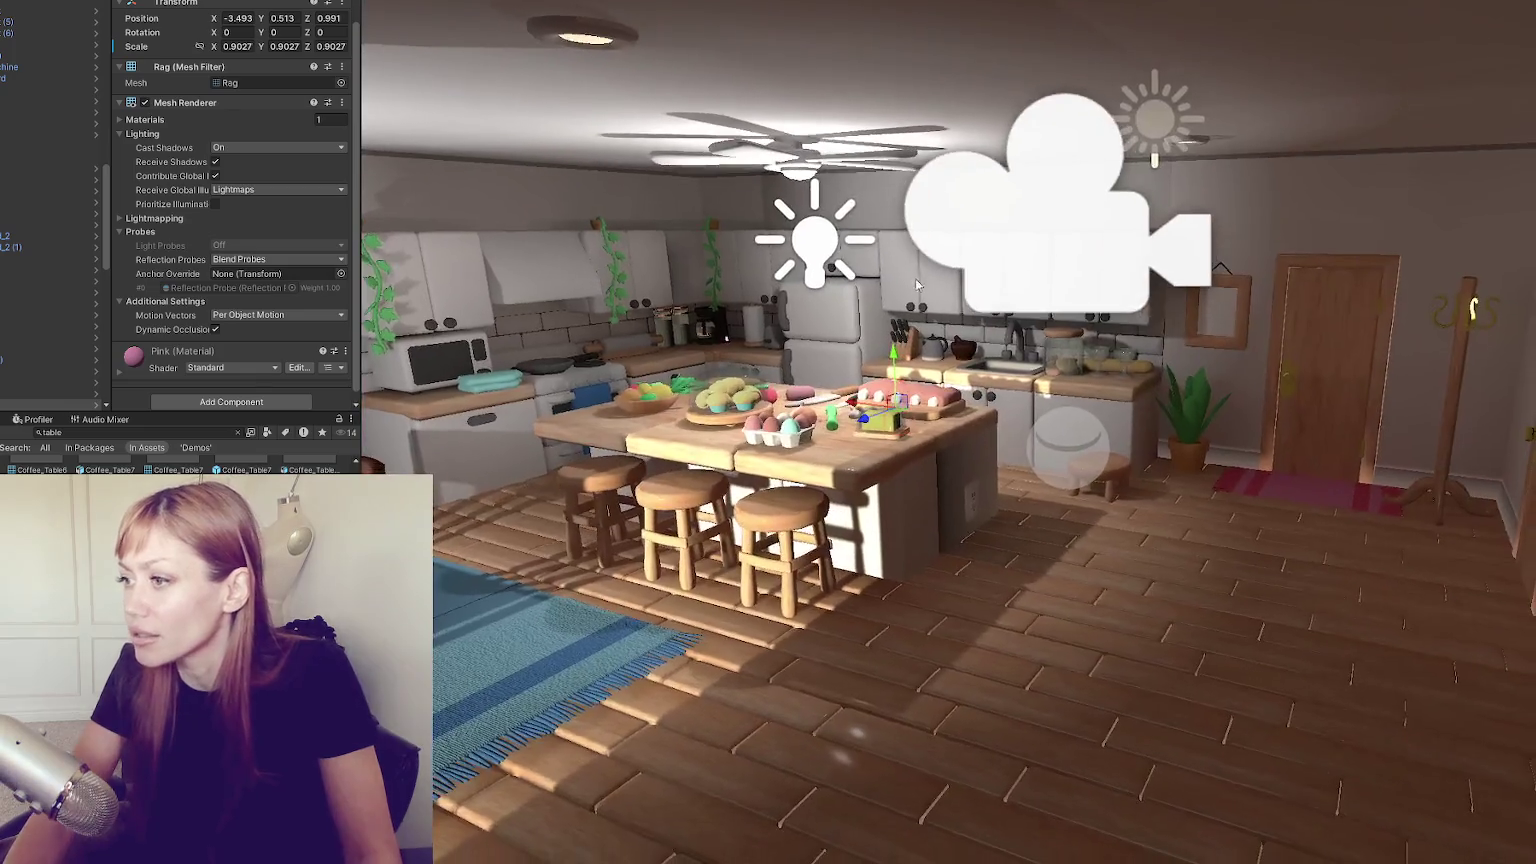
Select the kitchen's reflection probe from outside the room and frame it
left_click_drag(917, 285, 548, 227)
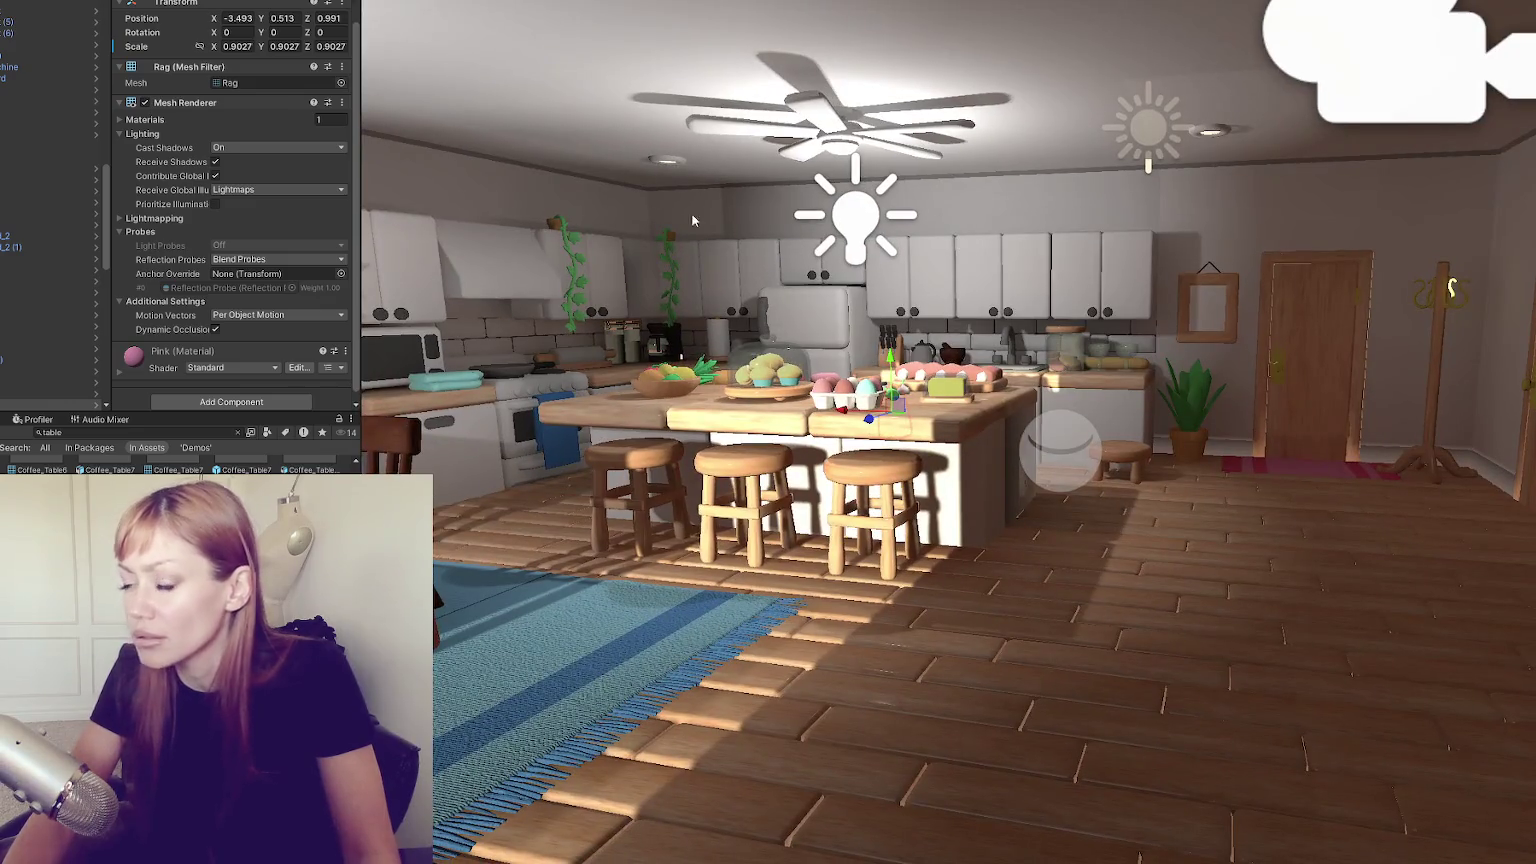
left_click(1083, 450)
left_click(1083, 450)
left_click(1081, 442)
key("f")
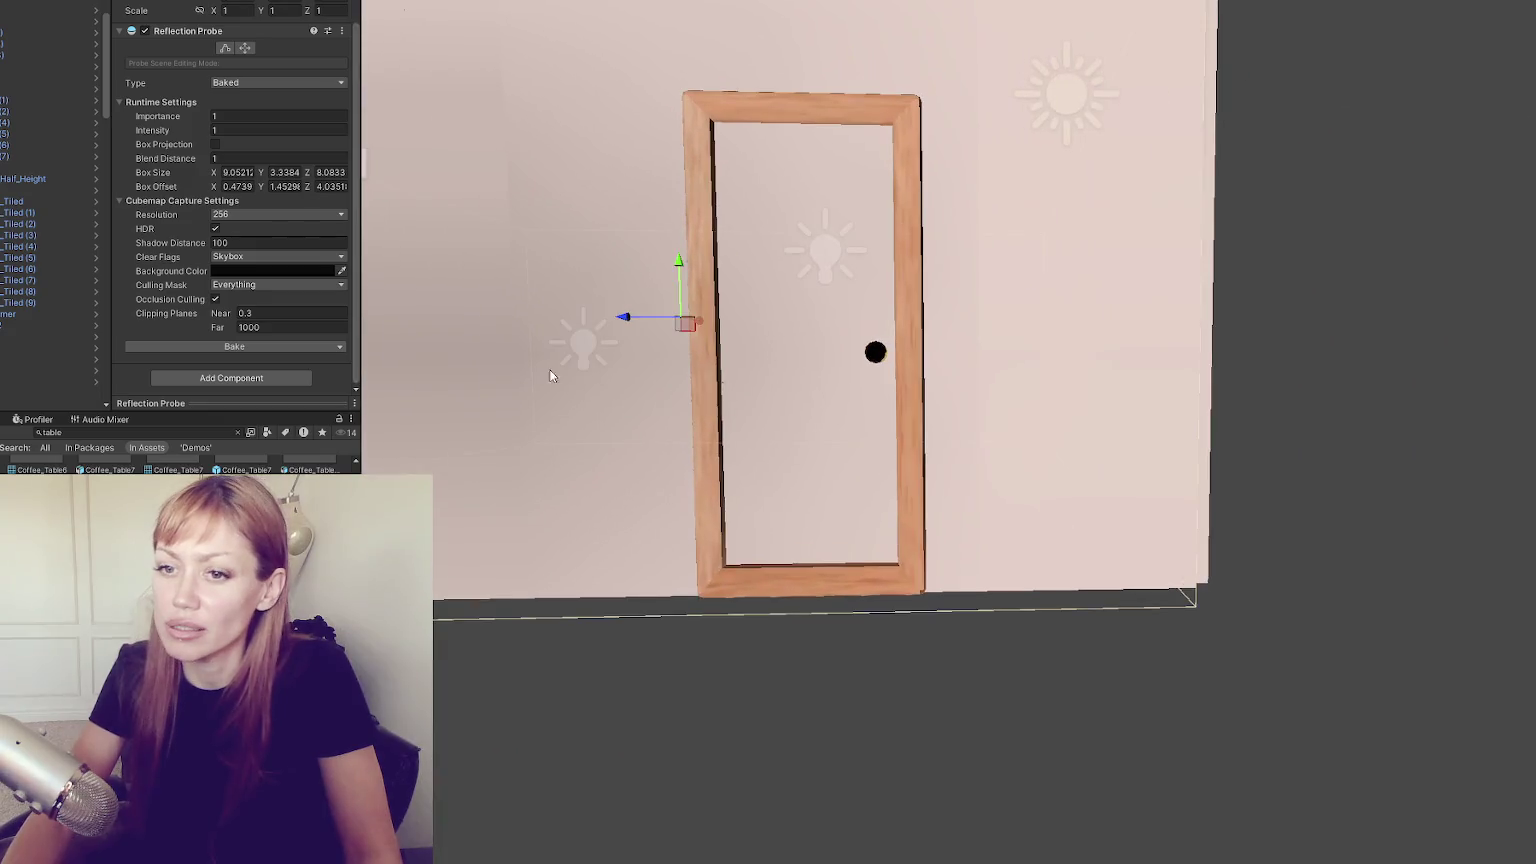
scroll(50, 300, "up", 10)
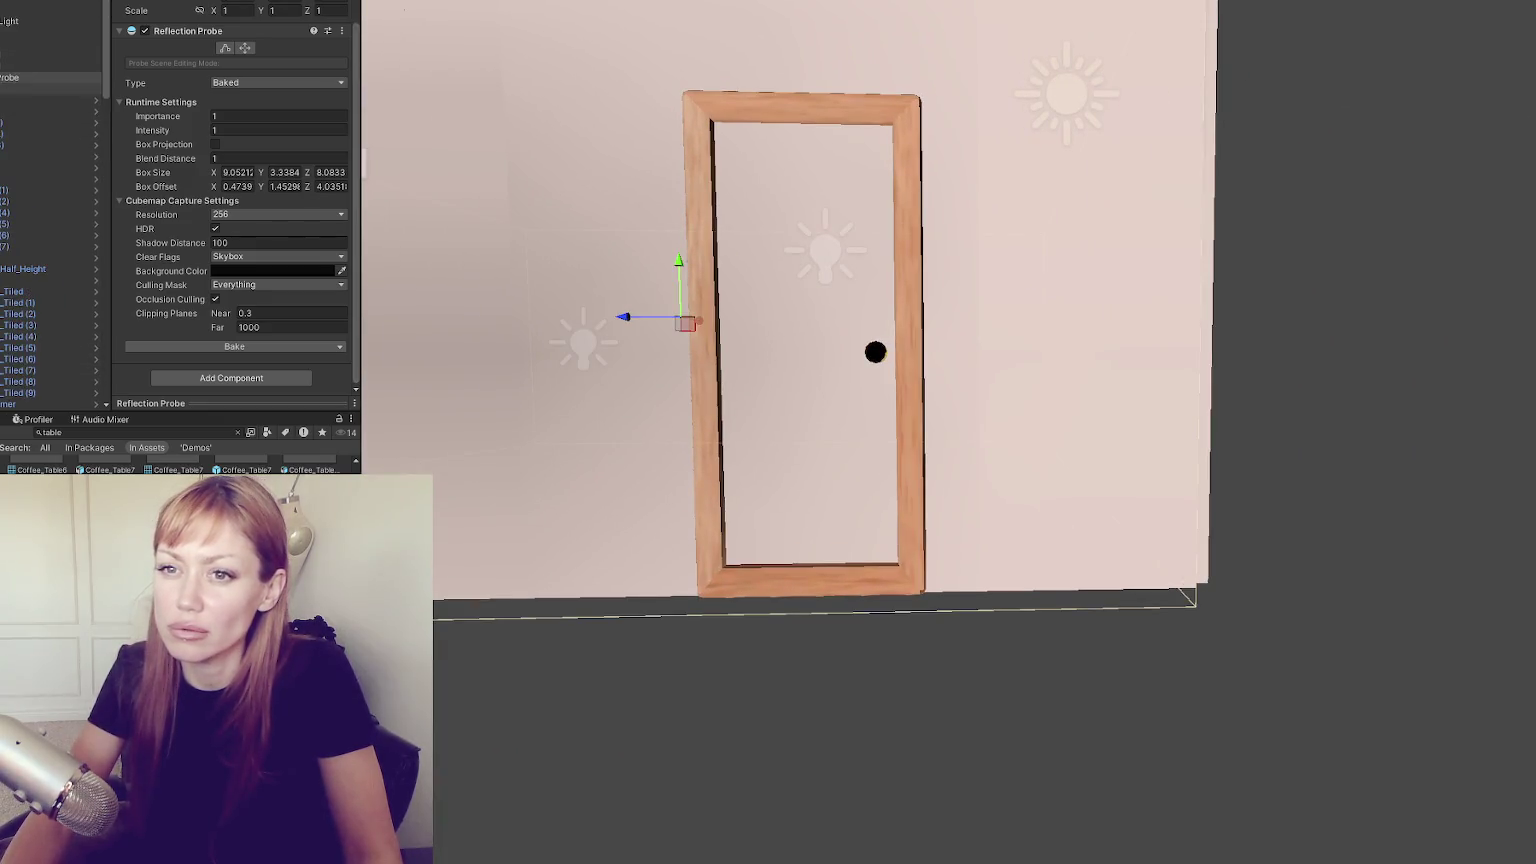
scroll(658, 276, "down", 5)
Check that the reflection probe's box encloses the room from below, then deselect it
mouse_move(926, 330)
left_mouse_down()
mouse_move(990, 300)
mouse_move(1049, 203)
mouse_move(1063, 440)
left_mouse_up()
left_click(1068, 448)
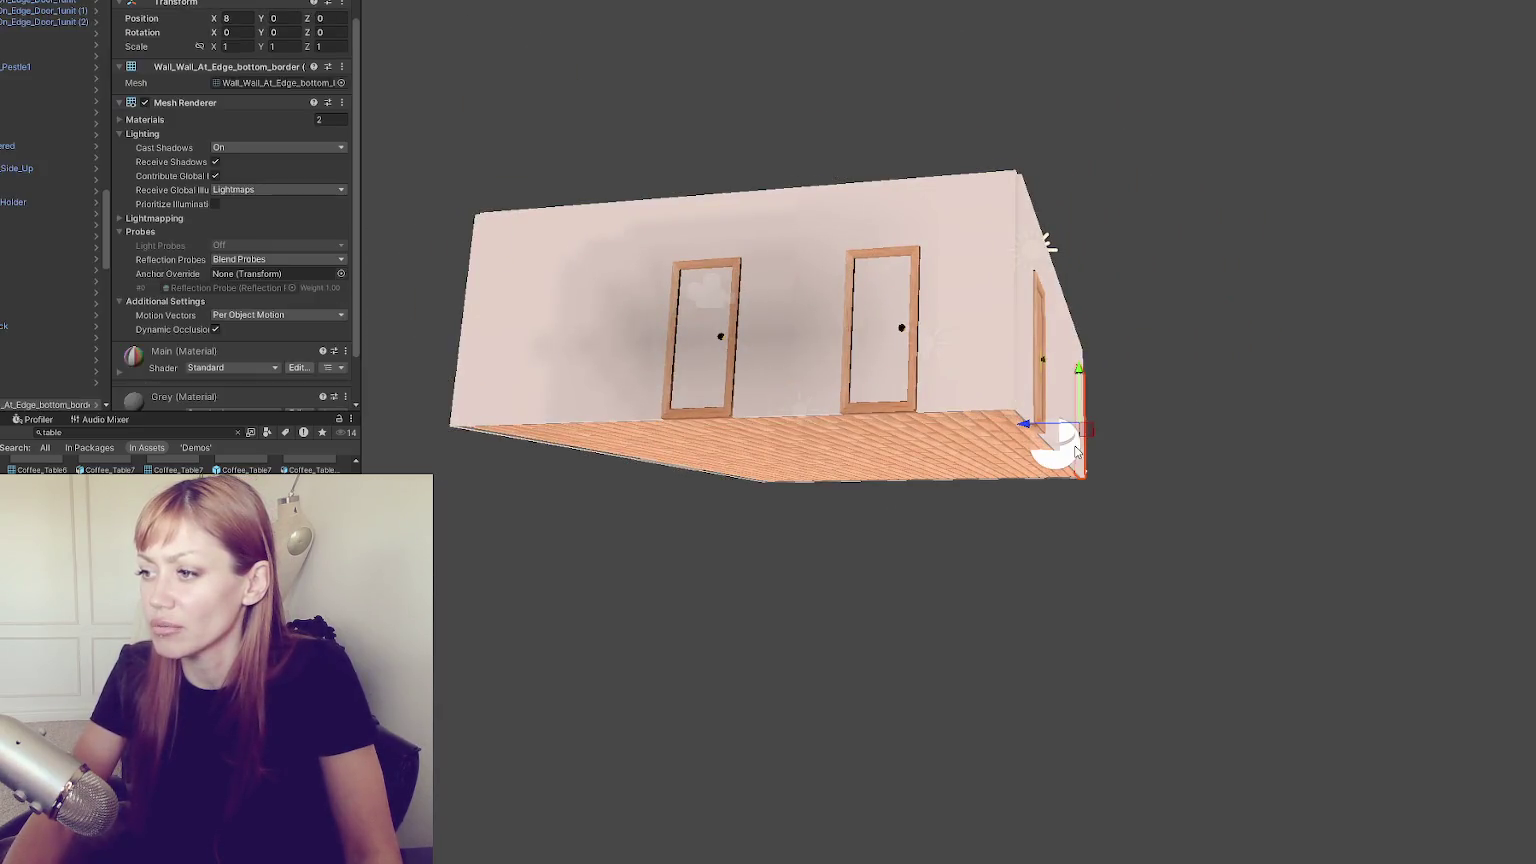
left_click(1068, 448)
left_click(1068, 448)
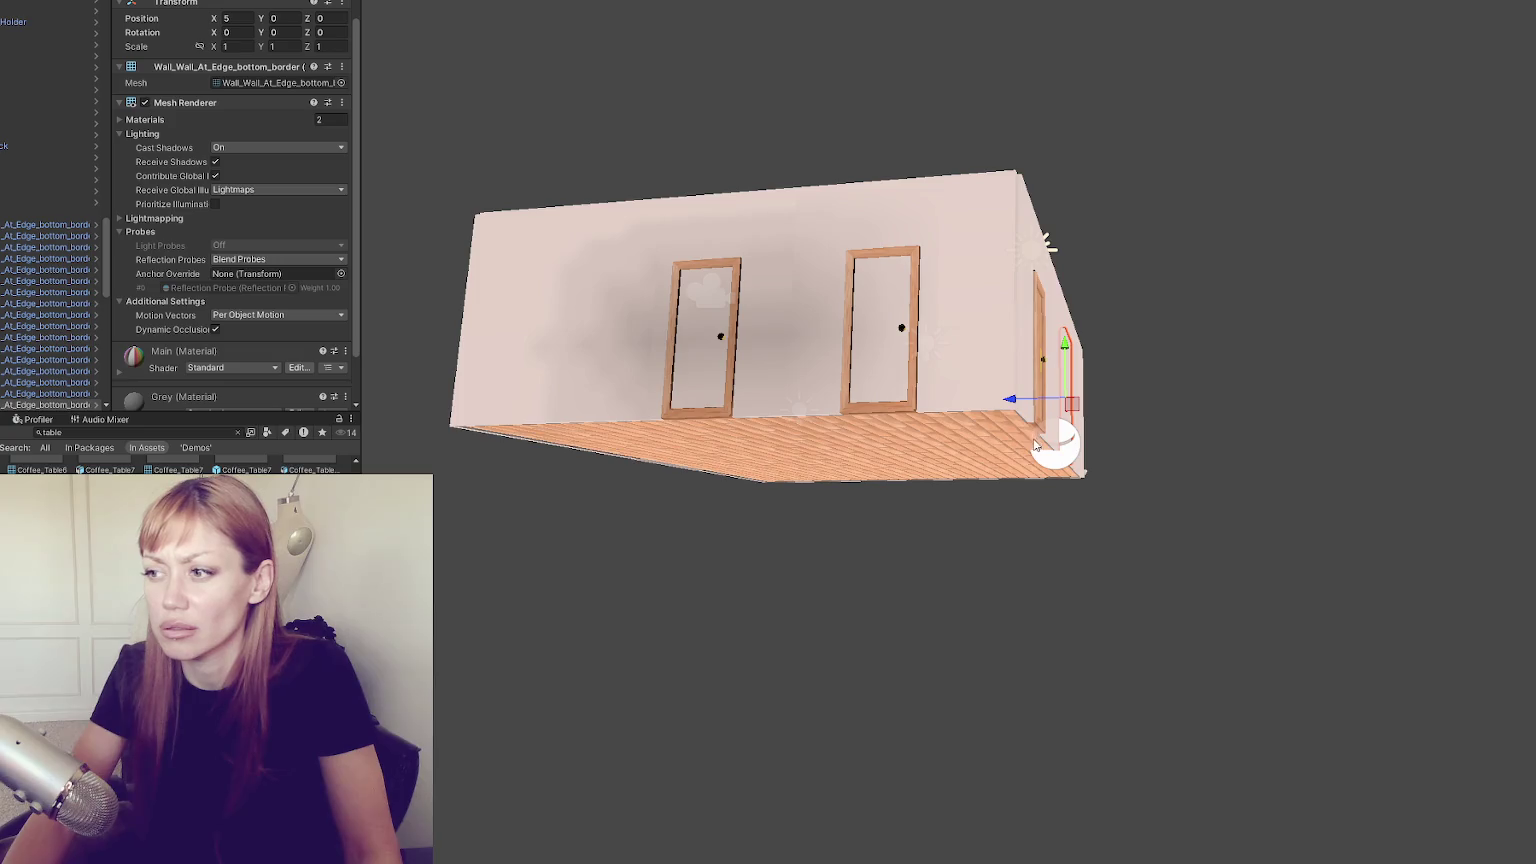
left_click(1054, 461)
scroll(50, 200, "up", 3)
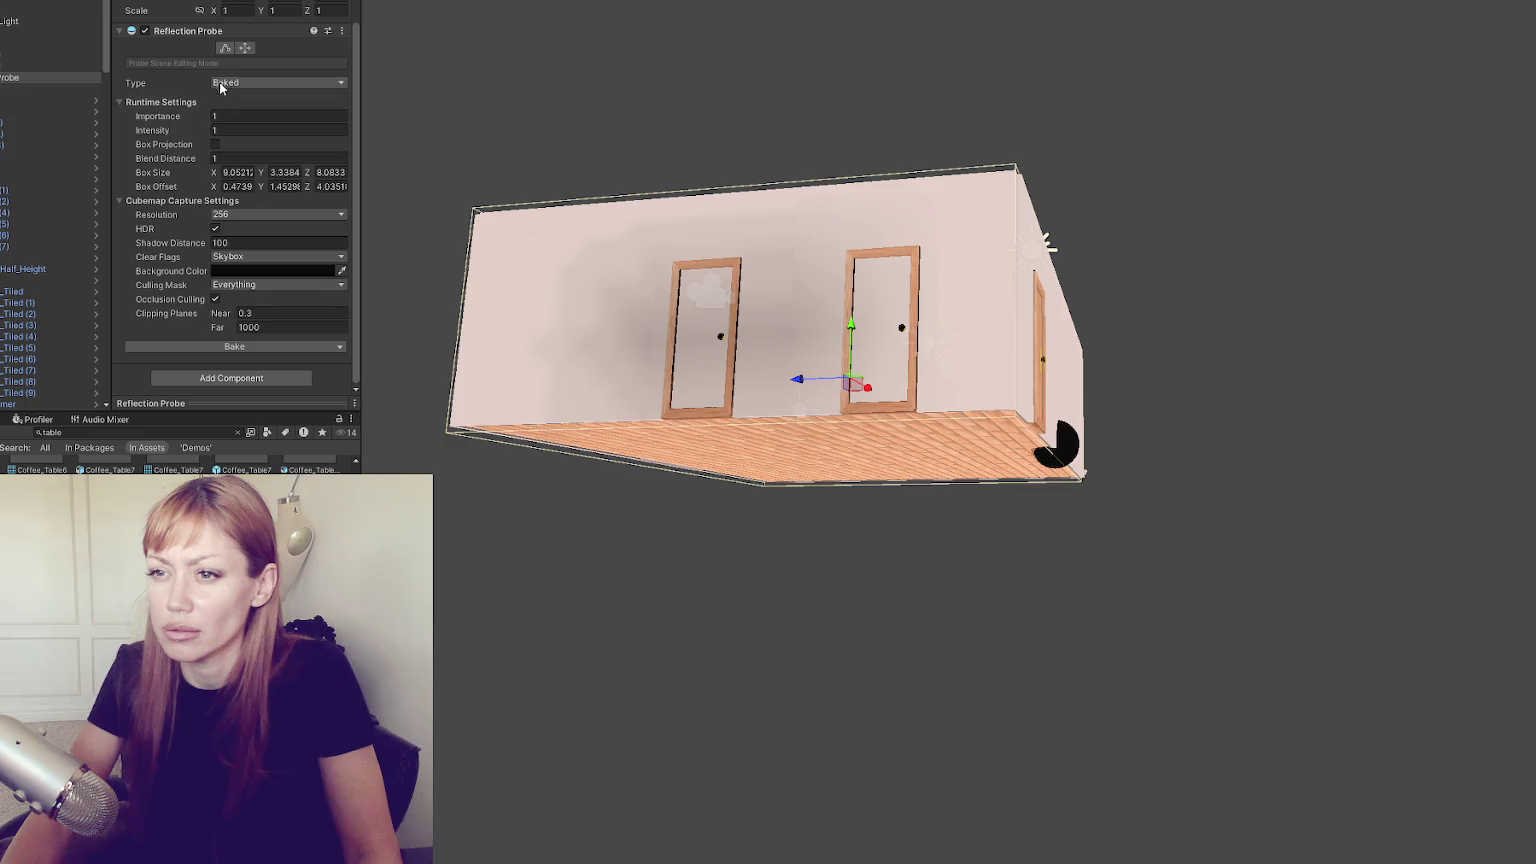
scroll(465, 205, "up", 3)
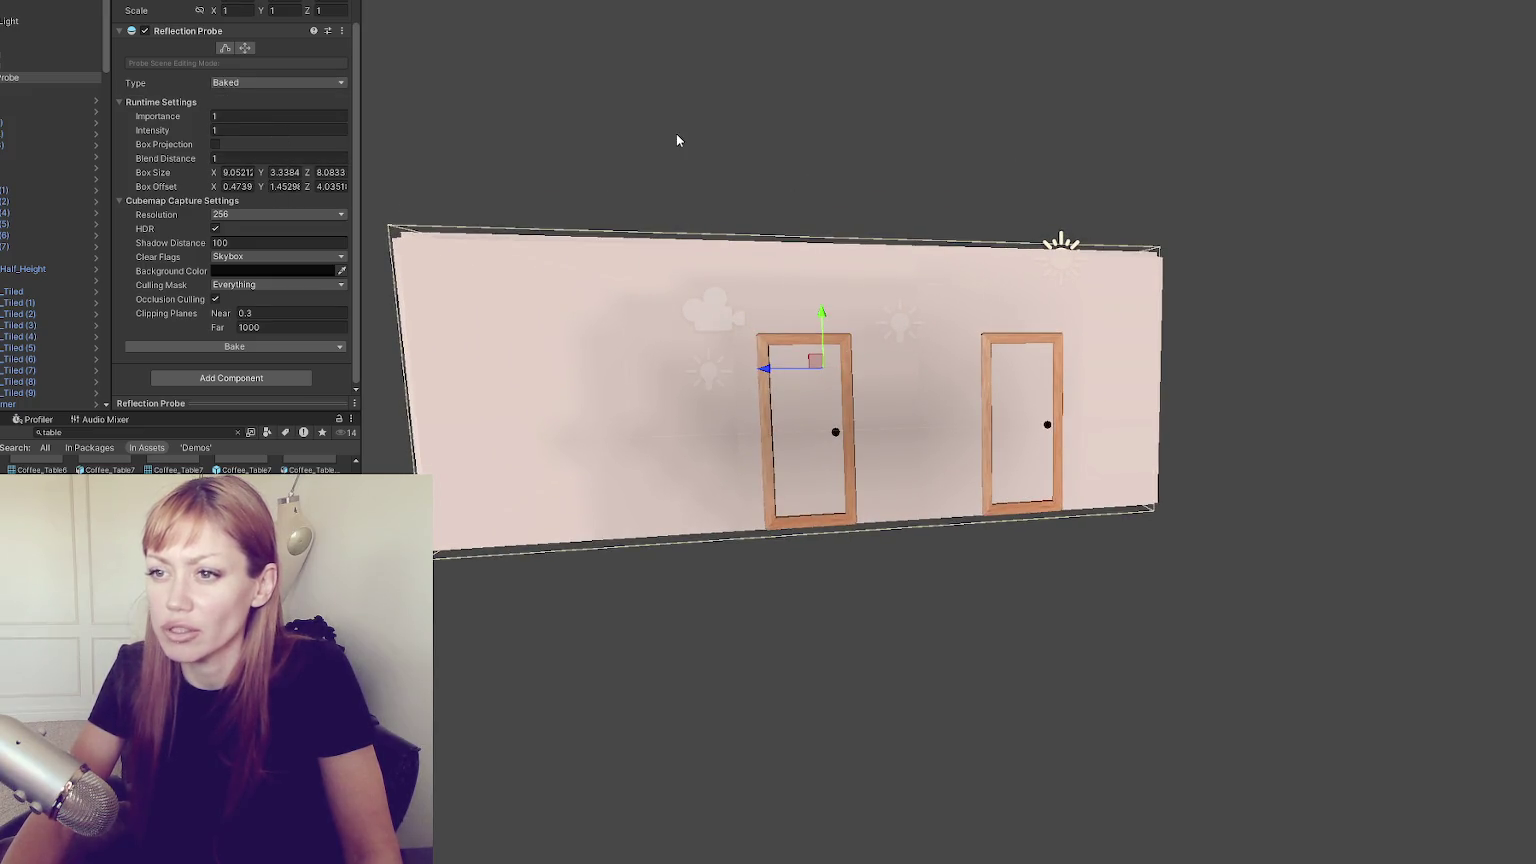
left_click(806, 189)
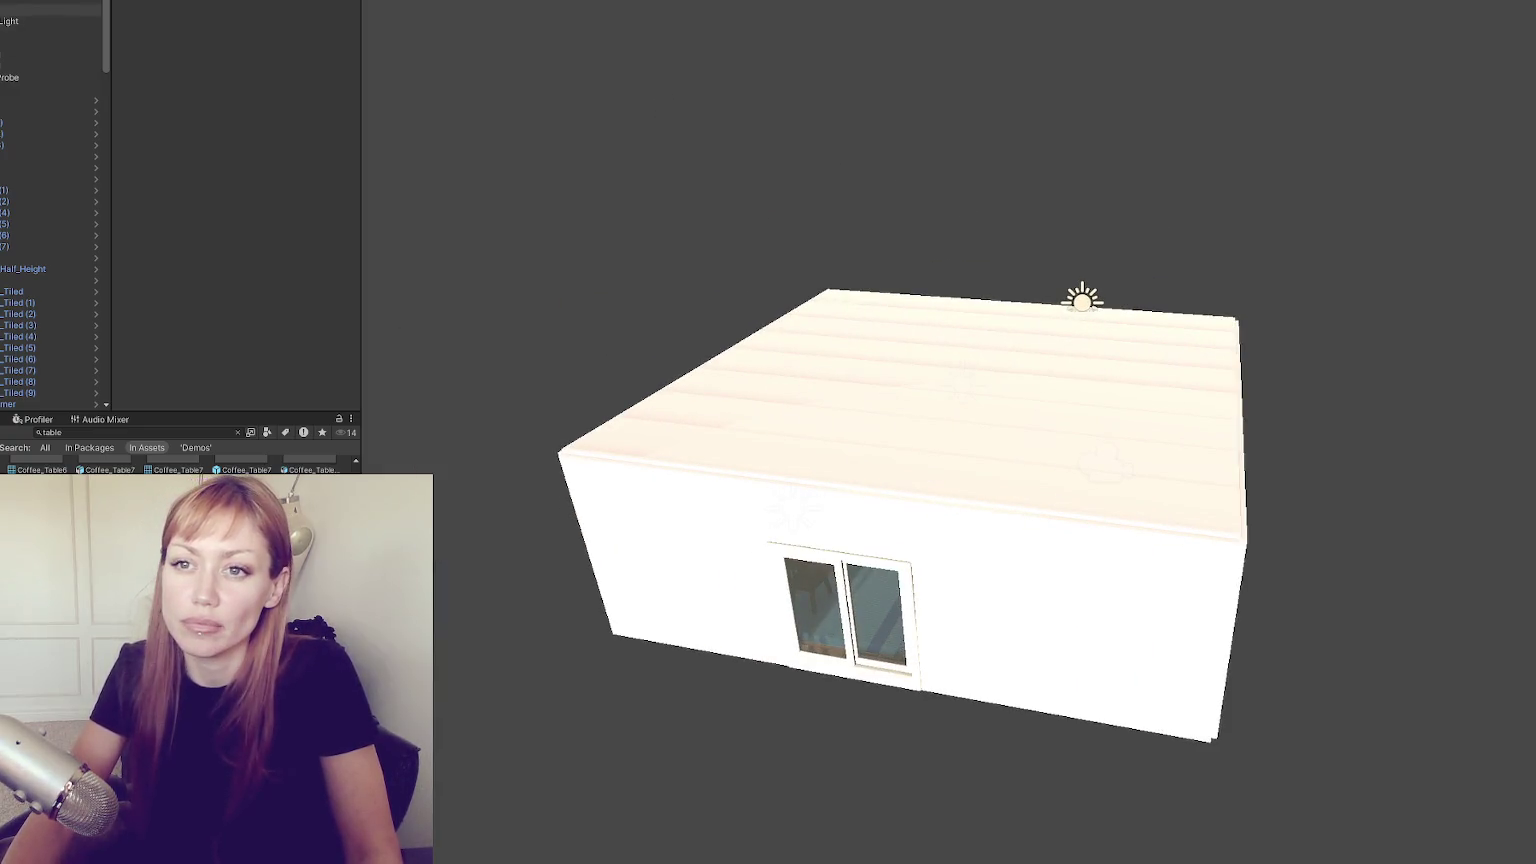
Clear the asset search, select the Demos folder in Cozy Kitchen Pack, and delete it
key("Escape")
key("ctrl+a")
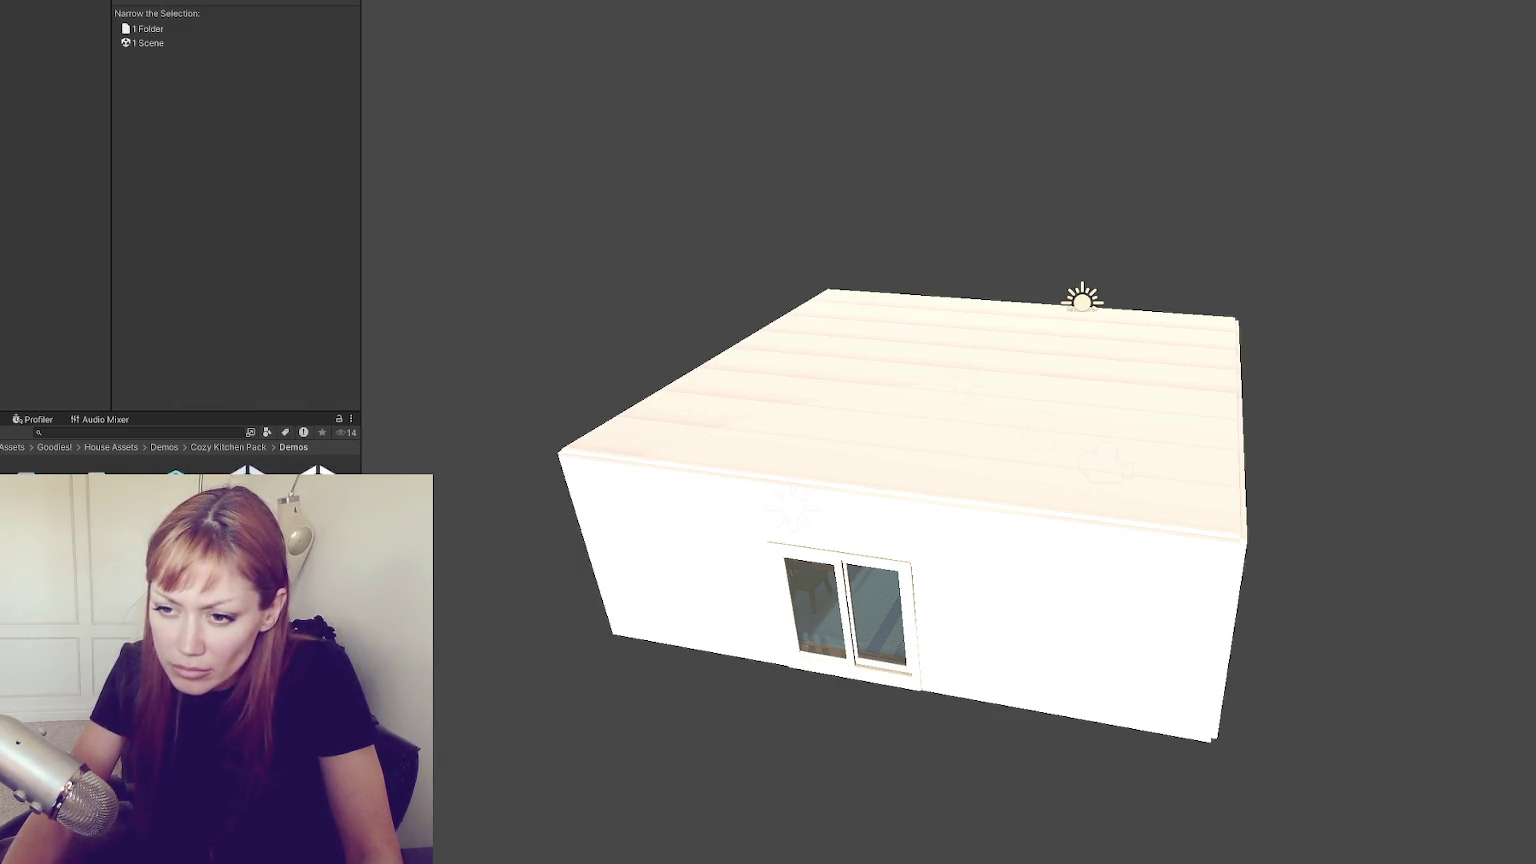
key("shift+Down")
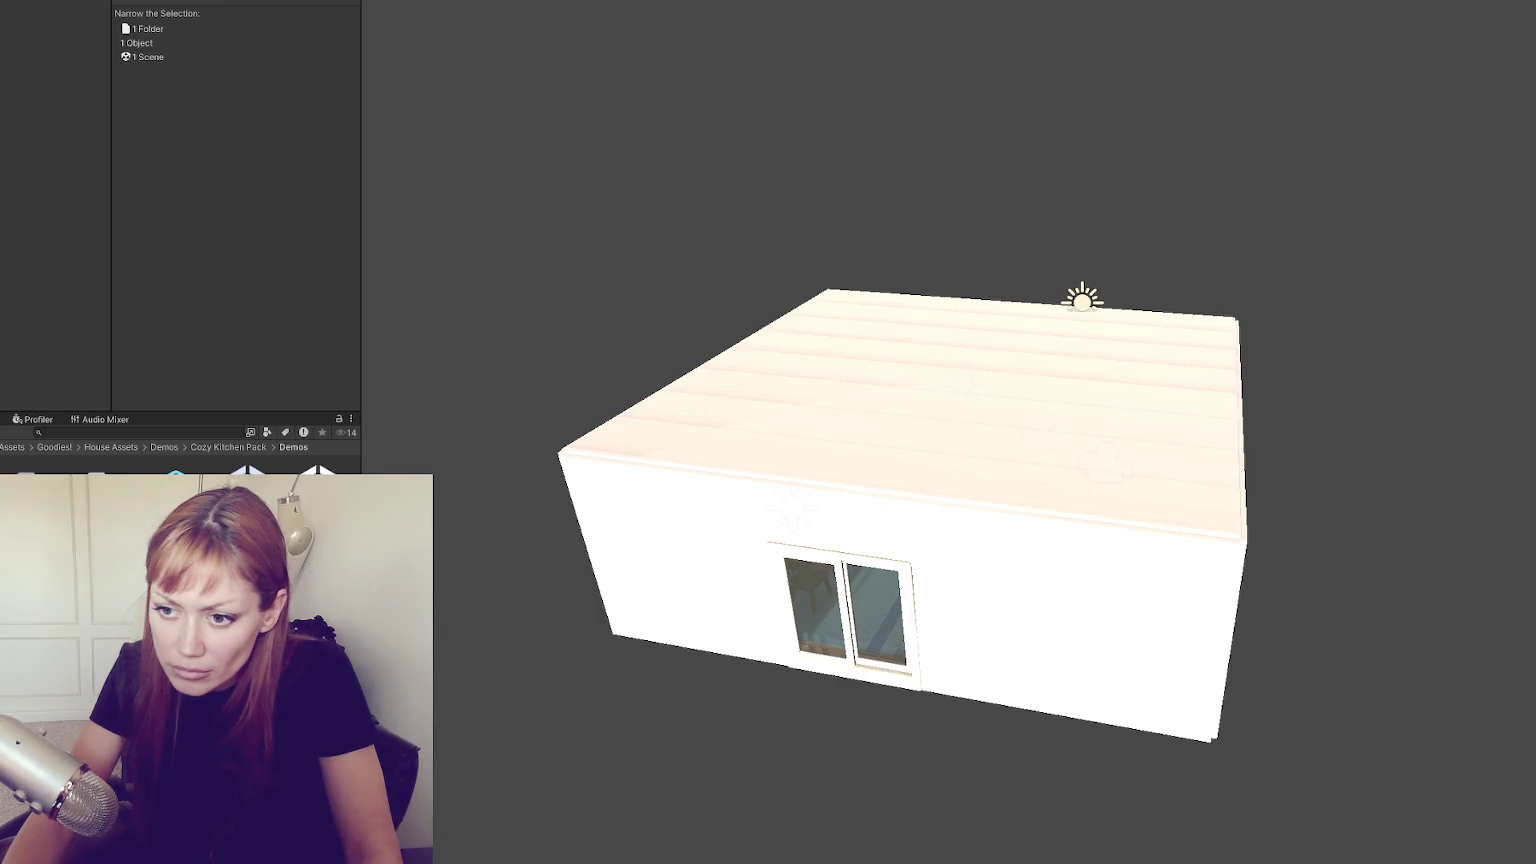
key("Escape")
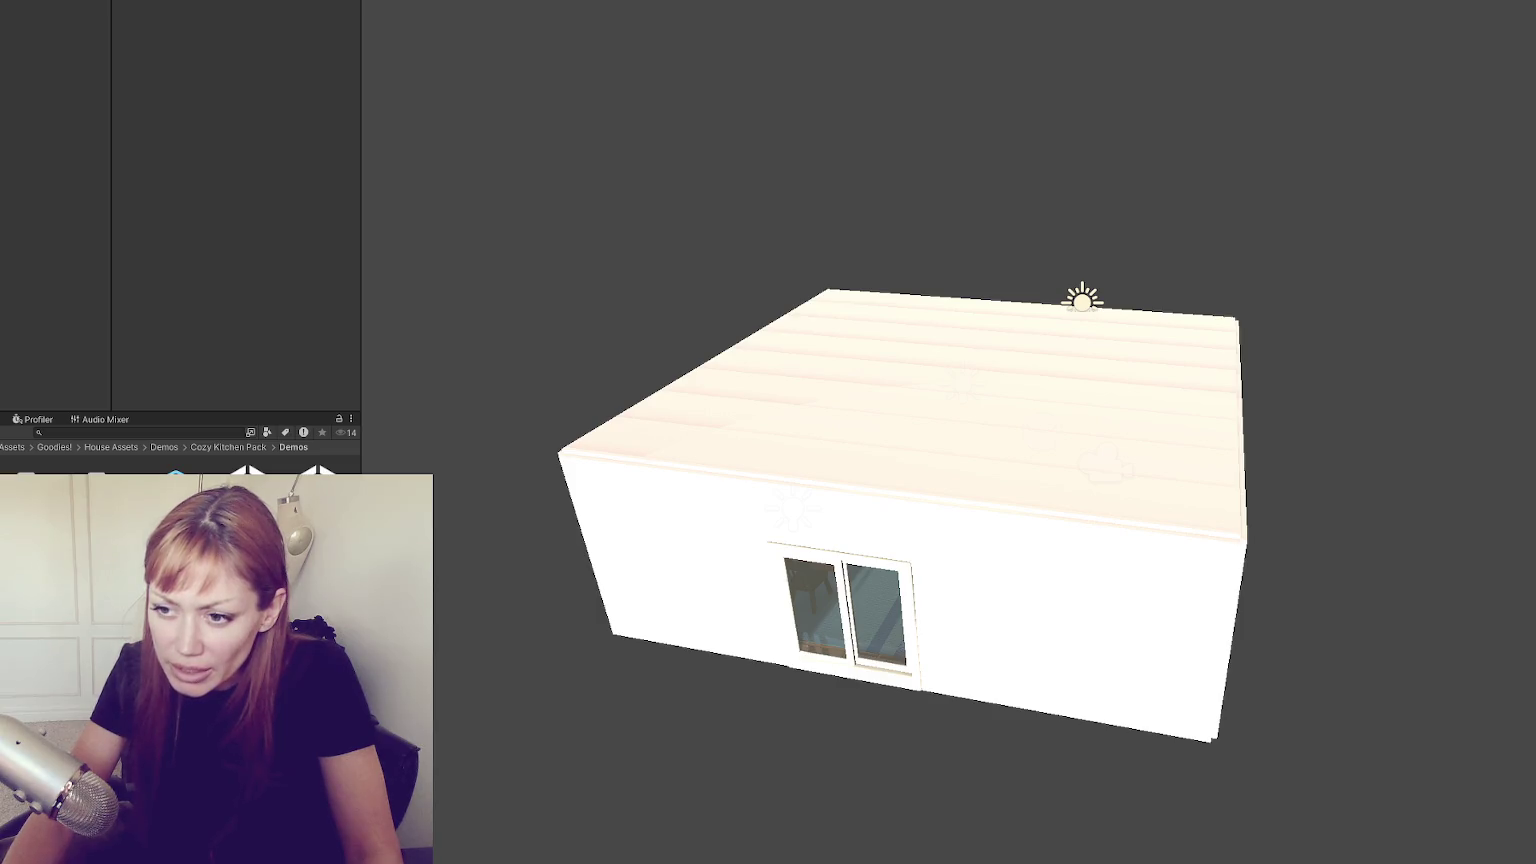
key("Down")
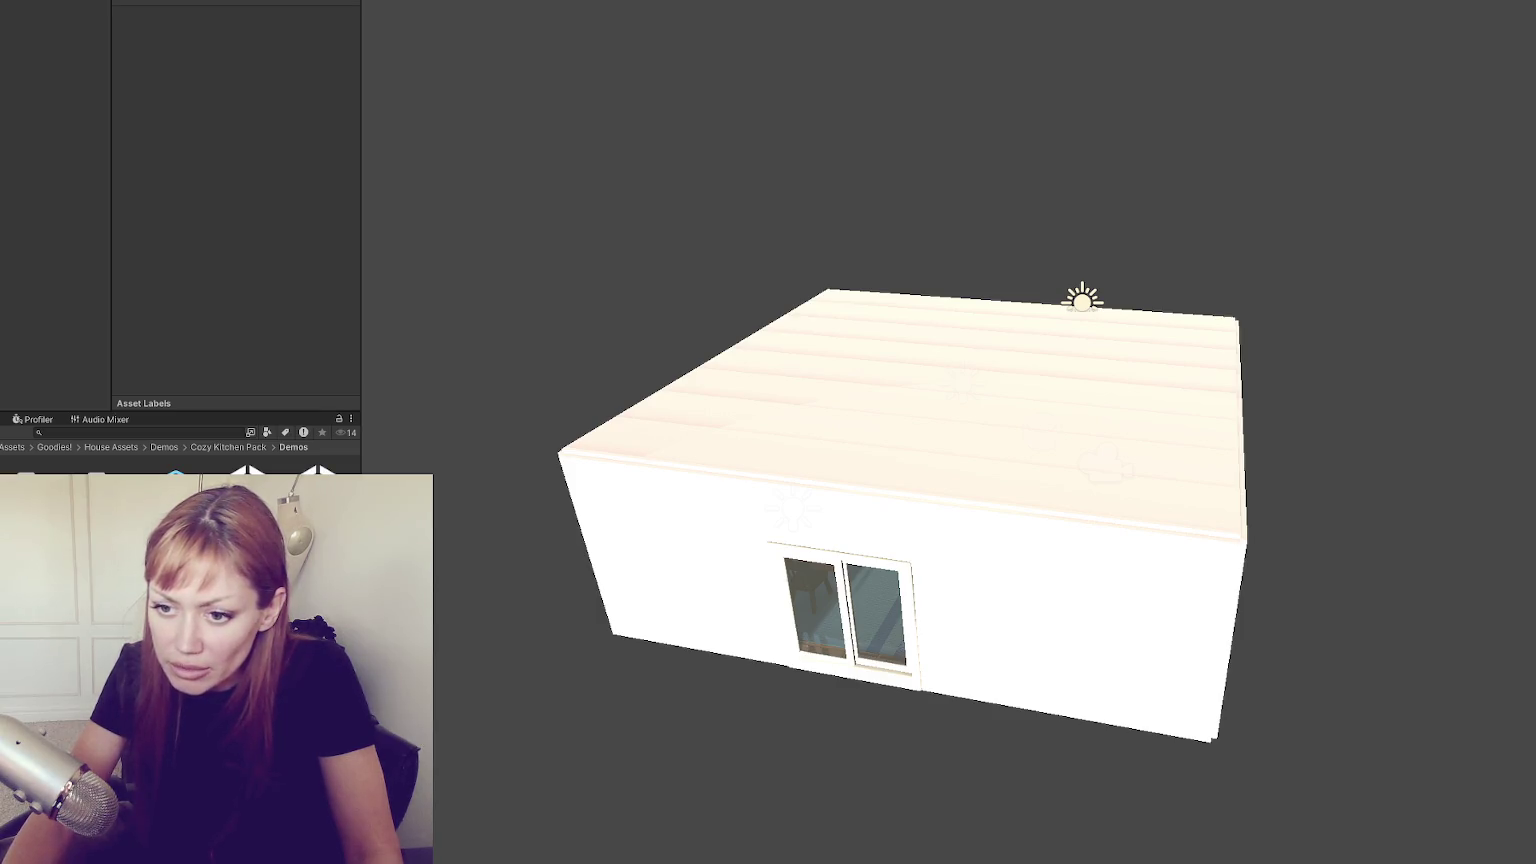
key("Return")
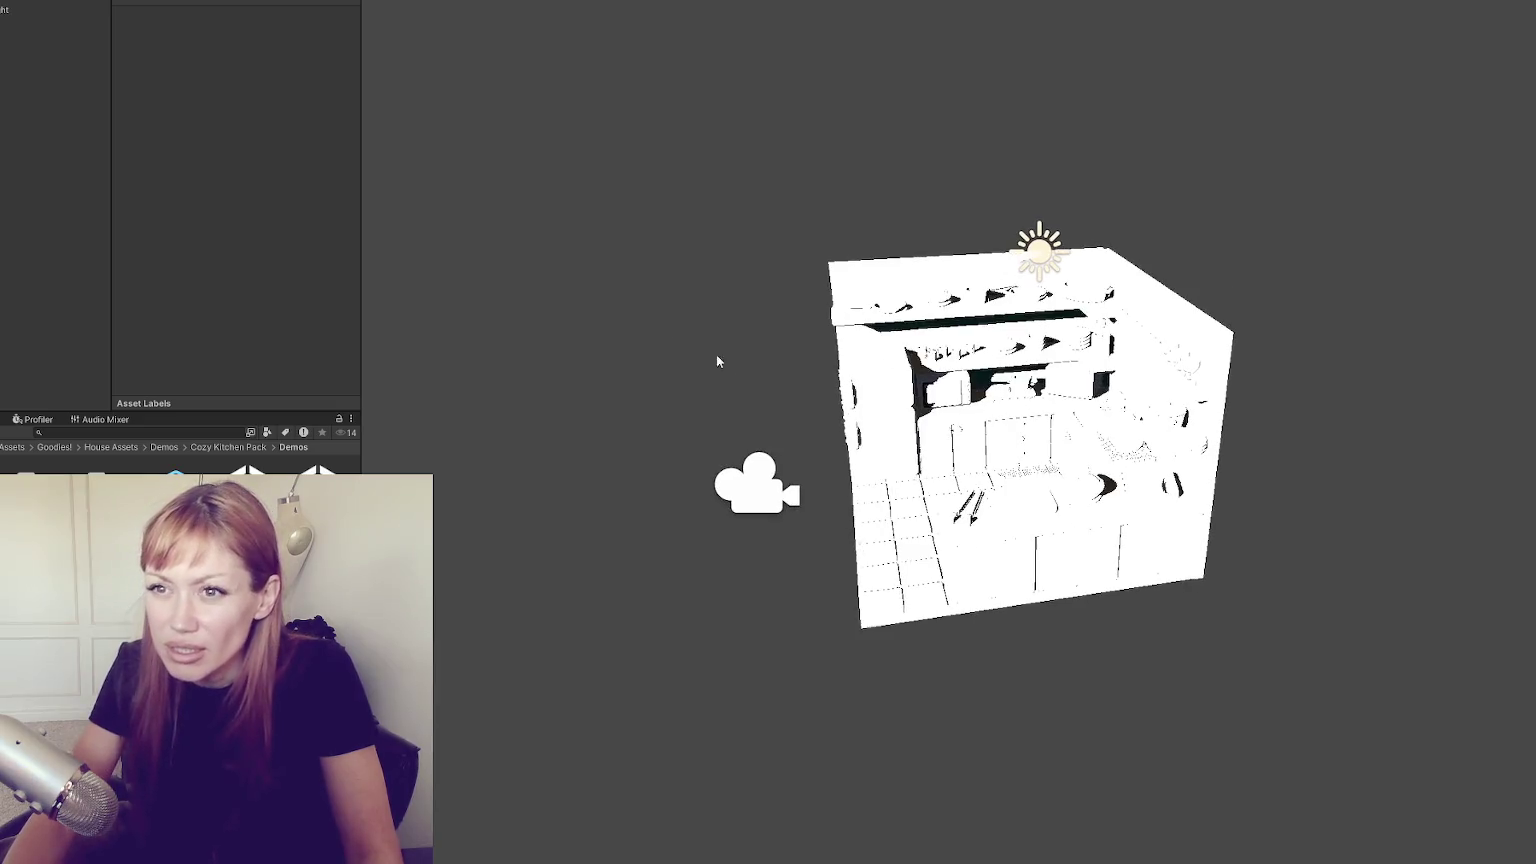
left_click(717, 361)
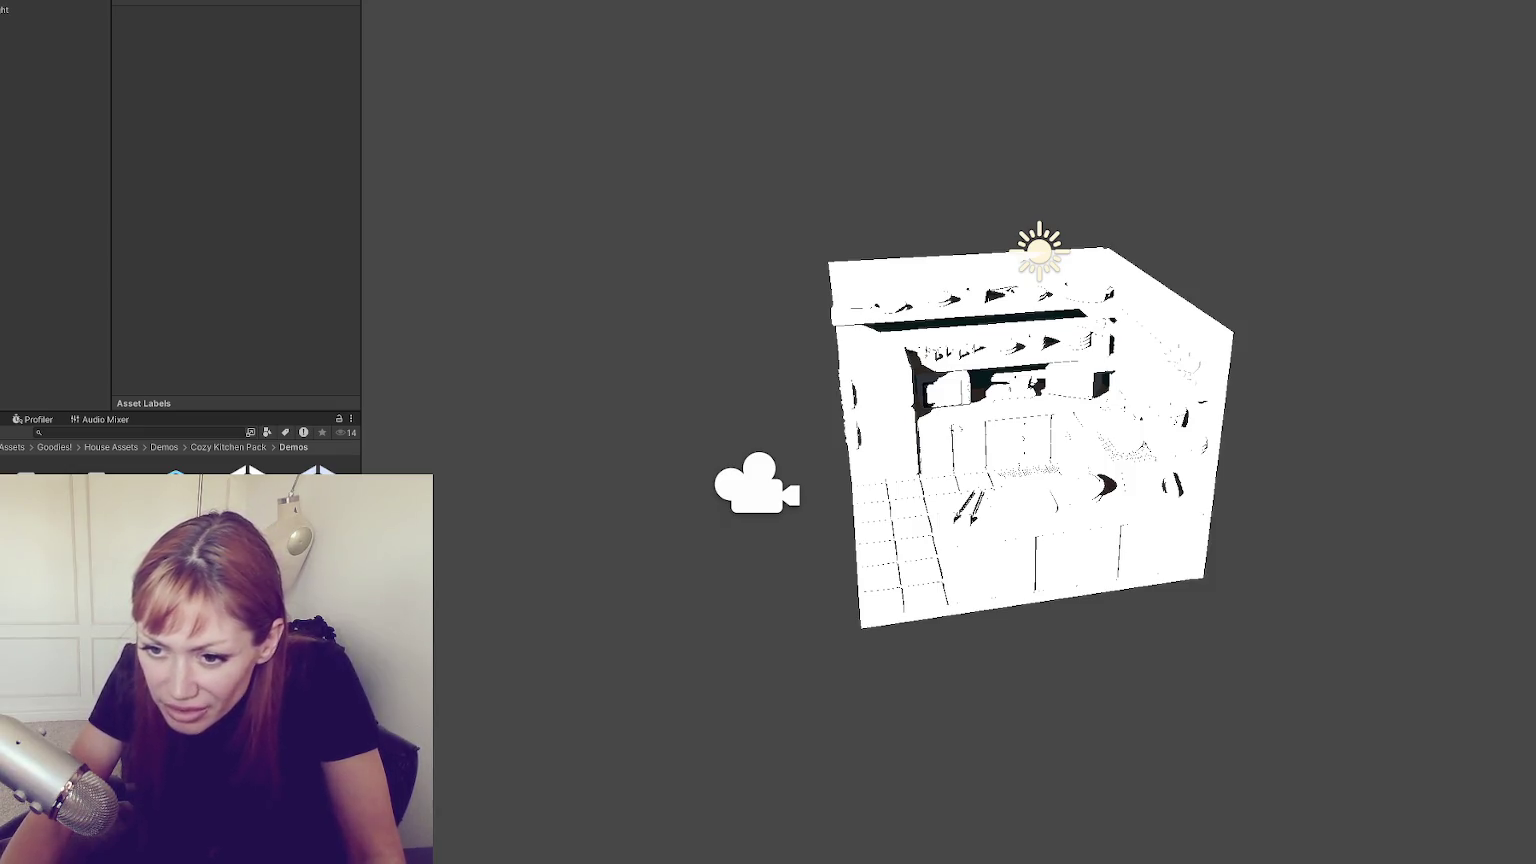
key("BackSpace")
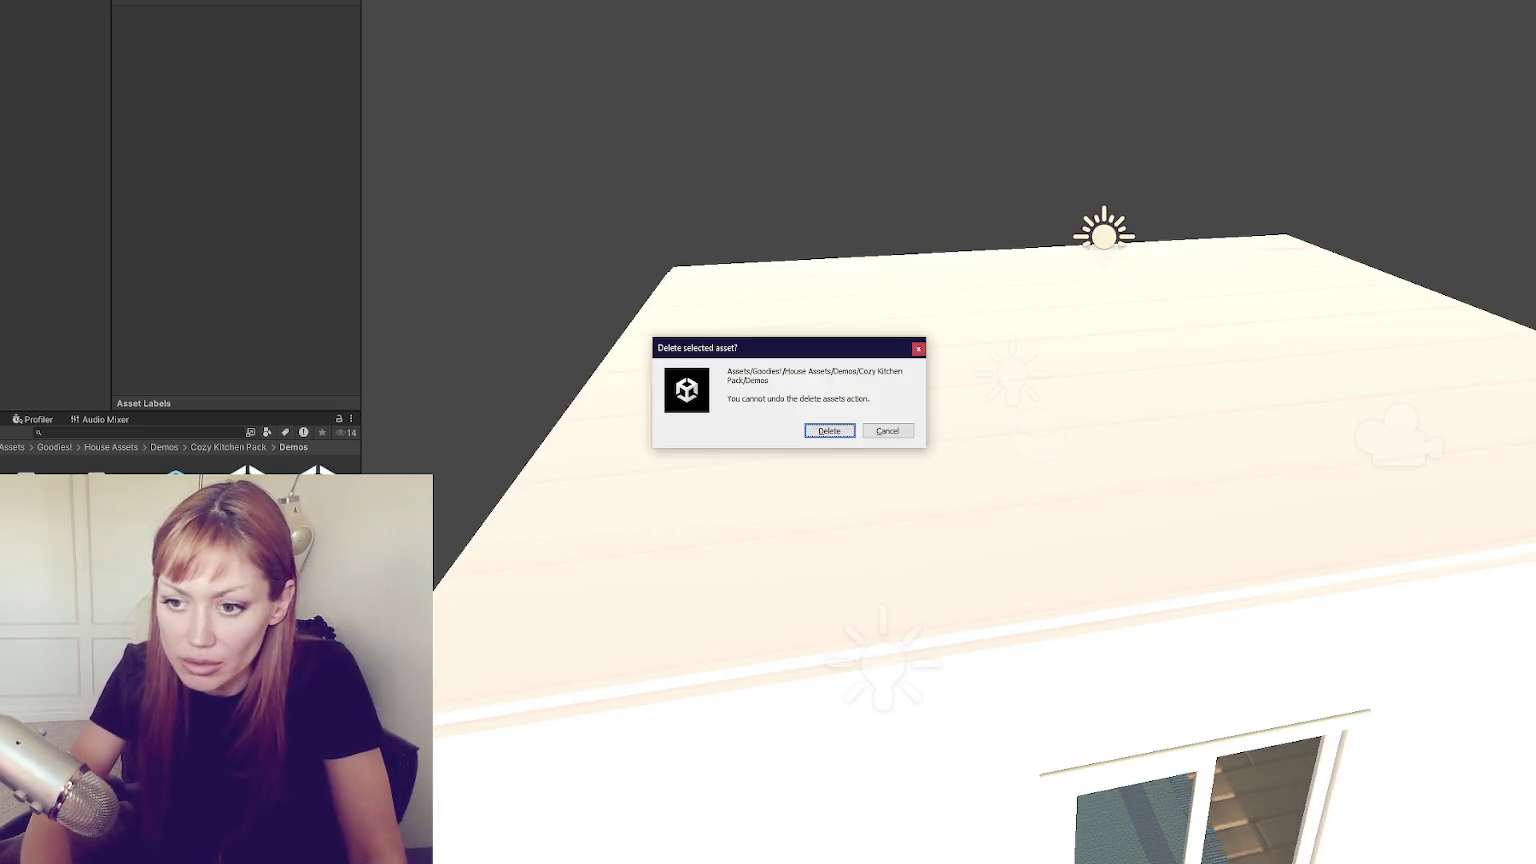
key("Return")
scroll(703, 363, "up", 10)
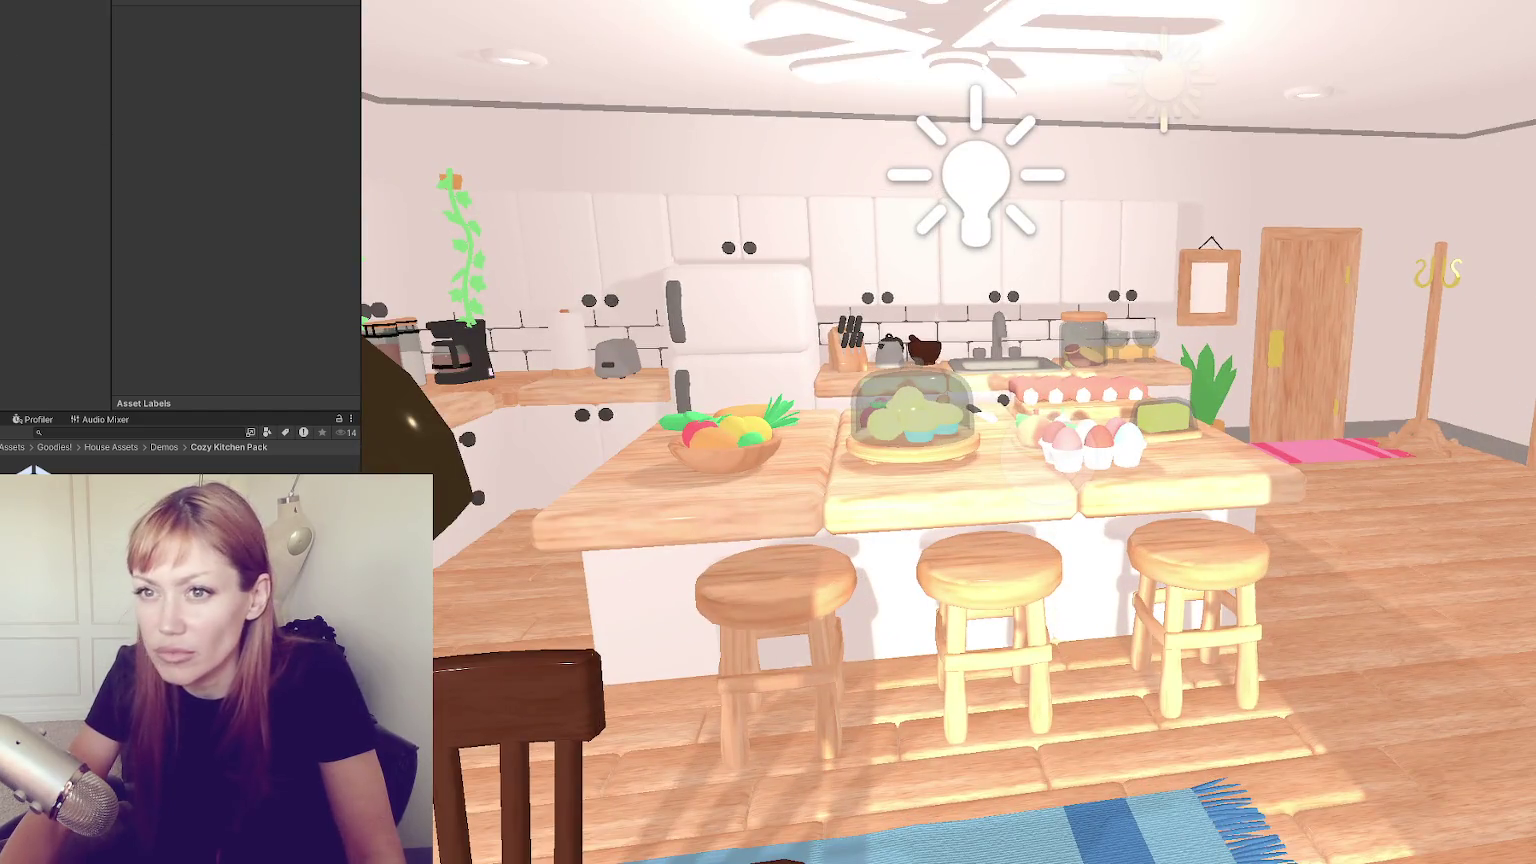
Inspect the kitchen's lights and reflection probe in the Hierarchy
left_click(10, 10)
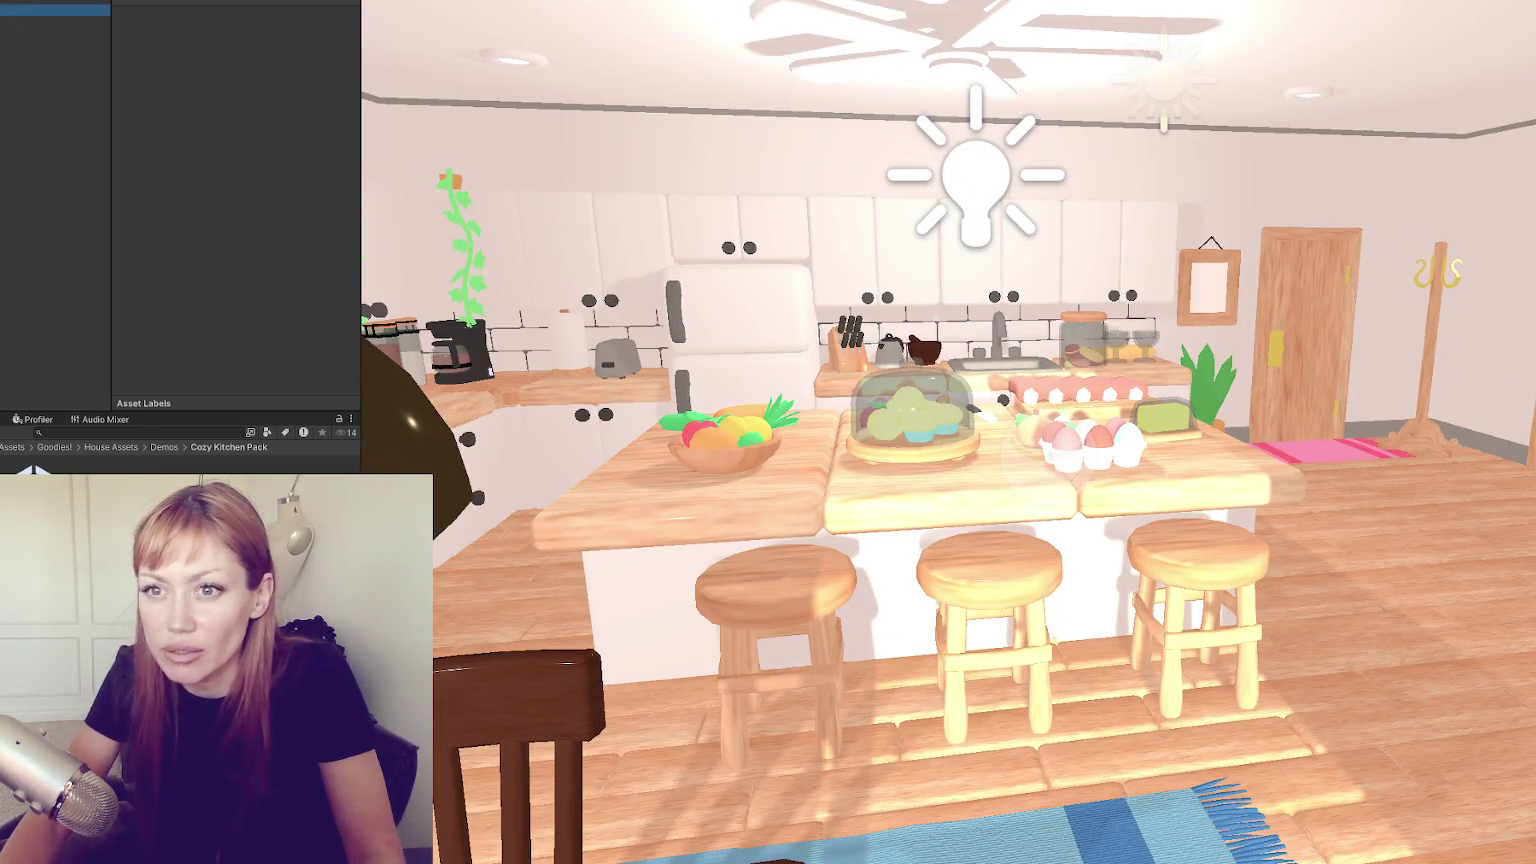
left_click(8, 45)
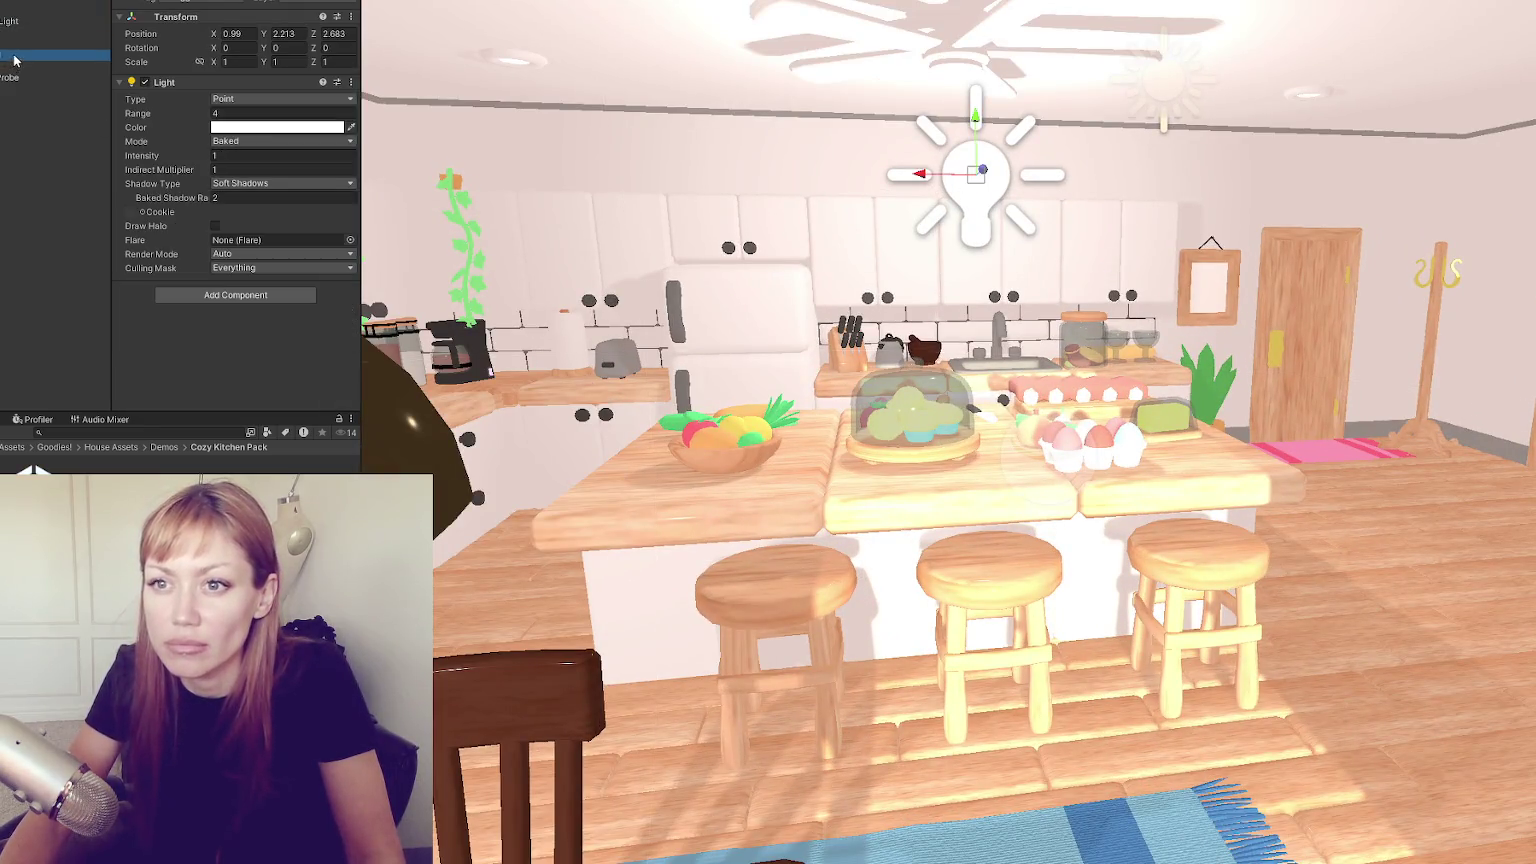
left_click(42, 38, "shift")
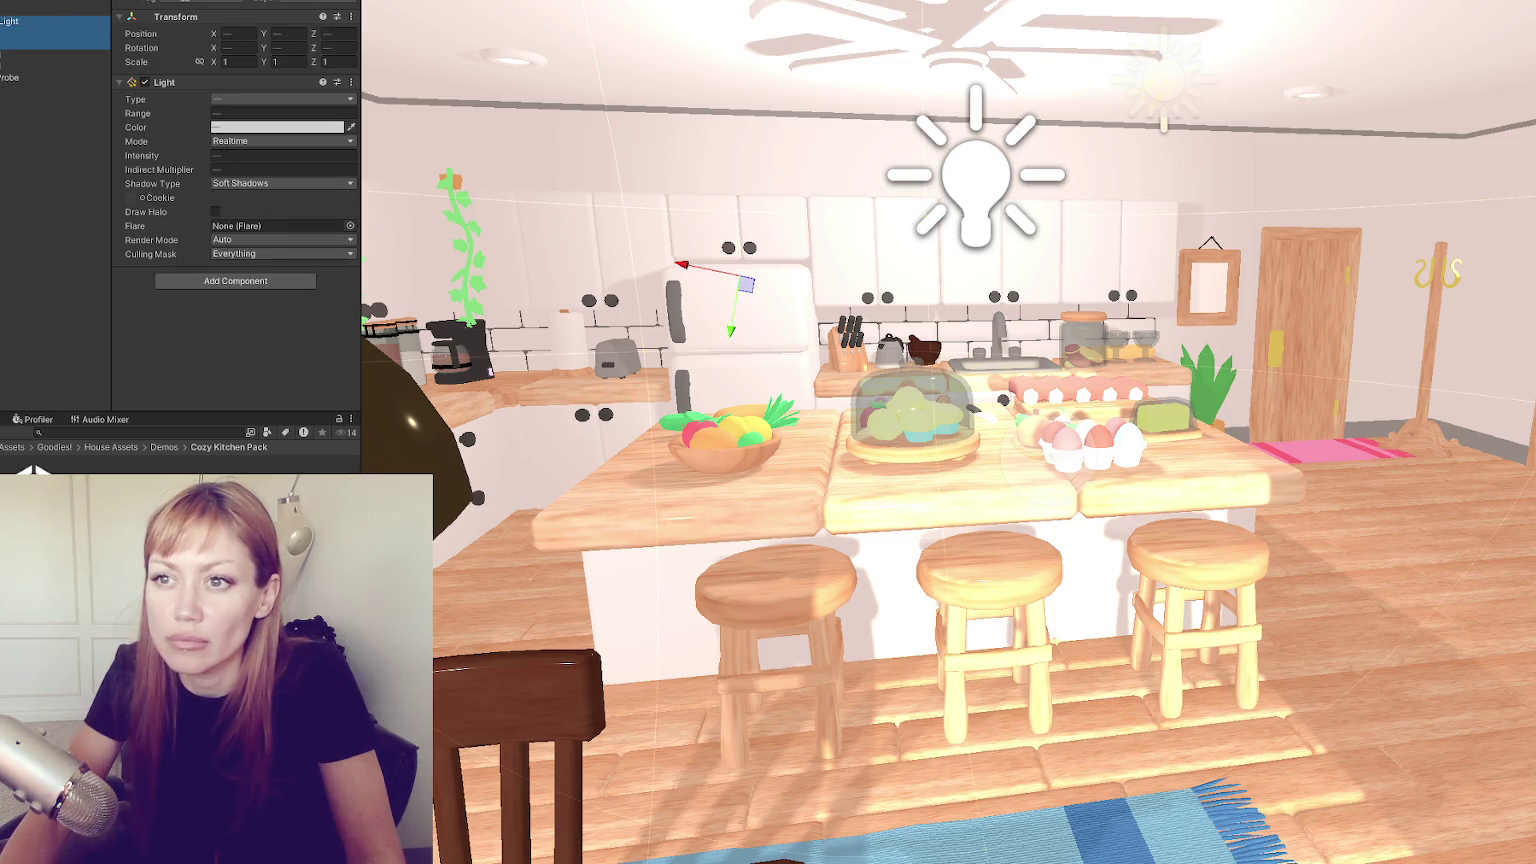
left_click(20, 77)
left_click(80, 62)
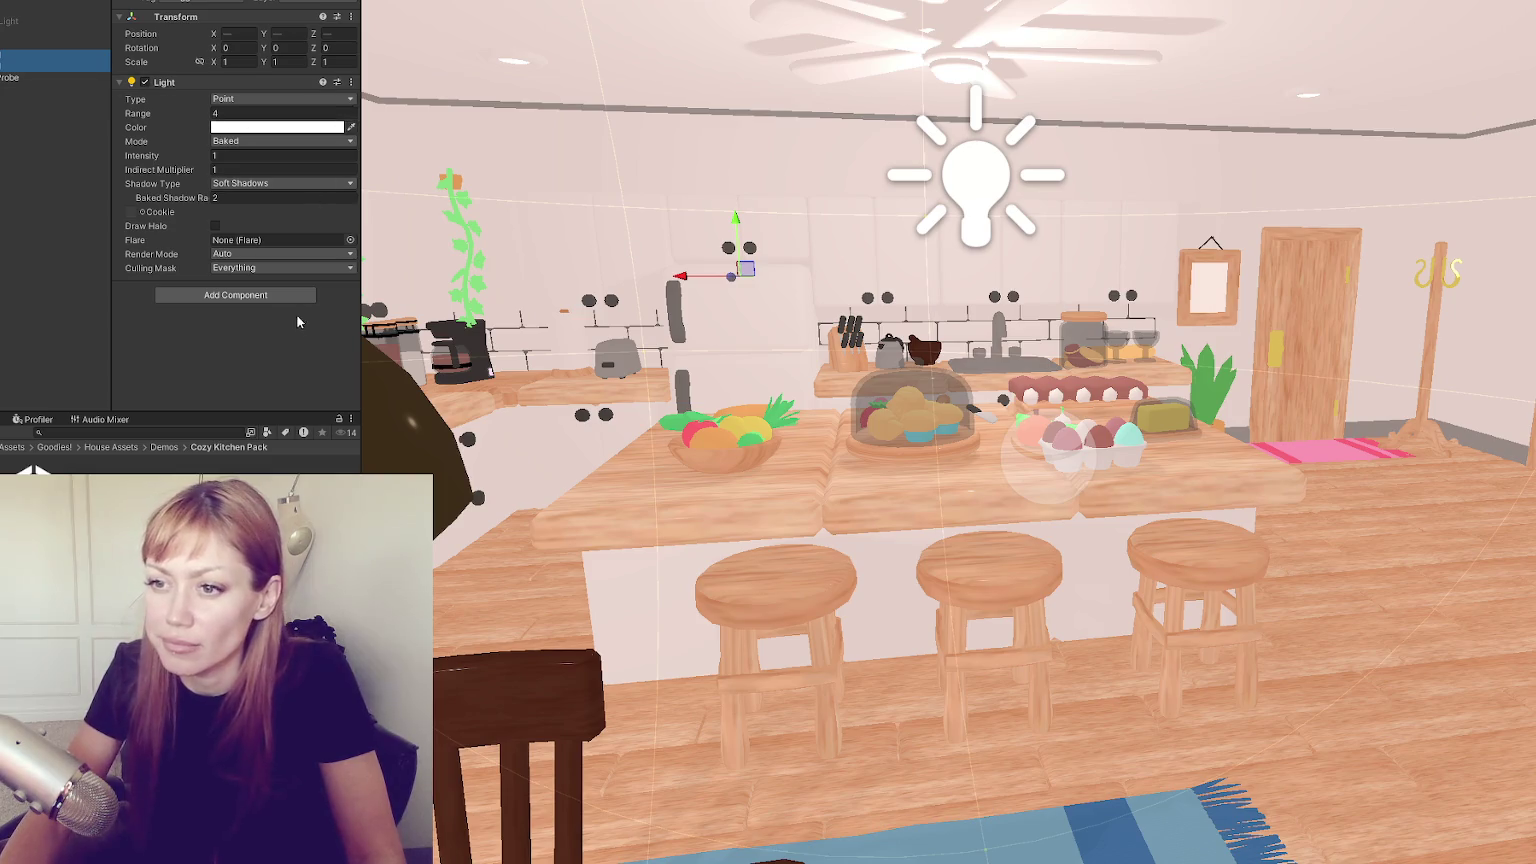
Create a new lighting settings asset with Baked Indirect mode and realtime global illumination enabled
left_click(238, 4)
left_click(296, 20)
left_click(276, 133)
left_click(262, 147)
left_click(205, 55)
left_click(257, 168)
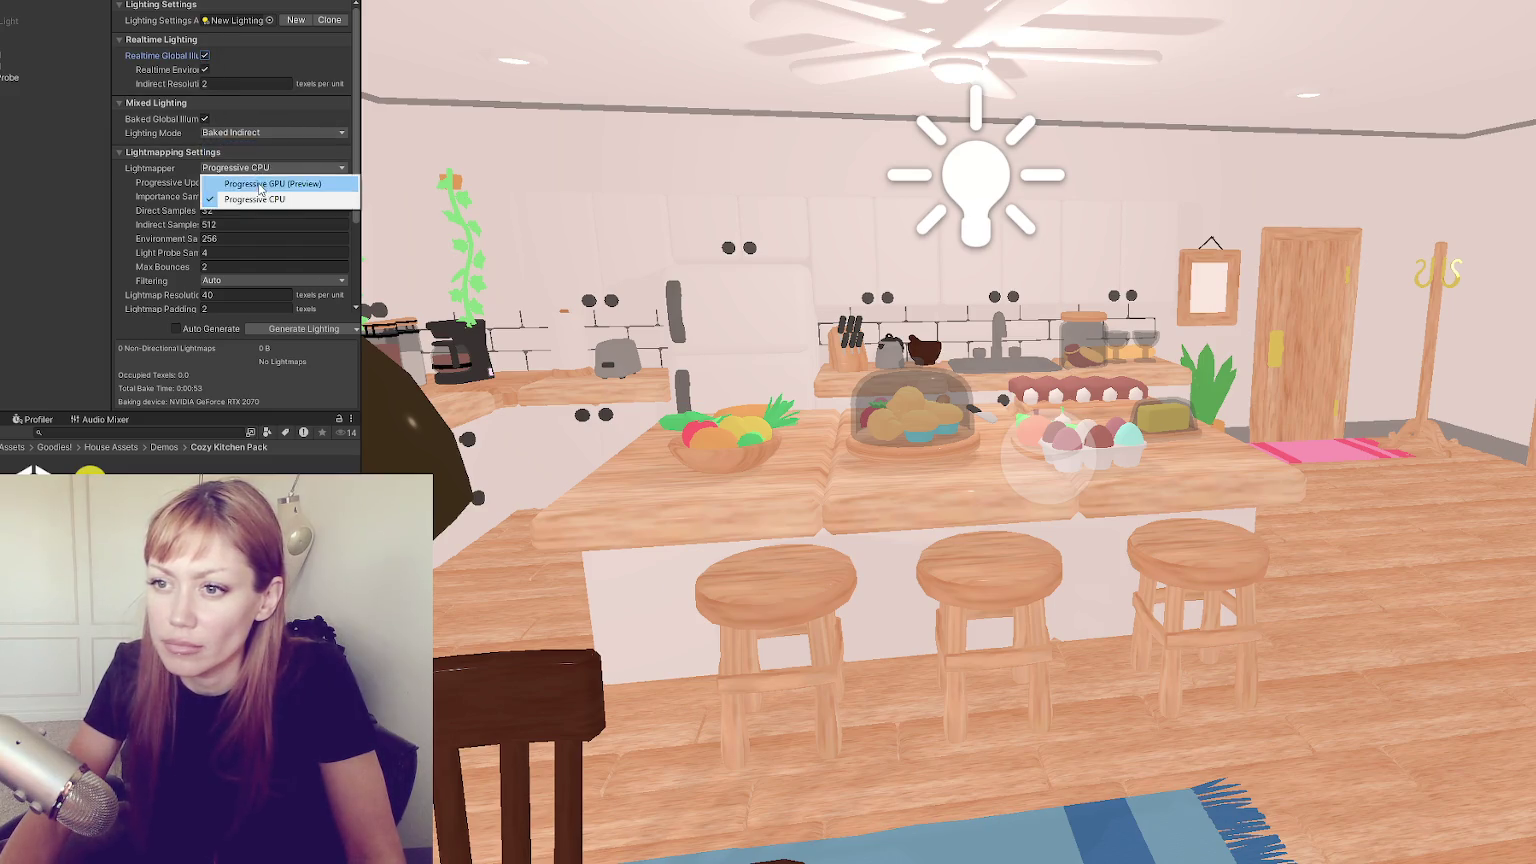
Choose the Progressive GPU (Preview) lightmapper, generate the lighting, and clear the console errors
left_click(258, 183)
scroll(258, 183, "down", 3)
left_click(309, 327)
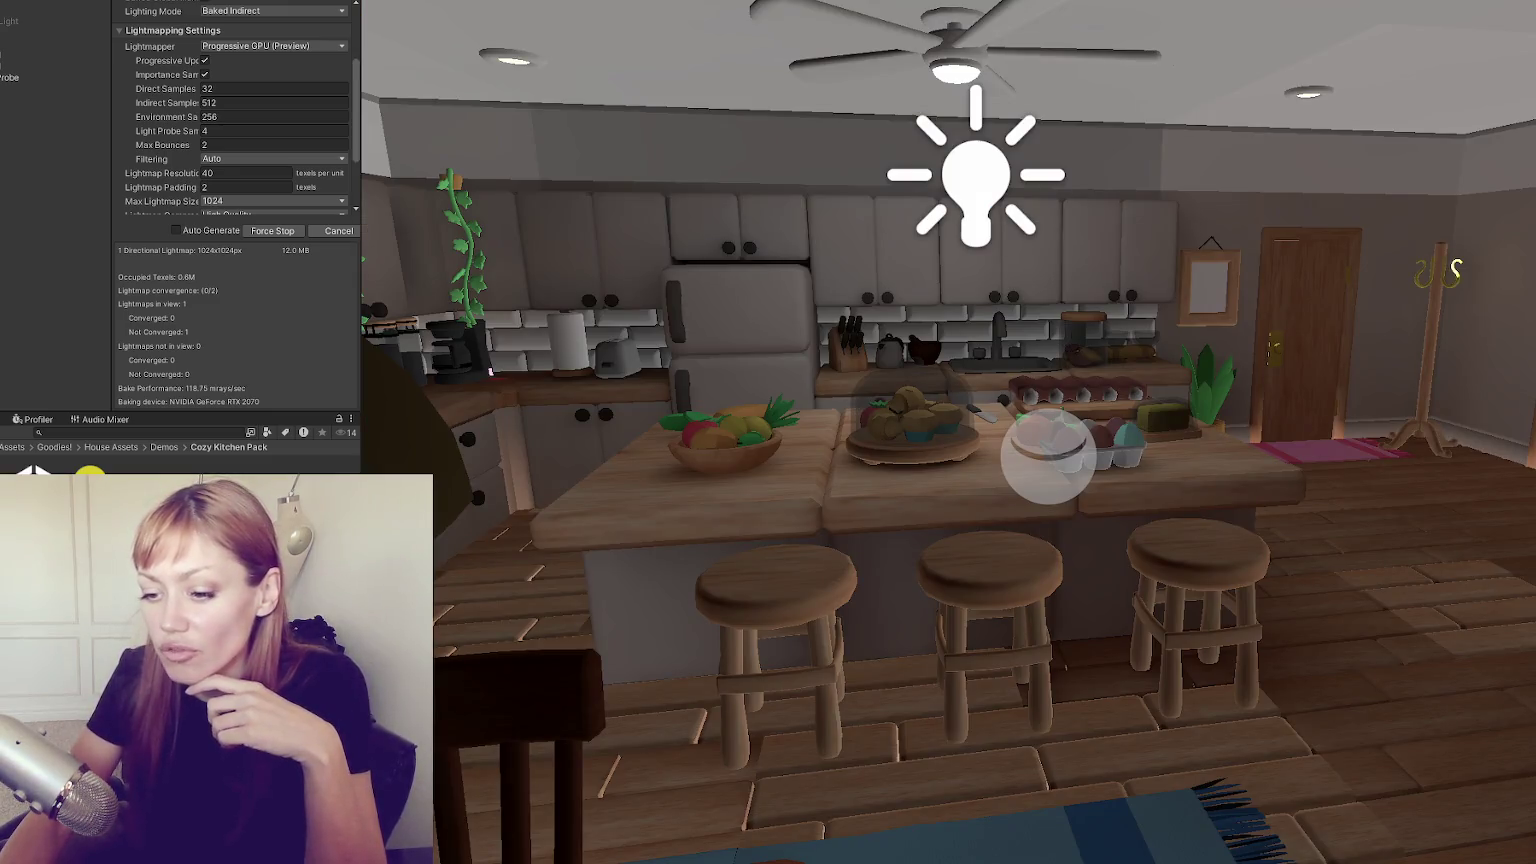
key("ctrl+shift+c")
left_click(2, 432)
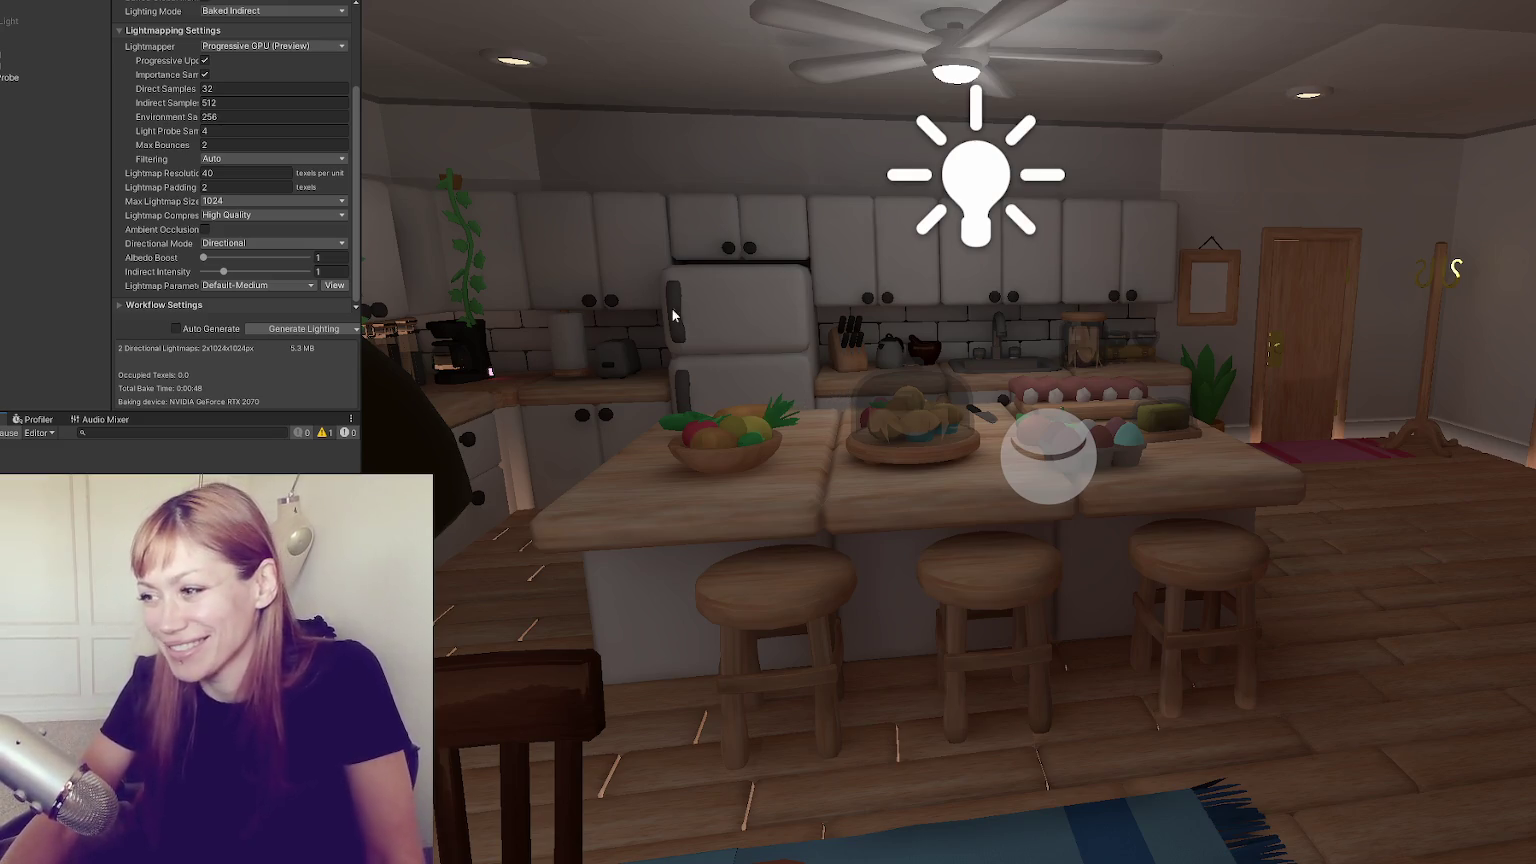
Inspect the kitchen light, point light and island outlet under the baked lighting
left_click(56, 26)
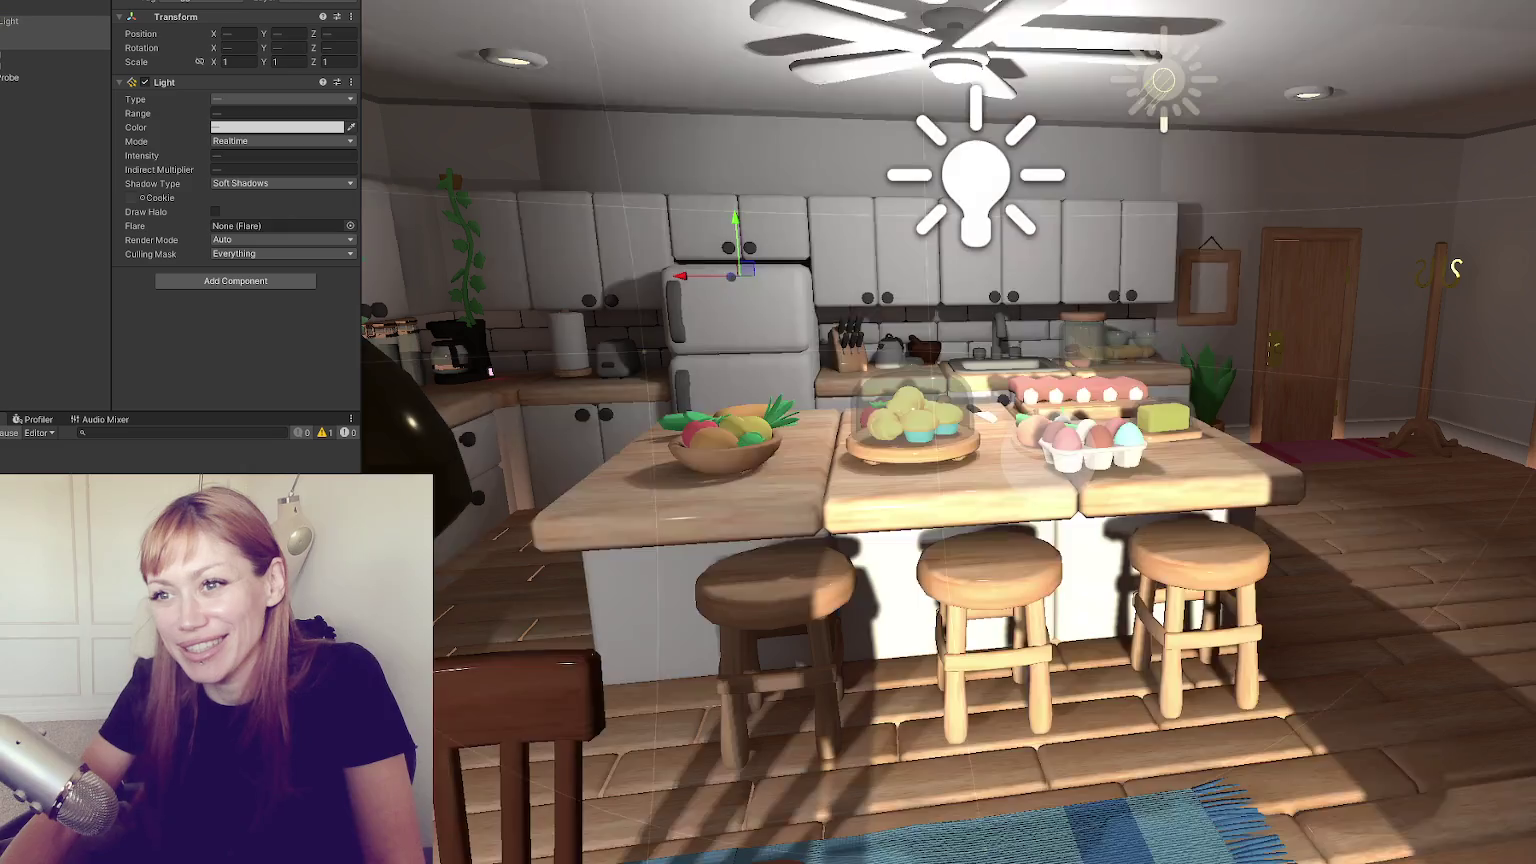
left_click(55, 61)
mouse_move(760, 290)
left_mouse_down()
mouse_move(869, 274)
mouse_move(1187, 303)
mouse_move(874, 298)
mouse_move(1081, 266)
mouse_move(928, 298)
left_mouse_up()
left_click(990, 445)
mouse_move(993, 440)
left_mouse_down()
mouse_move(1350, 461)
mouse_move(1035, 408)
mouse_move(1102, 377)
mouse_move(1042, 359)
mouse_move(1040, 340)
left_mouse_up()
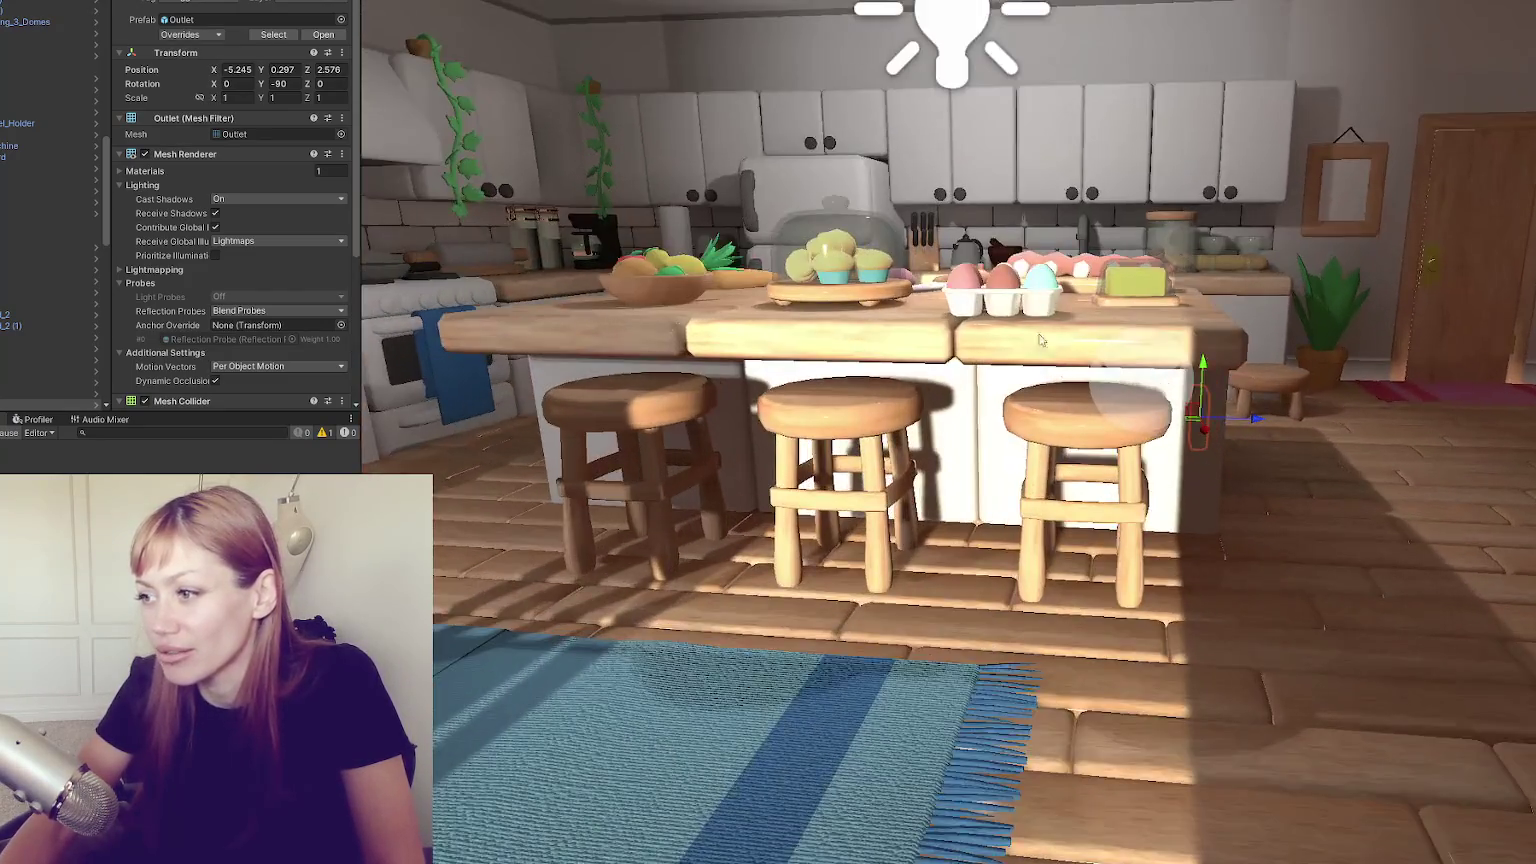
scroll(1040, 340, "down", 10)
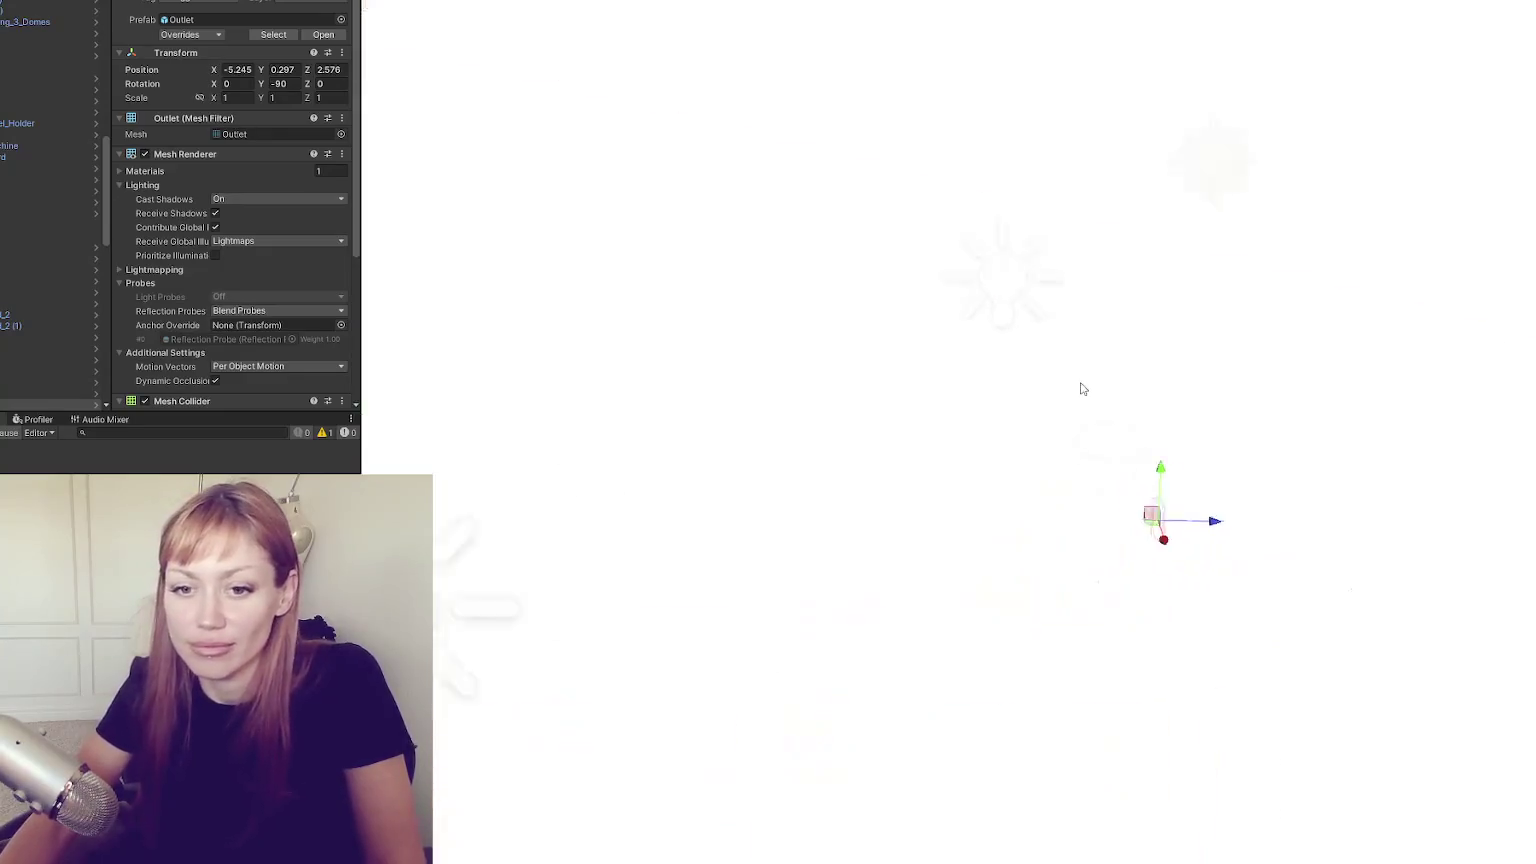
scroll(1080, 300, "down", 5)
scroll(1075, 295, "up", 3)
scroll(1063, 298, "down", 5)
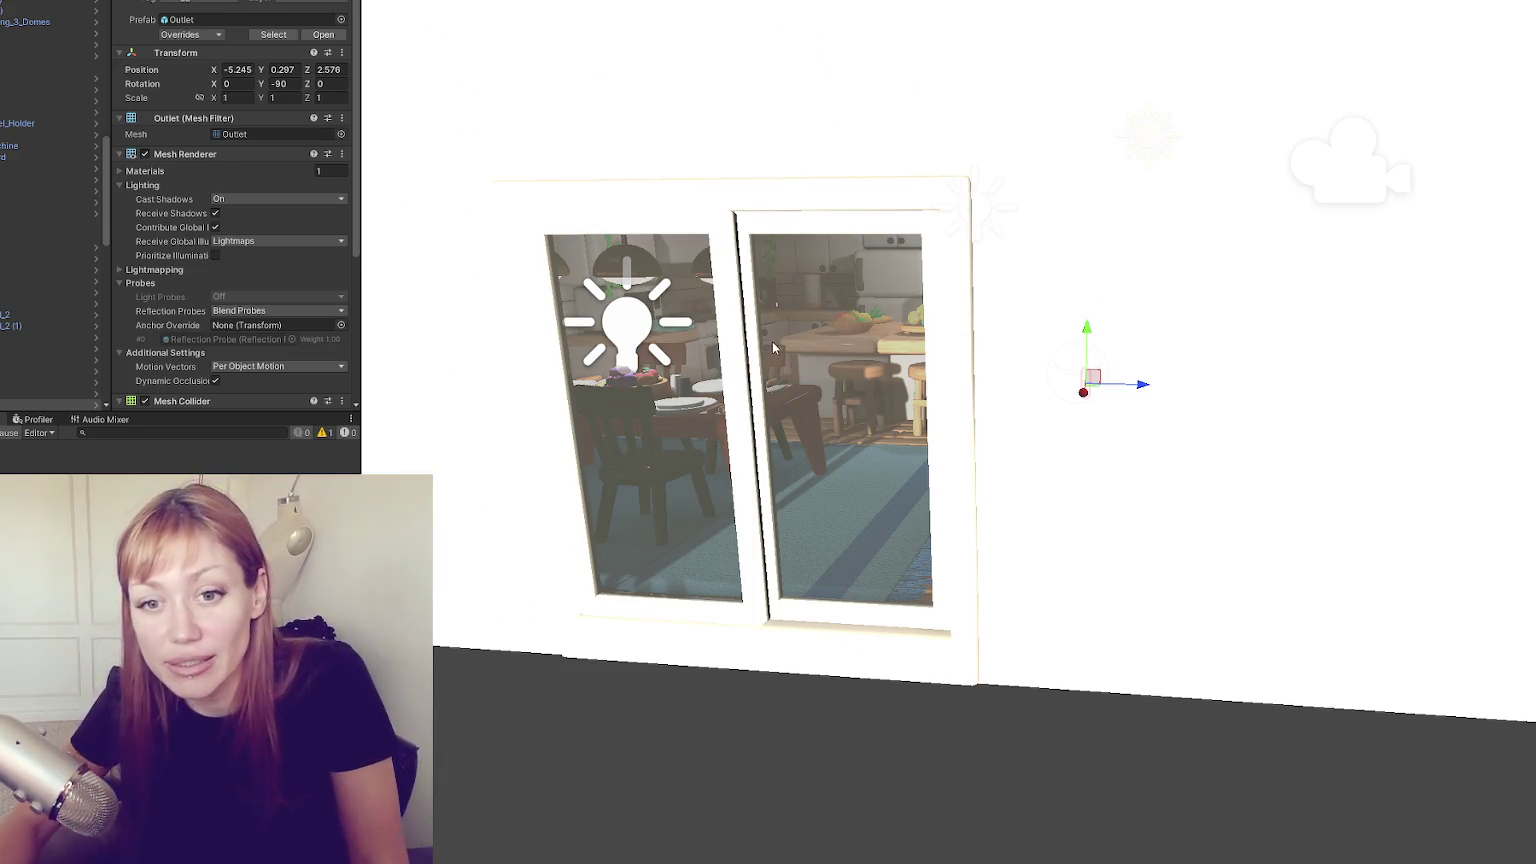
scroll(760, 340, "up", 5)
scroll(780, 330, "down", 5)
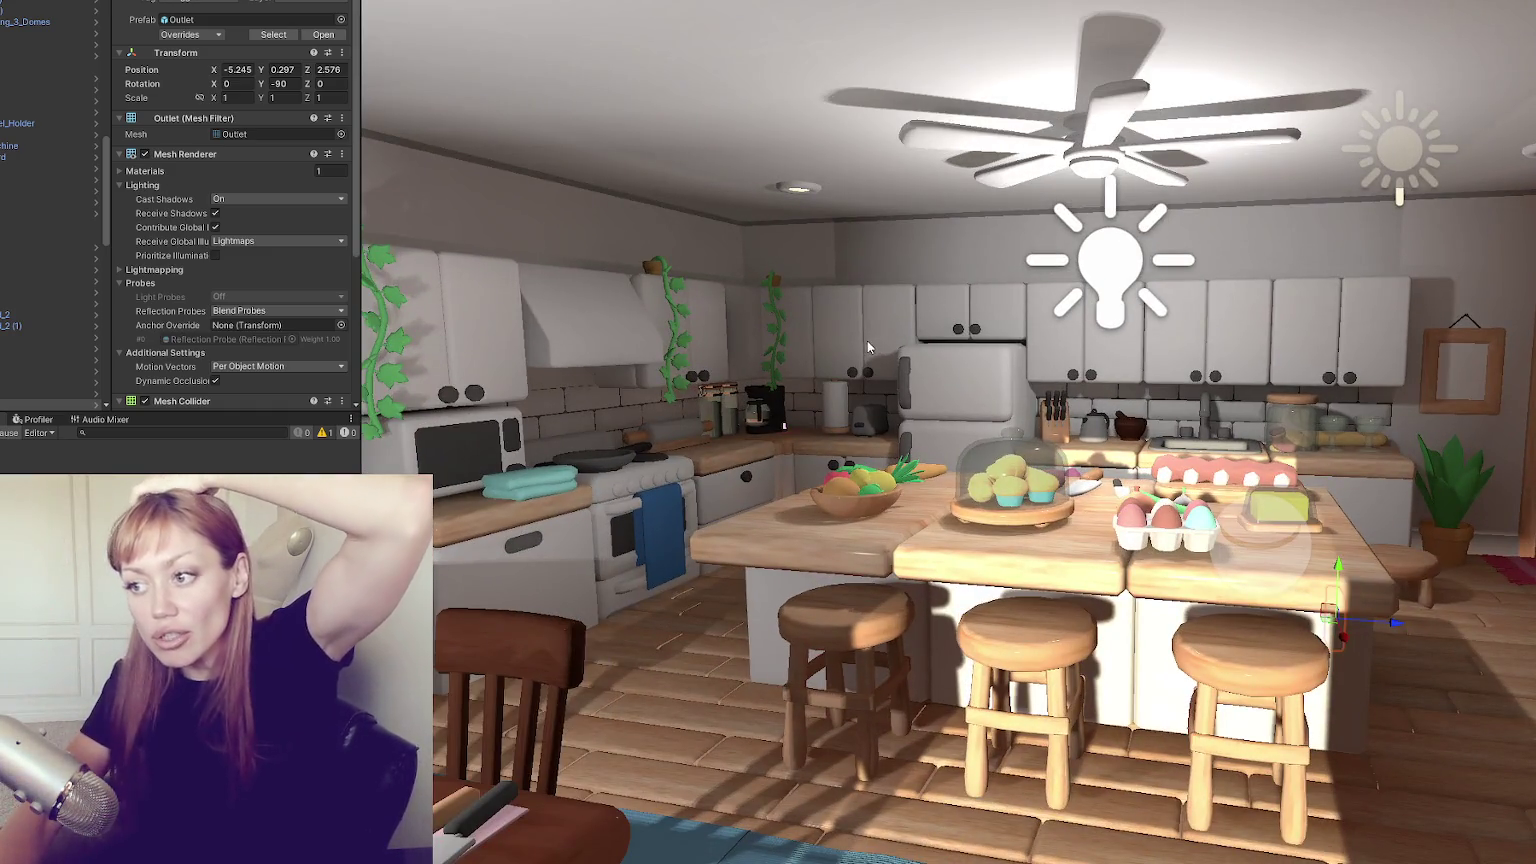
scroll(50, 200, "down", 3)
Open the Cozy Room Demo scene from Cozy Room Pack > Demos
left_click(37, 20)
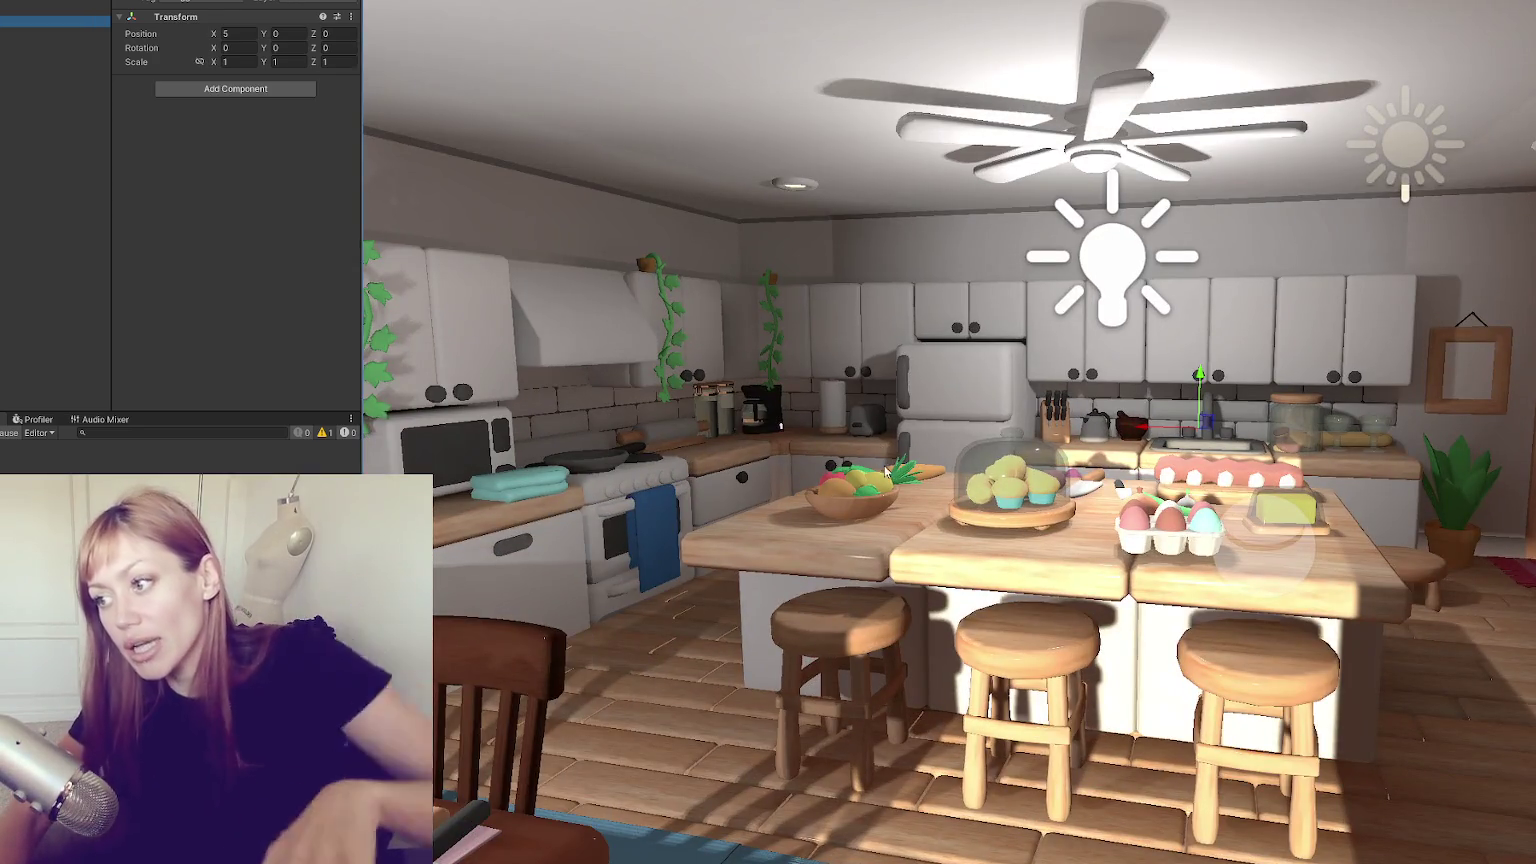
left_click(3, 419)
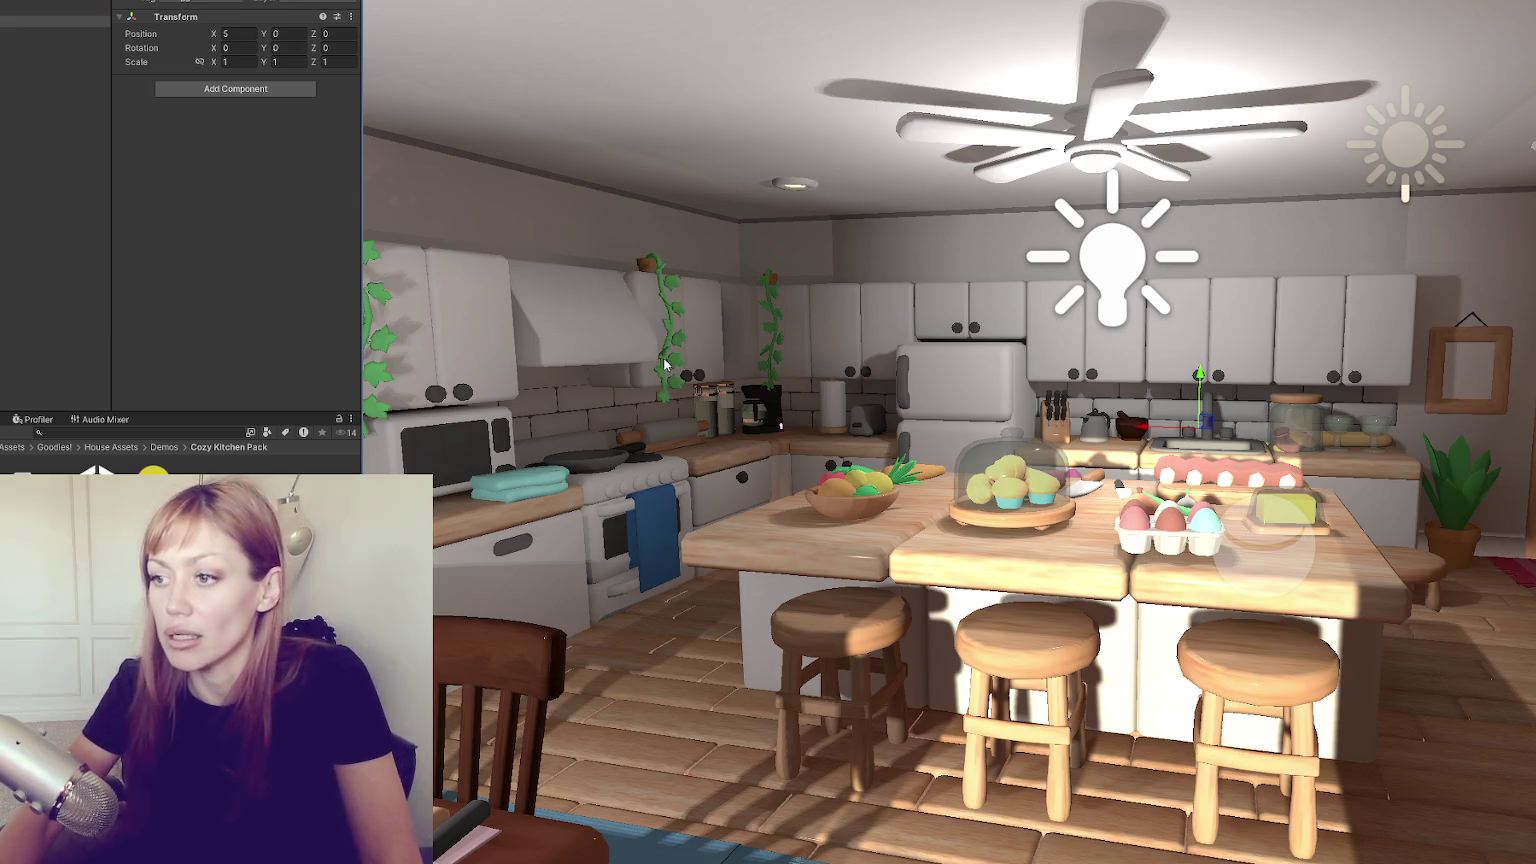
scroll(664, 364, "down", 3)
scroll(746, 355, "down", 3)
scroll(853, 382, "up", 4)
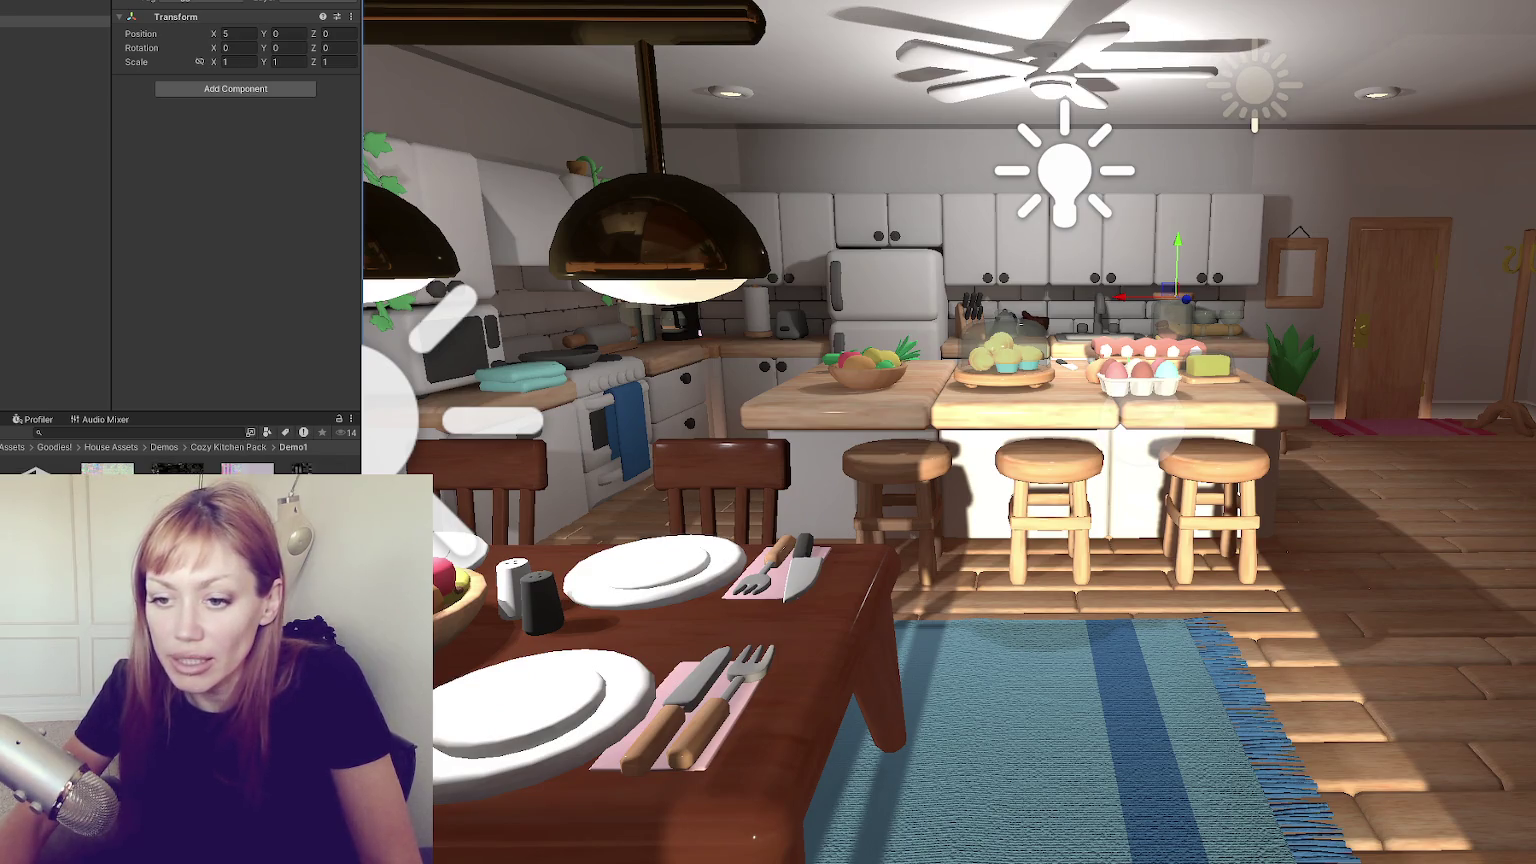
left_click(33, 470)
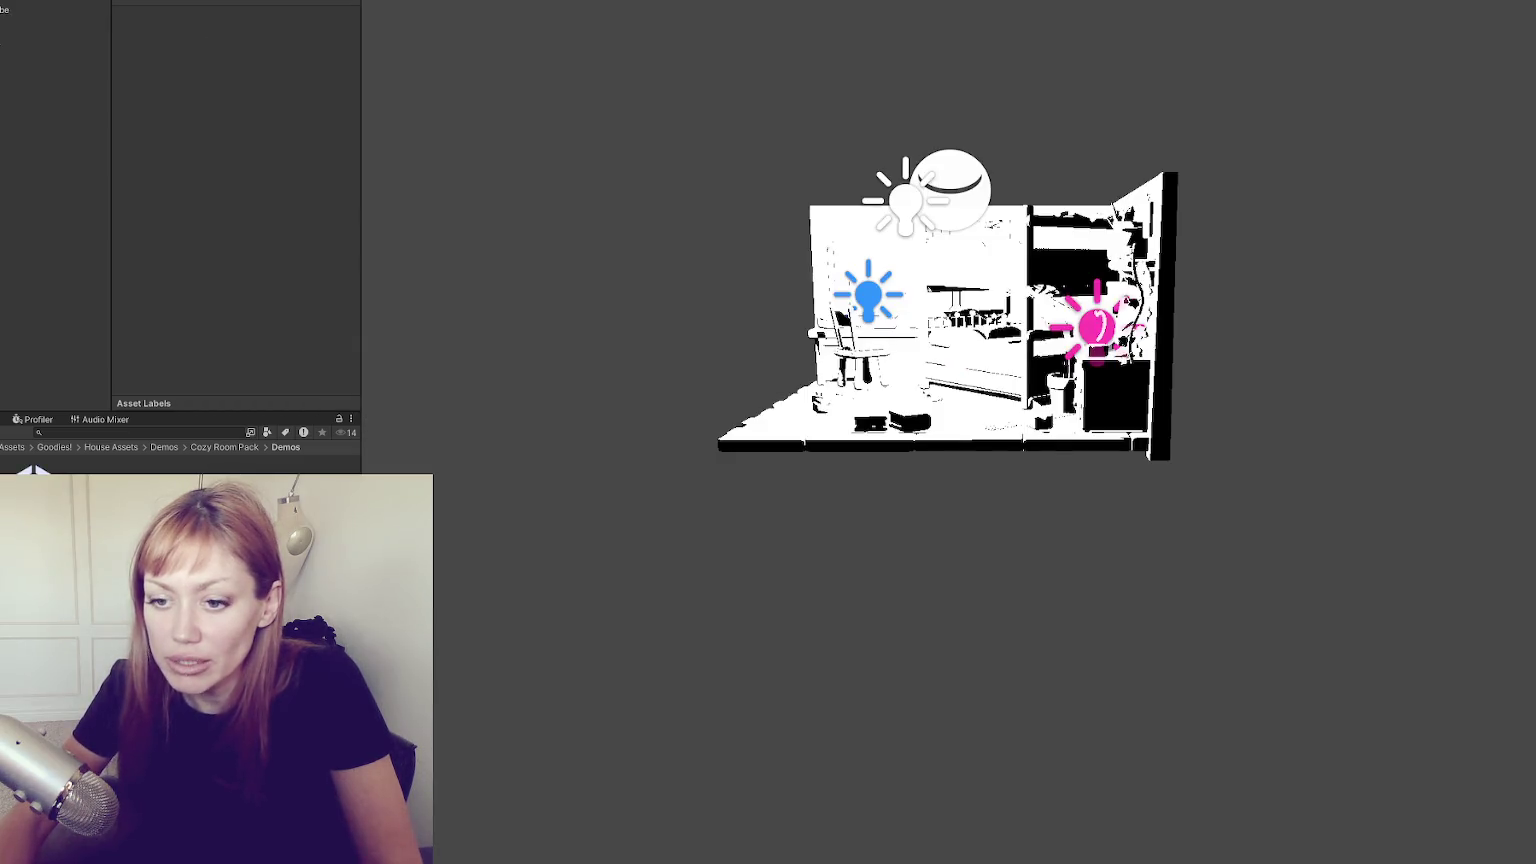
left_click(33, 470)
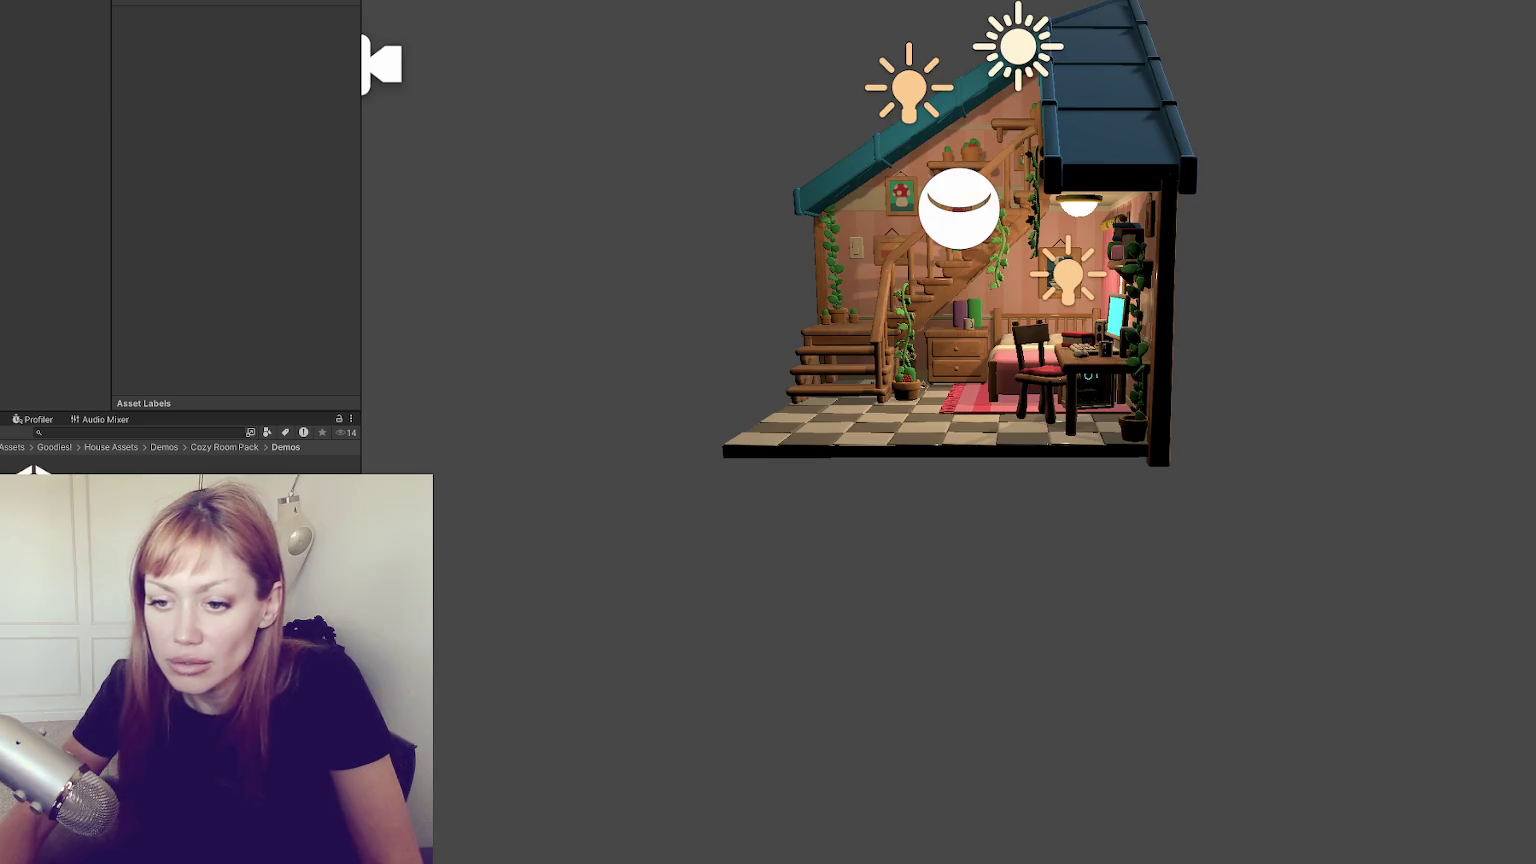
Load the Cozy Bathroom demo scene and orbit around the bathroom
left_click(33, 470)
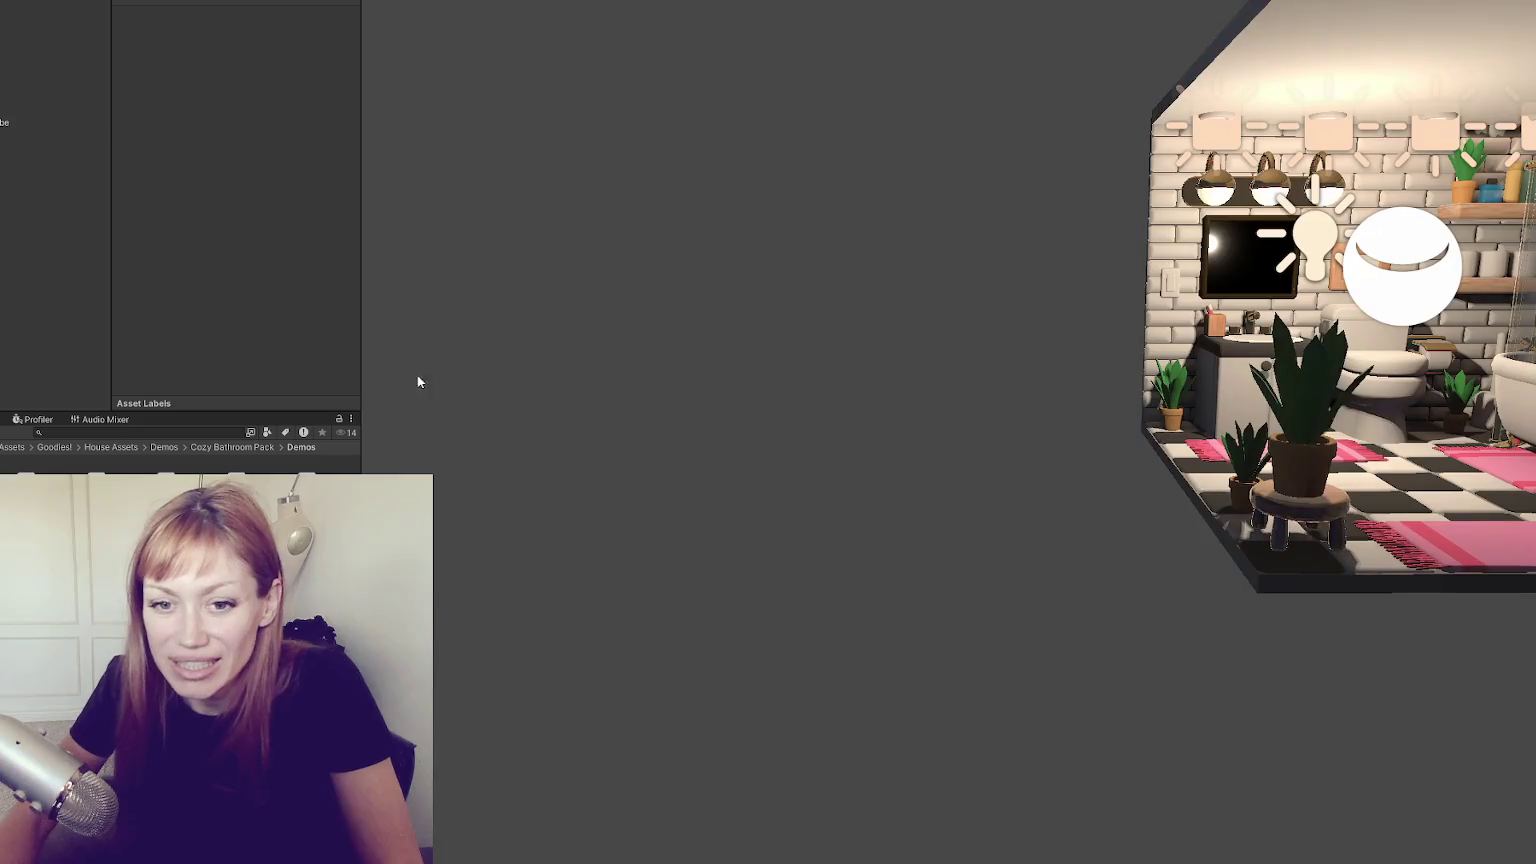
key("f")
mouse_move(832, 345)
left_mouse_down()
mouse_move(968, 268)
mouse_move(1130, 113)
mouse_move(573, 106)
mouse_move(634, 110)
mouse_move(597, 234)
mouse_move(1219, 76)
mouse_move(1200, 90)
mouse_move(1190, 40)
mouse_move(1198, 107)
mouse_move(1190, 45)
mouse_move(1143, 146)
mouse_move(1379, 131)
left_mouse_up()
scroll(1130, 113, "down", 5)
Stretch the front pink rug before the vanity to 1.1948 Z scale
left_click(1121, 540)
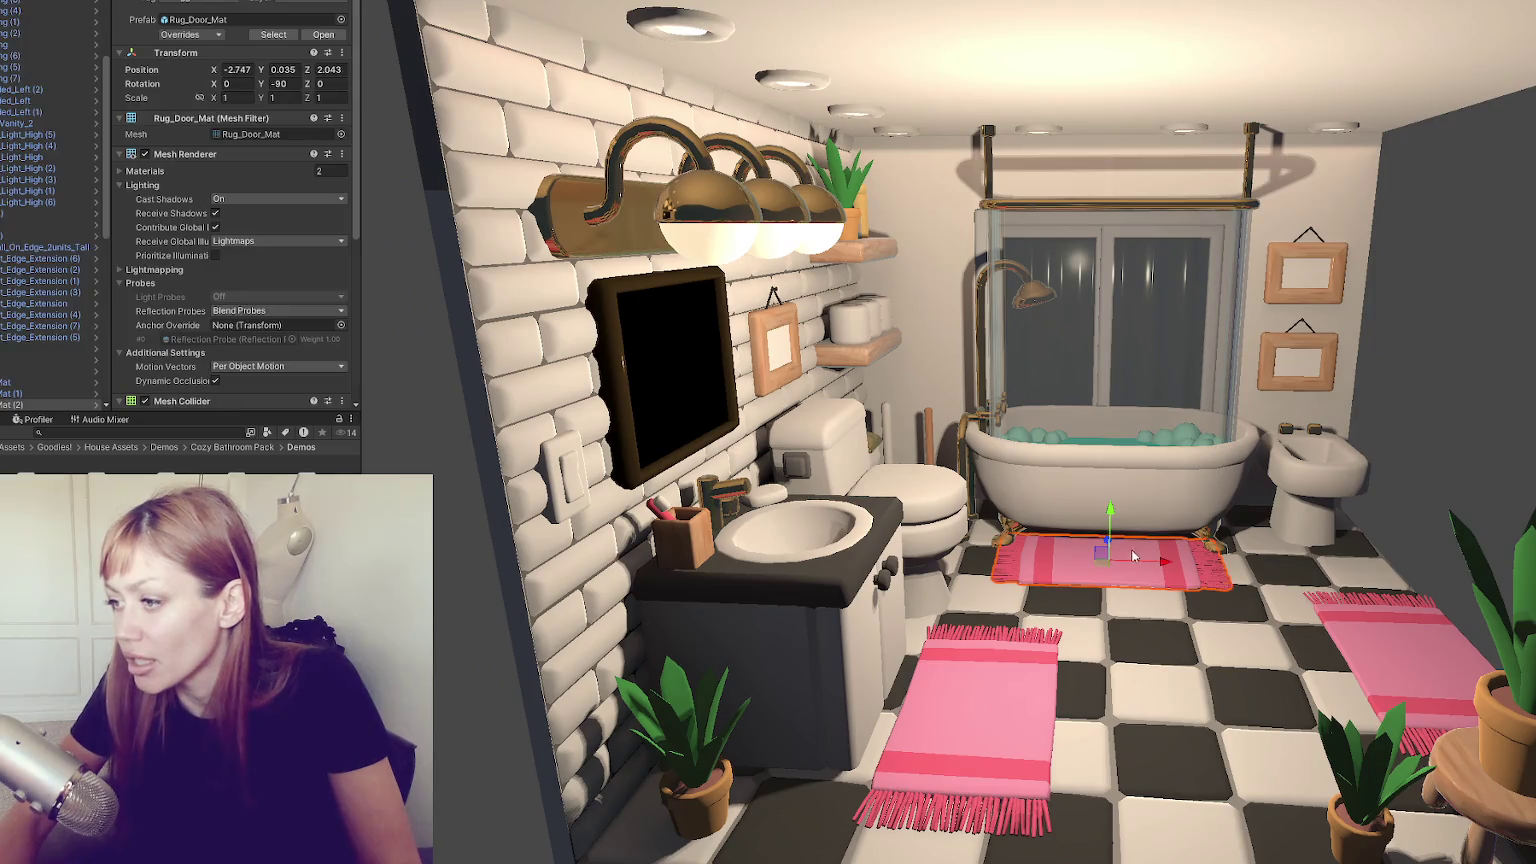
mouse_move(1169, 562)
left_mouse_down()
mouse_move(566, 391)
mouse_move(866, 648)
left_mouse_up()
left_click(566, 391)
left_click(866, 648)
scroll(866, 648, "up", 3)
mouse_move(872, 722)
left_mouse_down()
mouse_move(665, 690)
mouse_move(1000, 585)
left_mouse_up()
key("r")
left_click(1055, 560)
key("Delete")
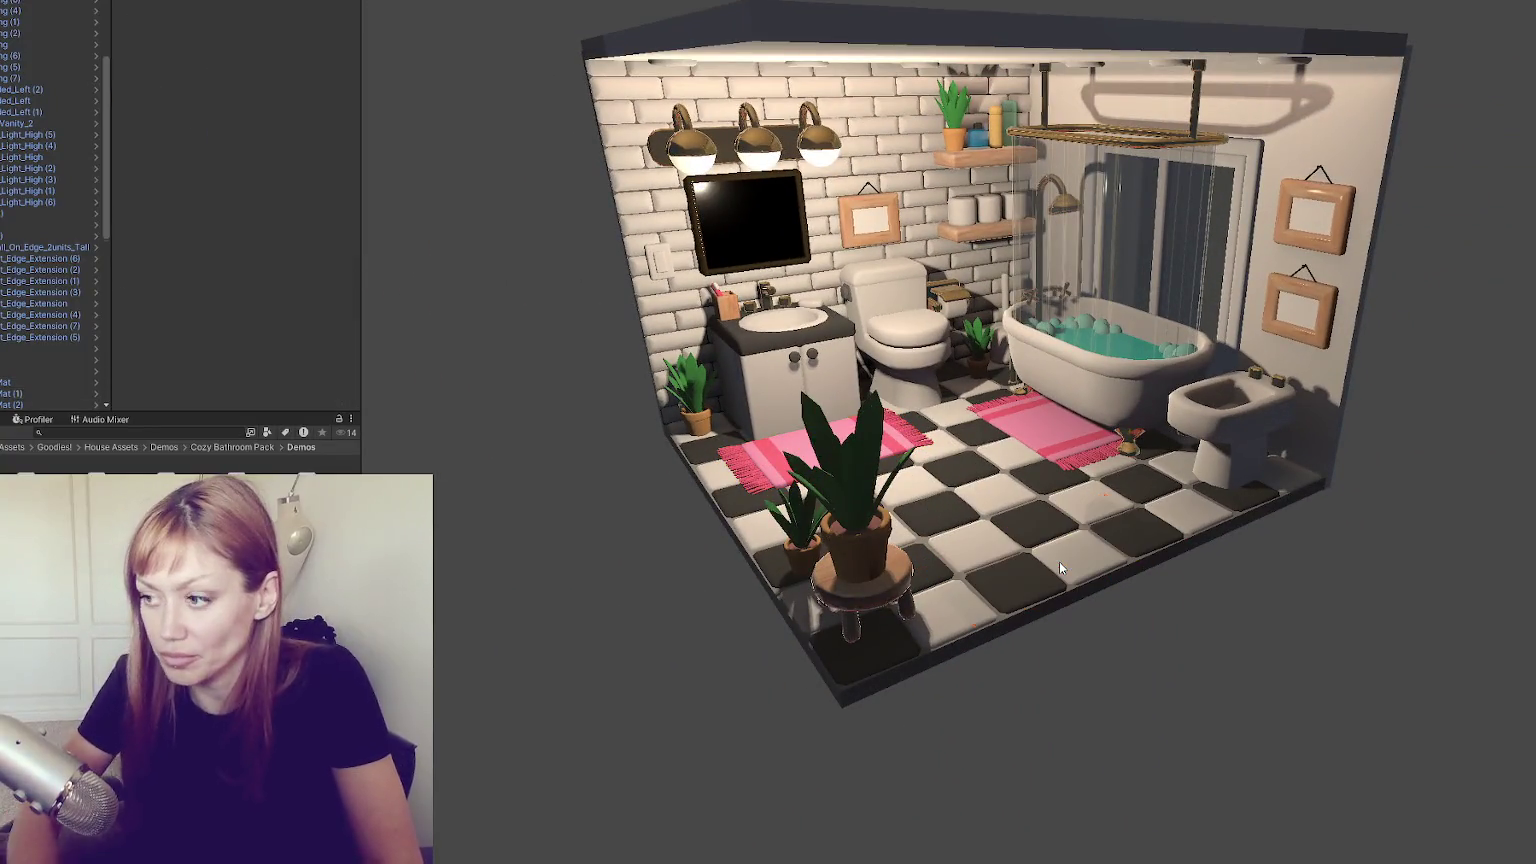
key("ctrl+z")
mouse_move(1332, 278)
left_mouse_down()
mouse_move(1289, 336)
mouse_move(1000, 480)
left_mouse_up()
left_click(811, 566)
left_click(998, 715, "shift")
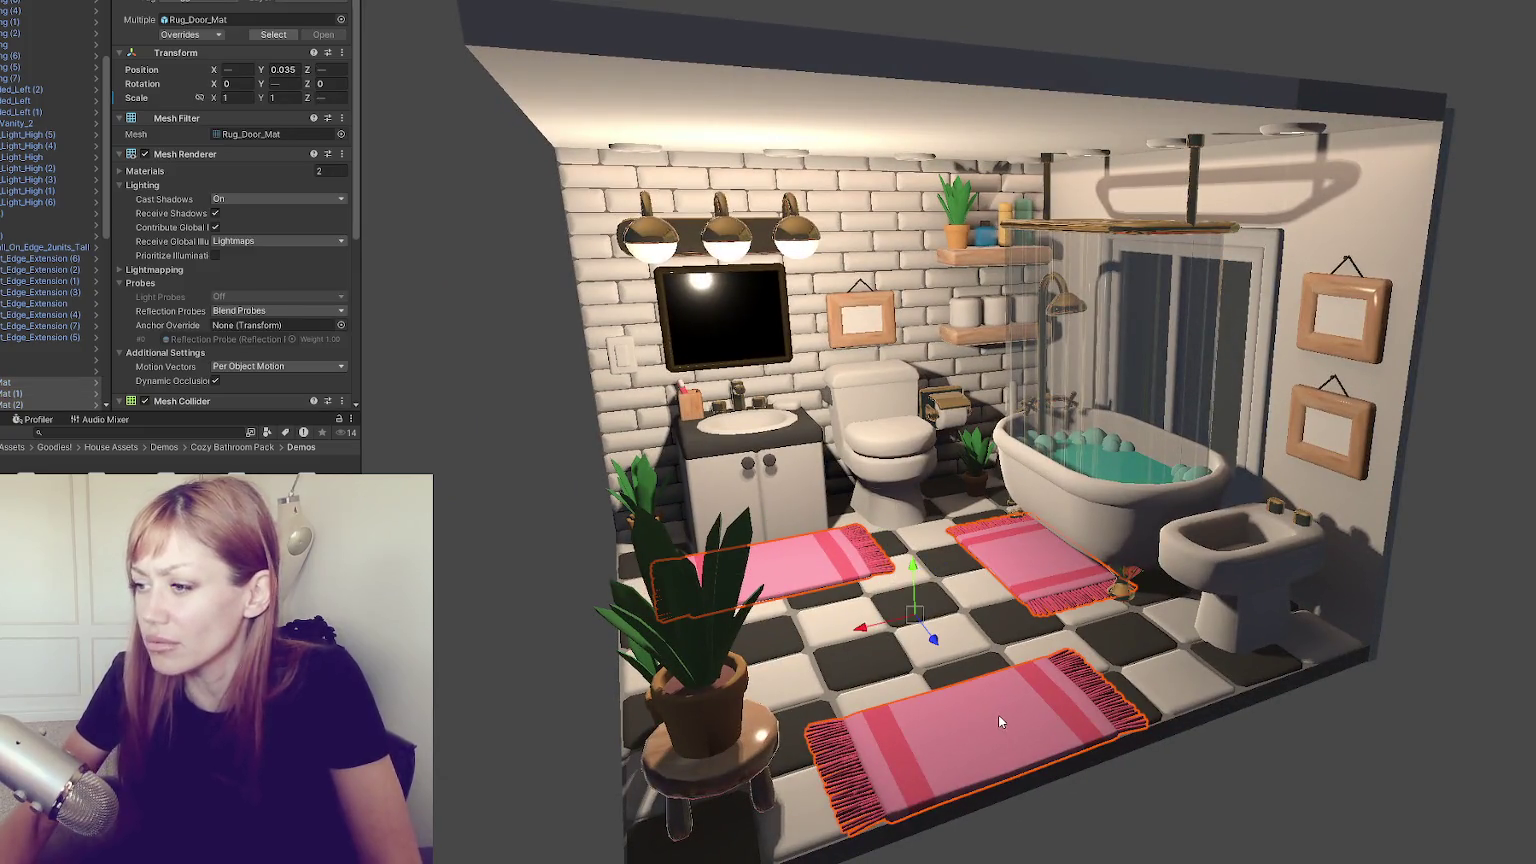
key("Delete")
key("ctrl+z")
left_click_drag(1152, 620, 1010, 530)
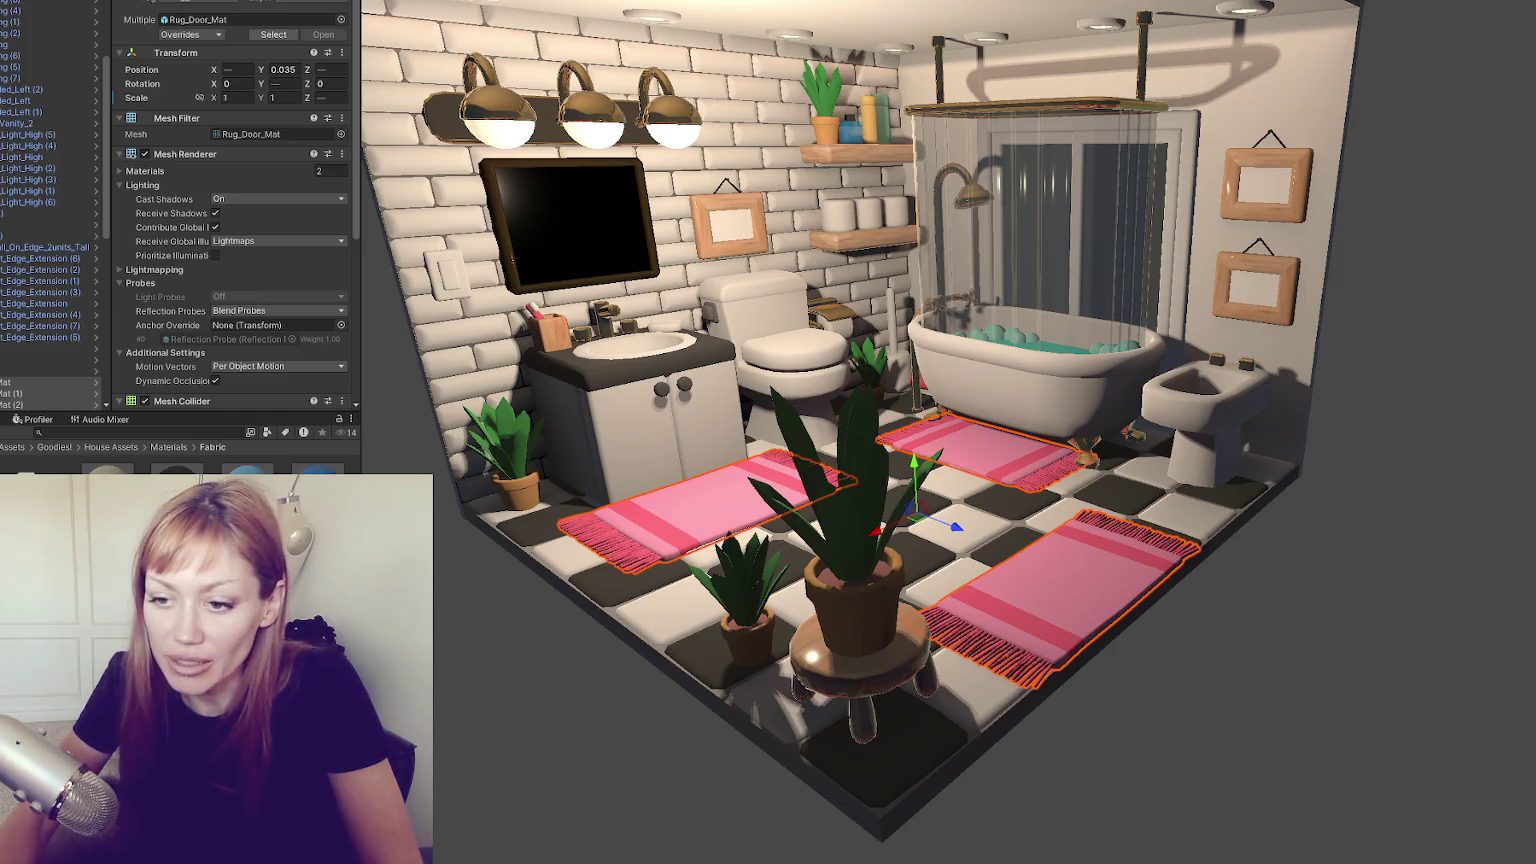
scroll(494, 610, "up", 5)
mouse_move(107, 478)
left_mouse_down()
mouse_move(703, 474)
mouse_move(1035, 428)
mouse_move(1035, 677)
left_mouse_up()
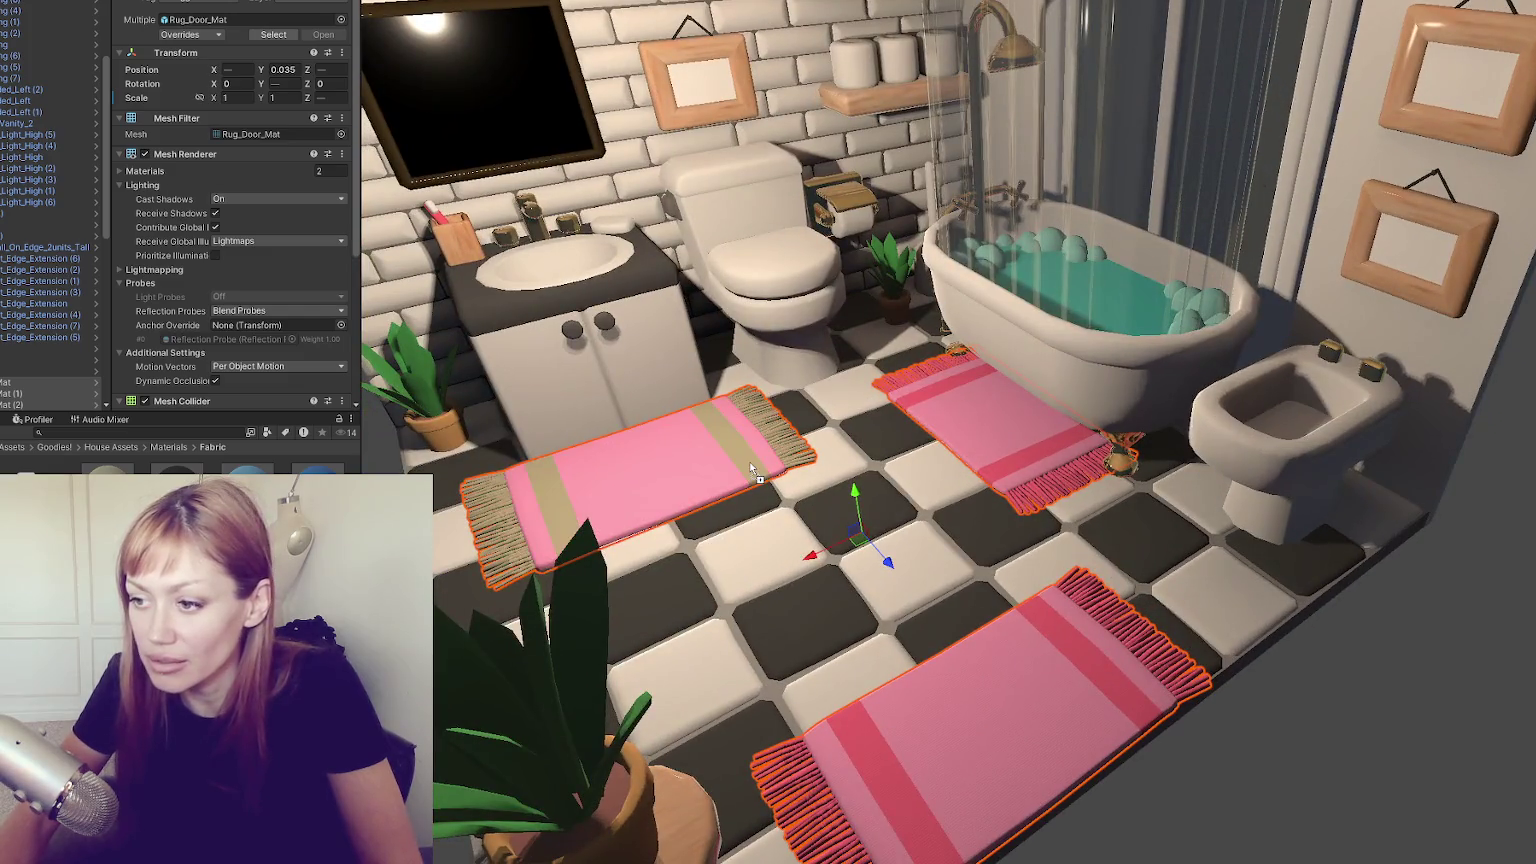
left_click_drag(175, 478, 514, 528)
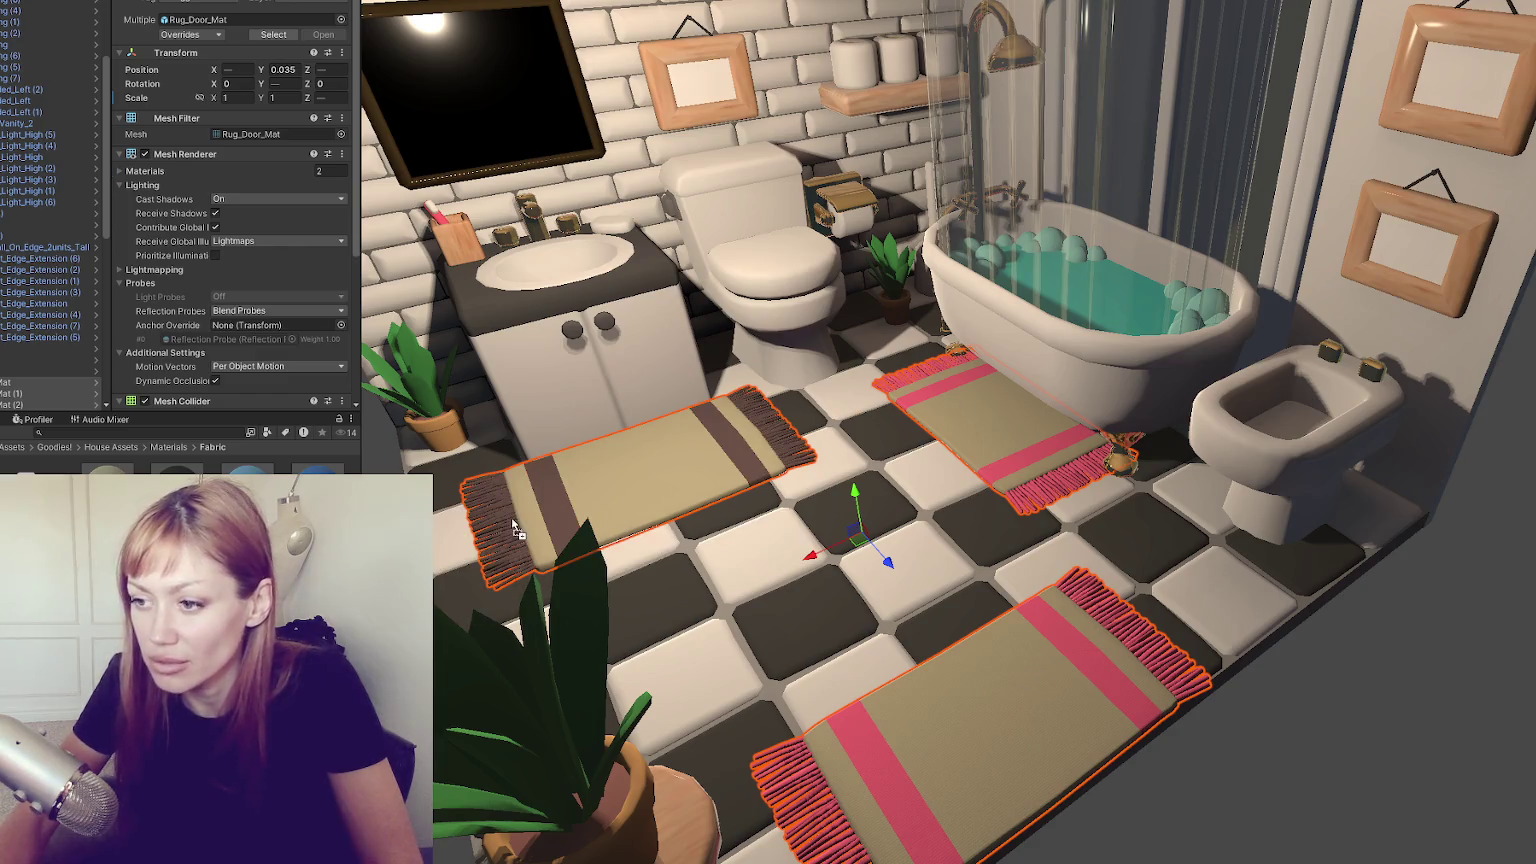
left_click_drag(245, 478, 490, 527)
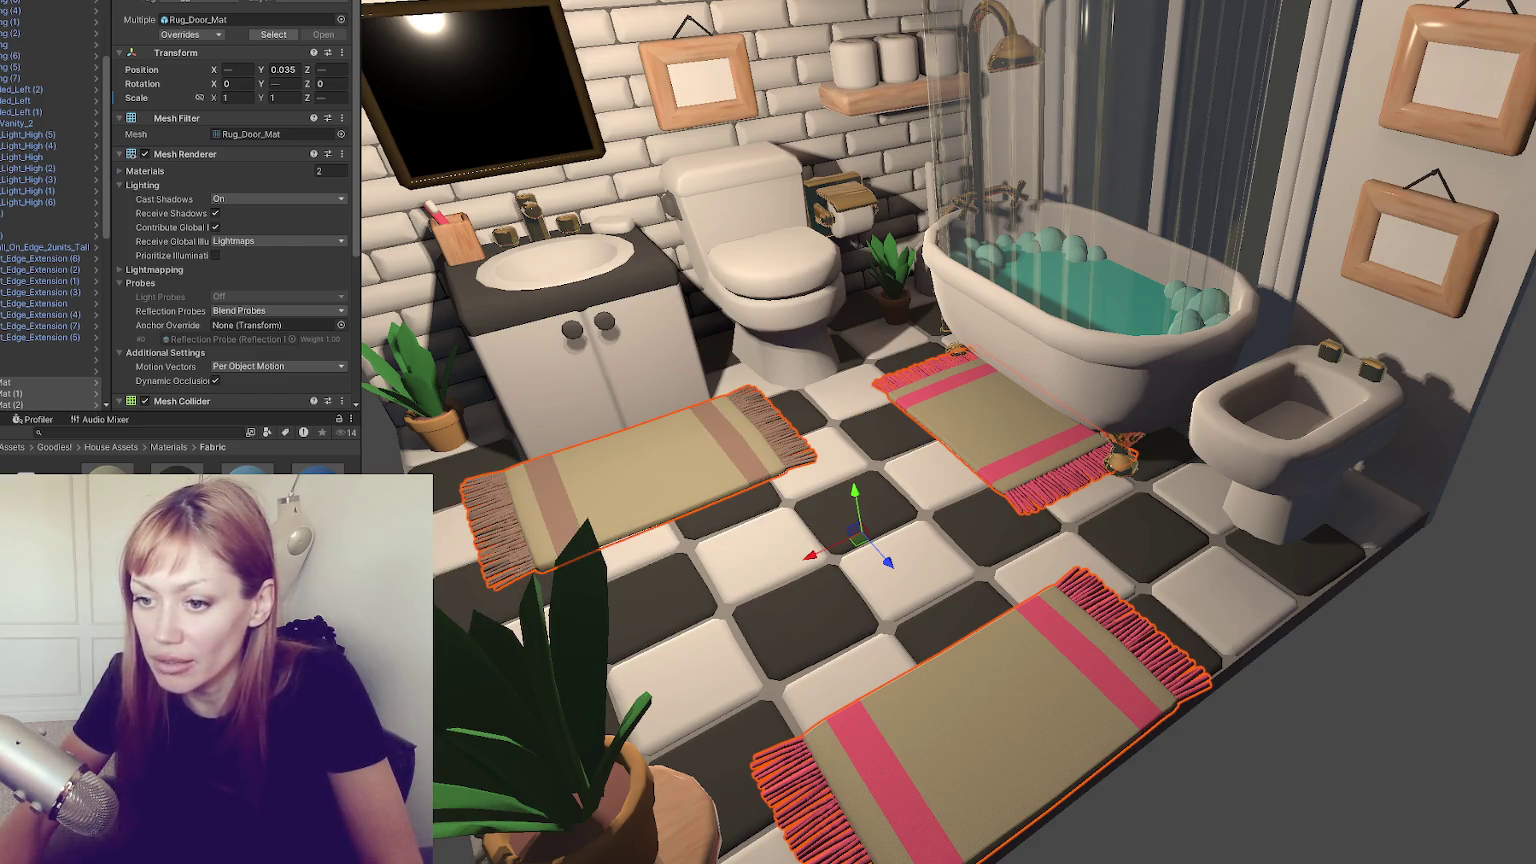
left_click_drag(621, 483, 541, 505)
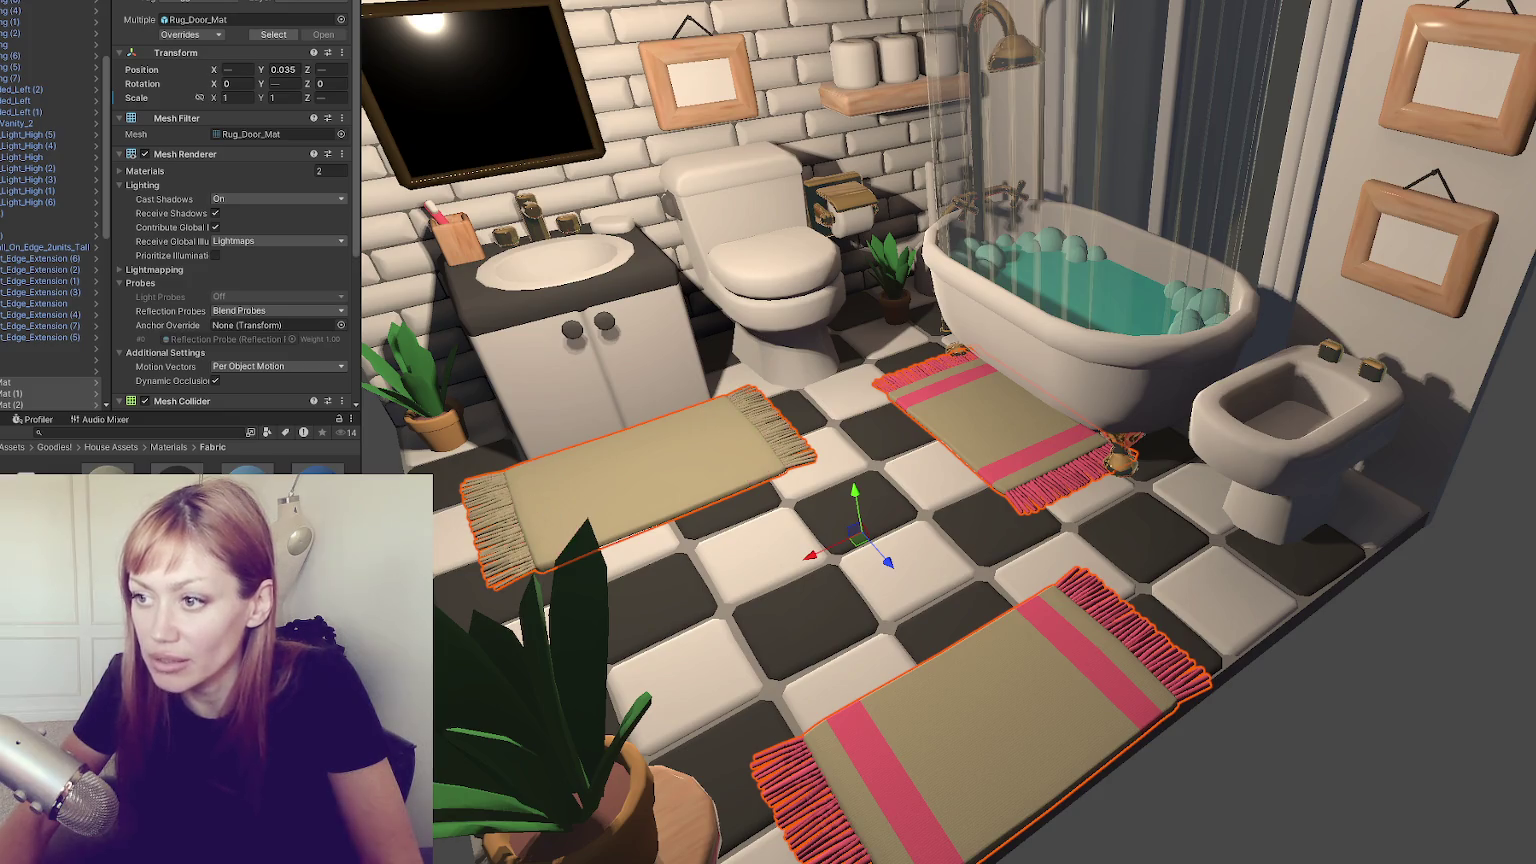
mouse_move(760, 470)
left_mouse_down()
mouse_move(978, 436)
mouse_move(1008, 471)
left_mouse_up()
left_click_drag(1119, 765, 1112, 682)
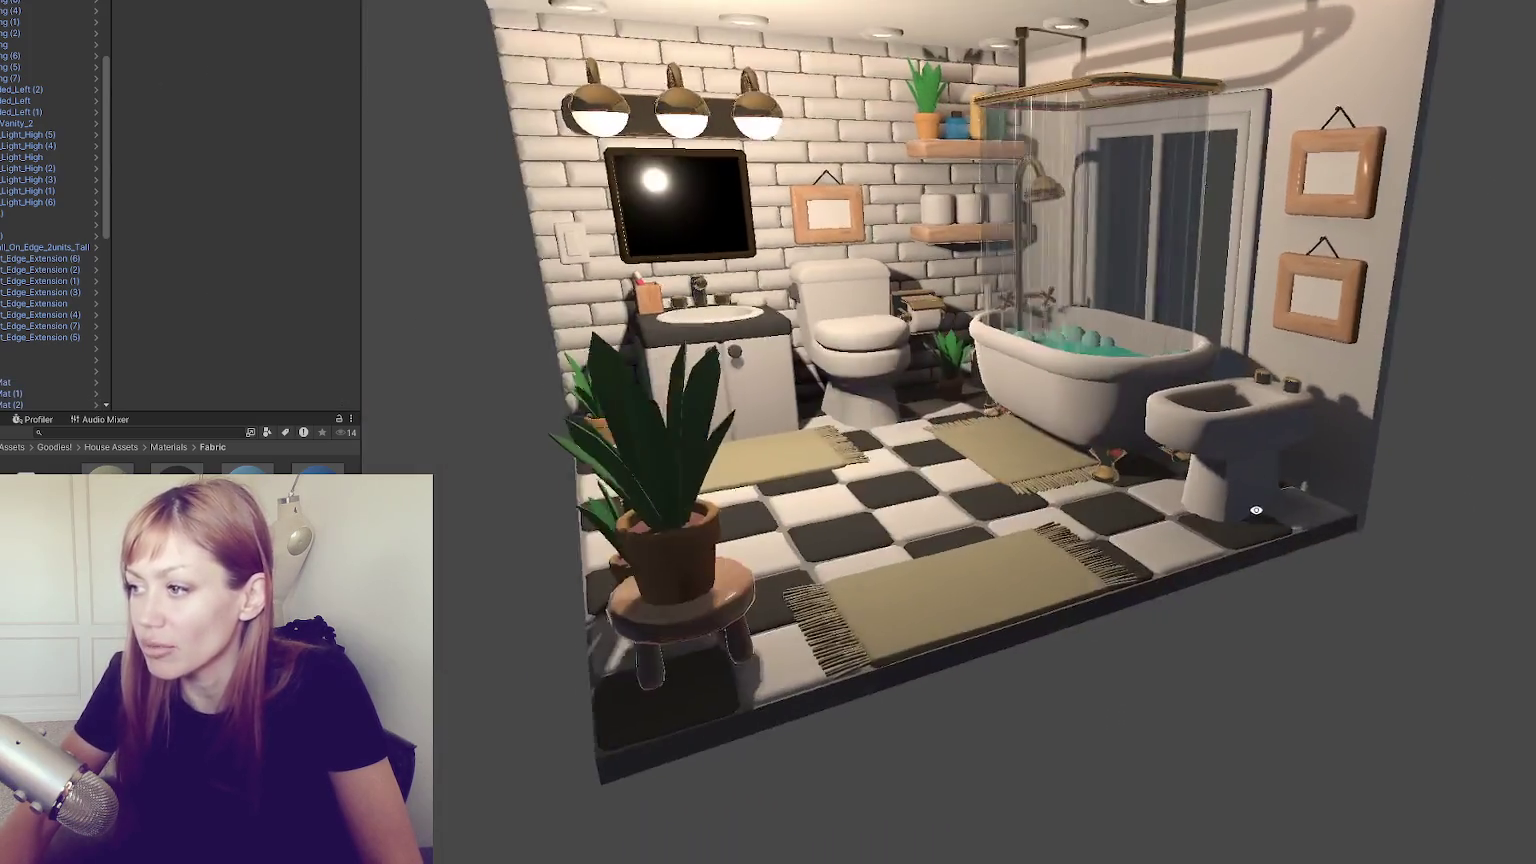
mouse_move(1256, 510)
left_mouse_down()
mouse_move(1150, 630)
mouse_move(1484, 651)
mouse_move(1320, 444)
left_mouse_up()
left_click(1080, 600)
left_click(1132, 666)
left_click(845, 465)
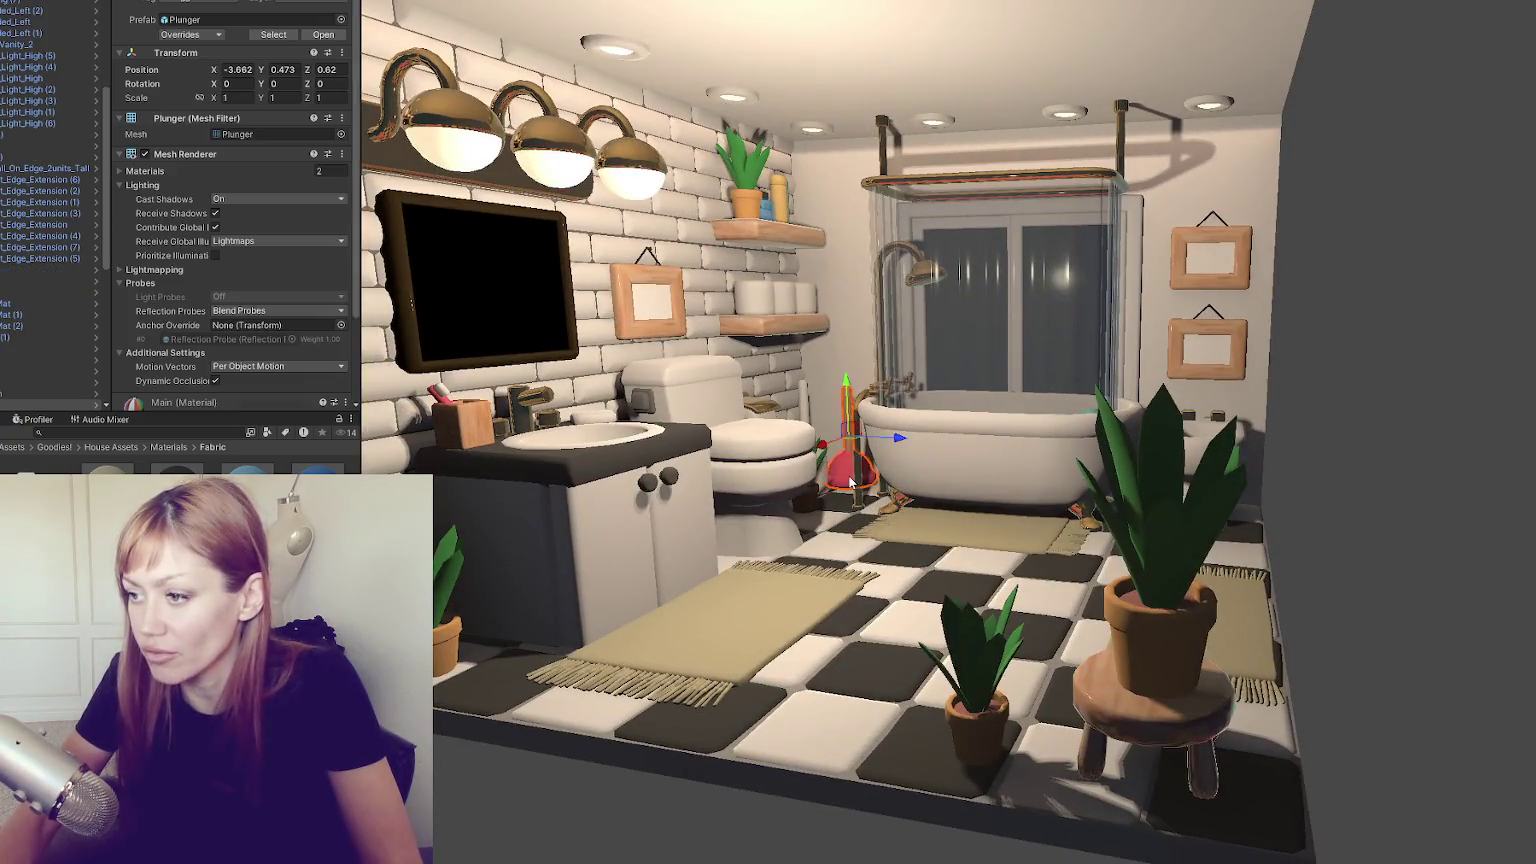
key("f")
mouse_move(1012, 395)
left_mouse_down()
mouse_move(1004, 424)
mouse_move(1064, 453)
mouse_move(1090, 443)
mouse_move(1146, 482)
mouse_move(1190, 407)
left_mouse_up()
scroll(1190, 407, "down", 10)
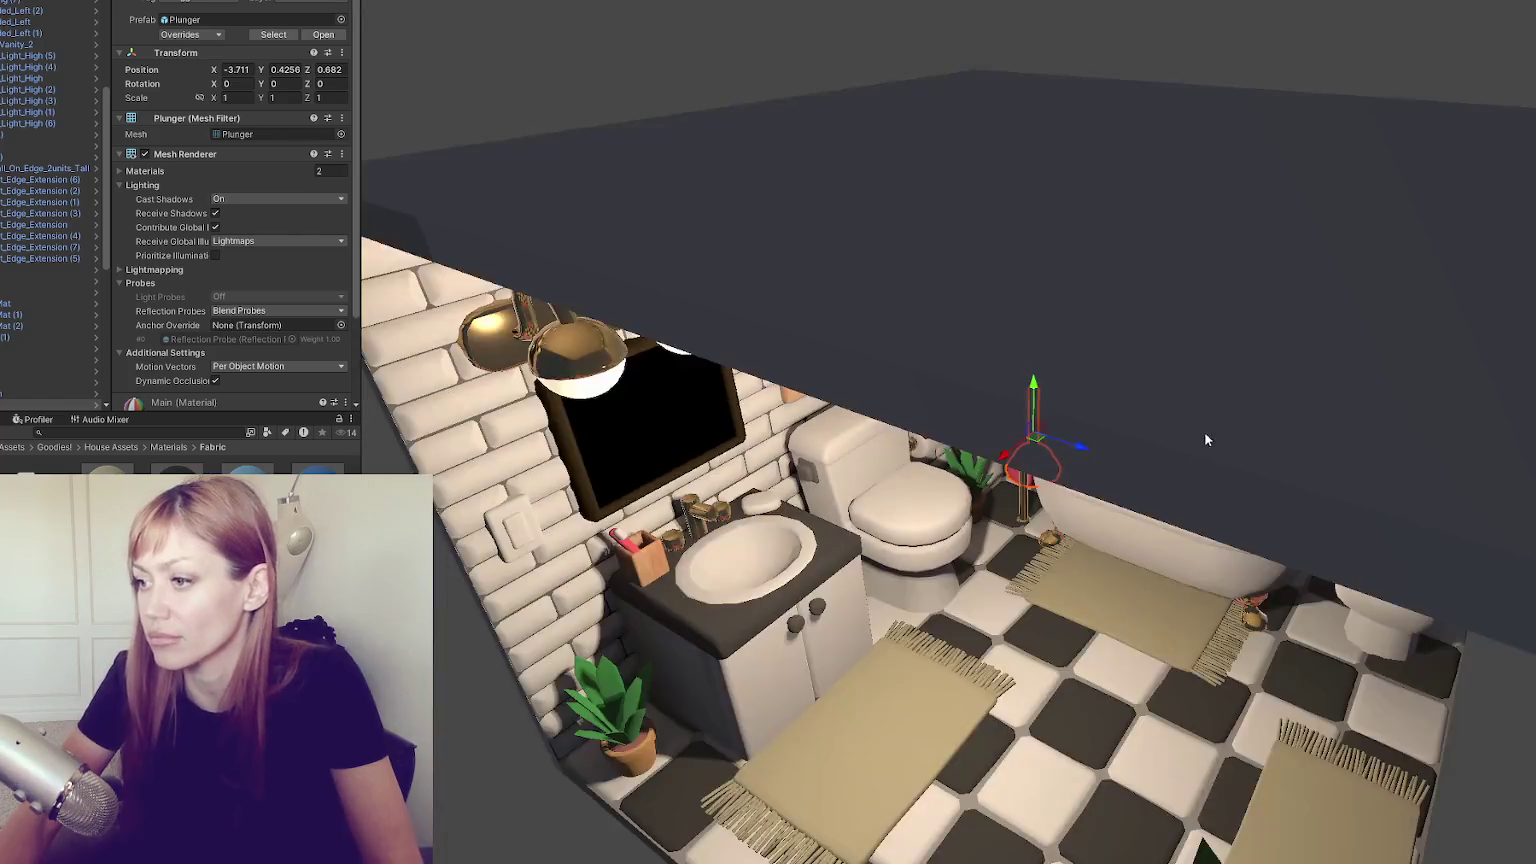
scroll(1162, 364, "down", 5)
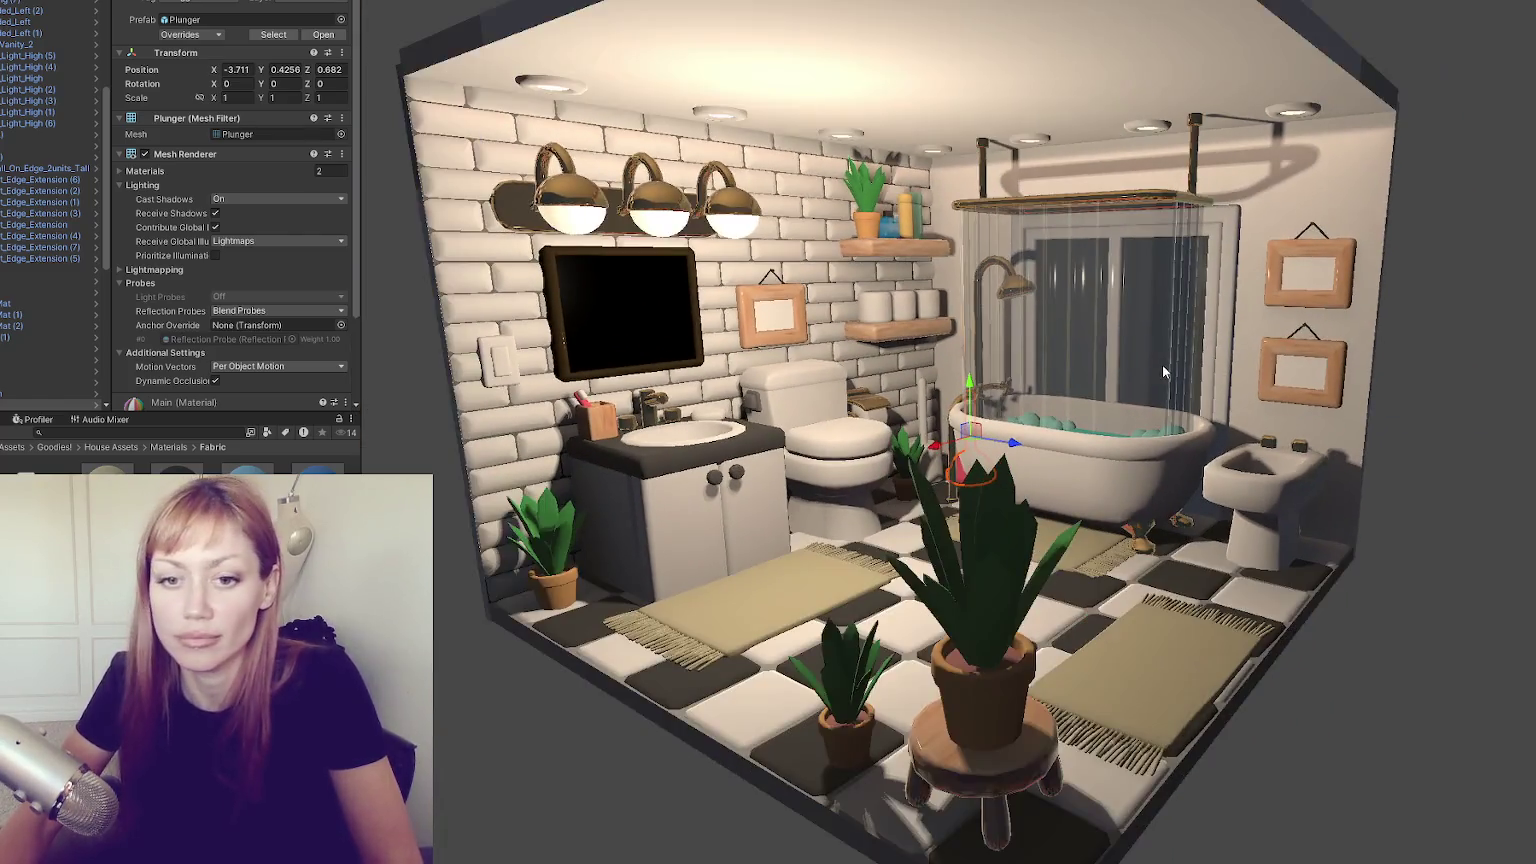
scroll(1162, 364, "up", 5)
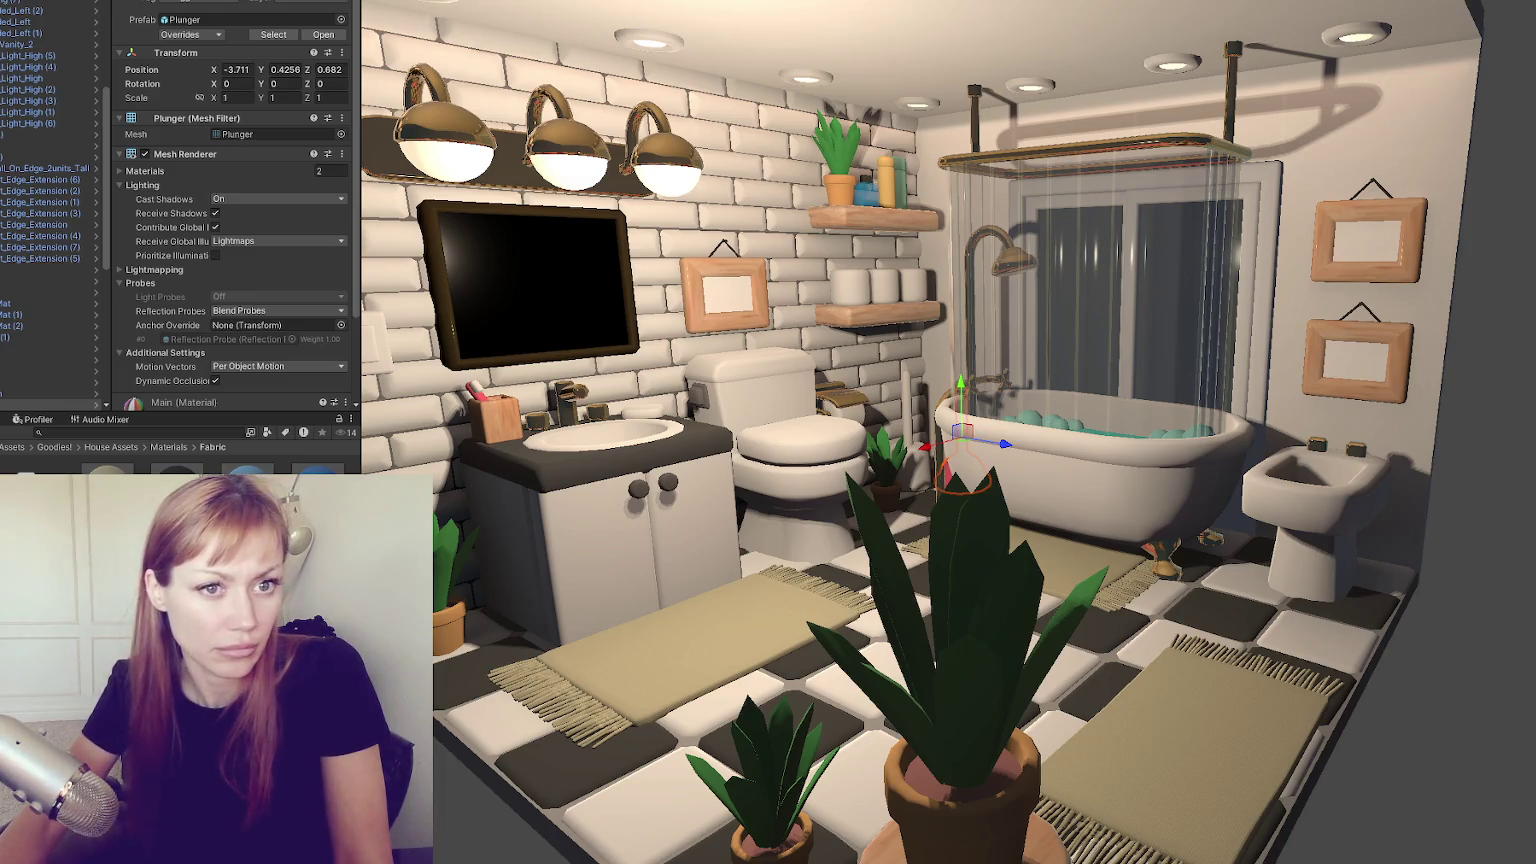
scroll(534, 246, "down", 2)
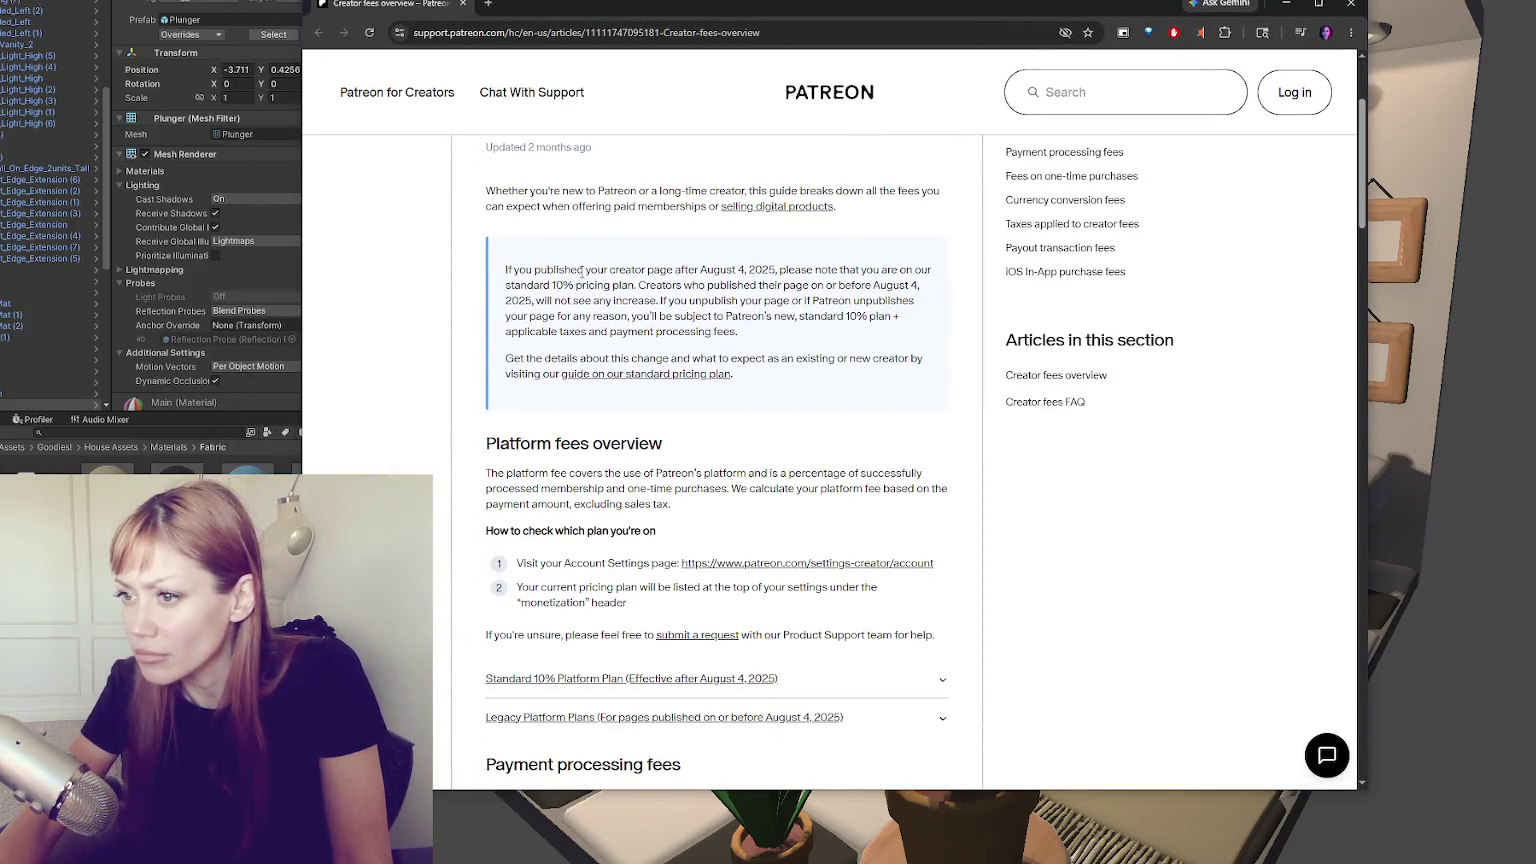
left_click_drag(578, 270, 589, 286)
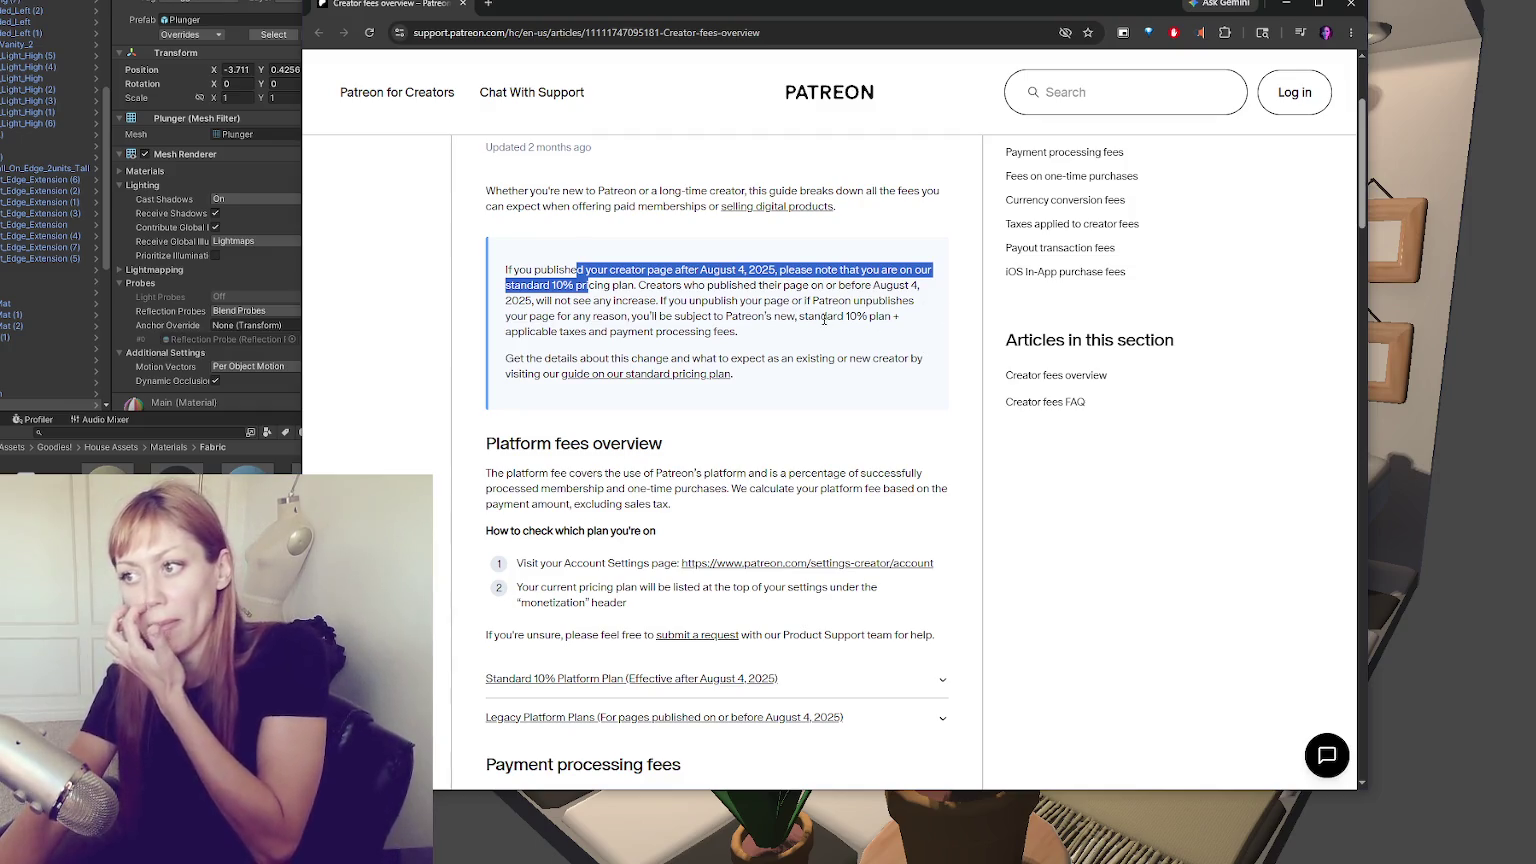
left_click(795, 338)
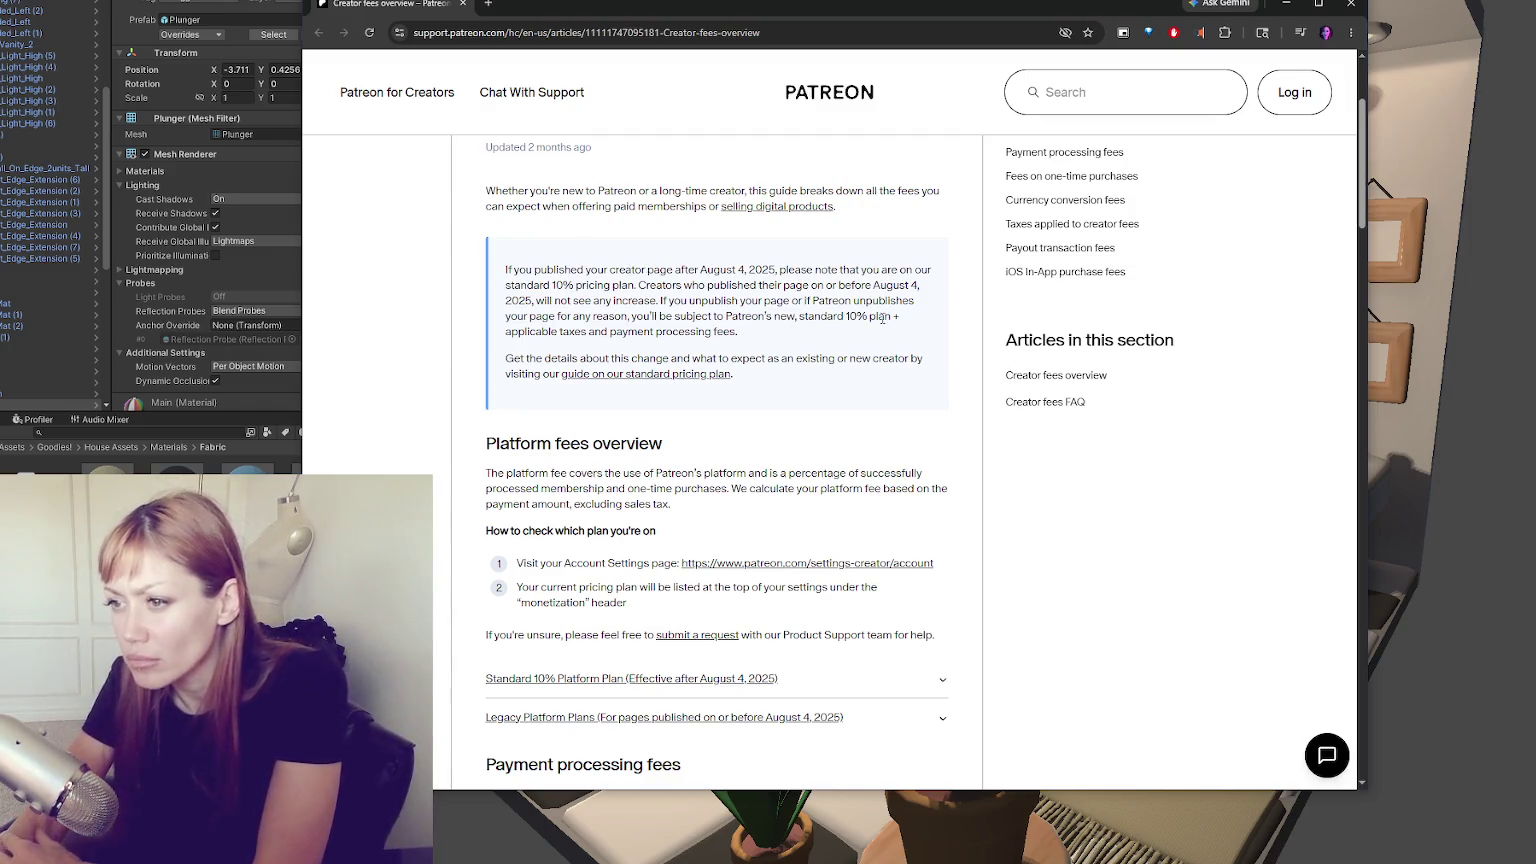
scroll(856, 277, "down", 2)
scroll(856, 277, "down", 6)
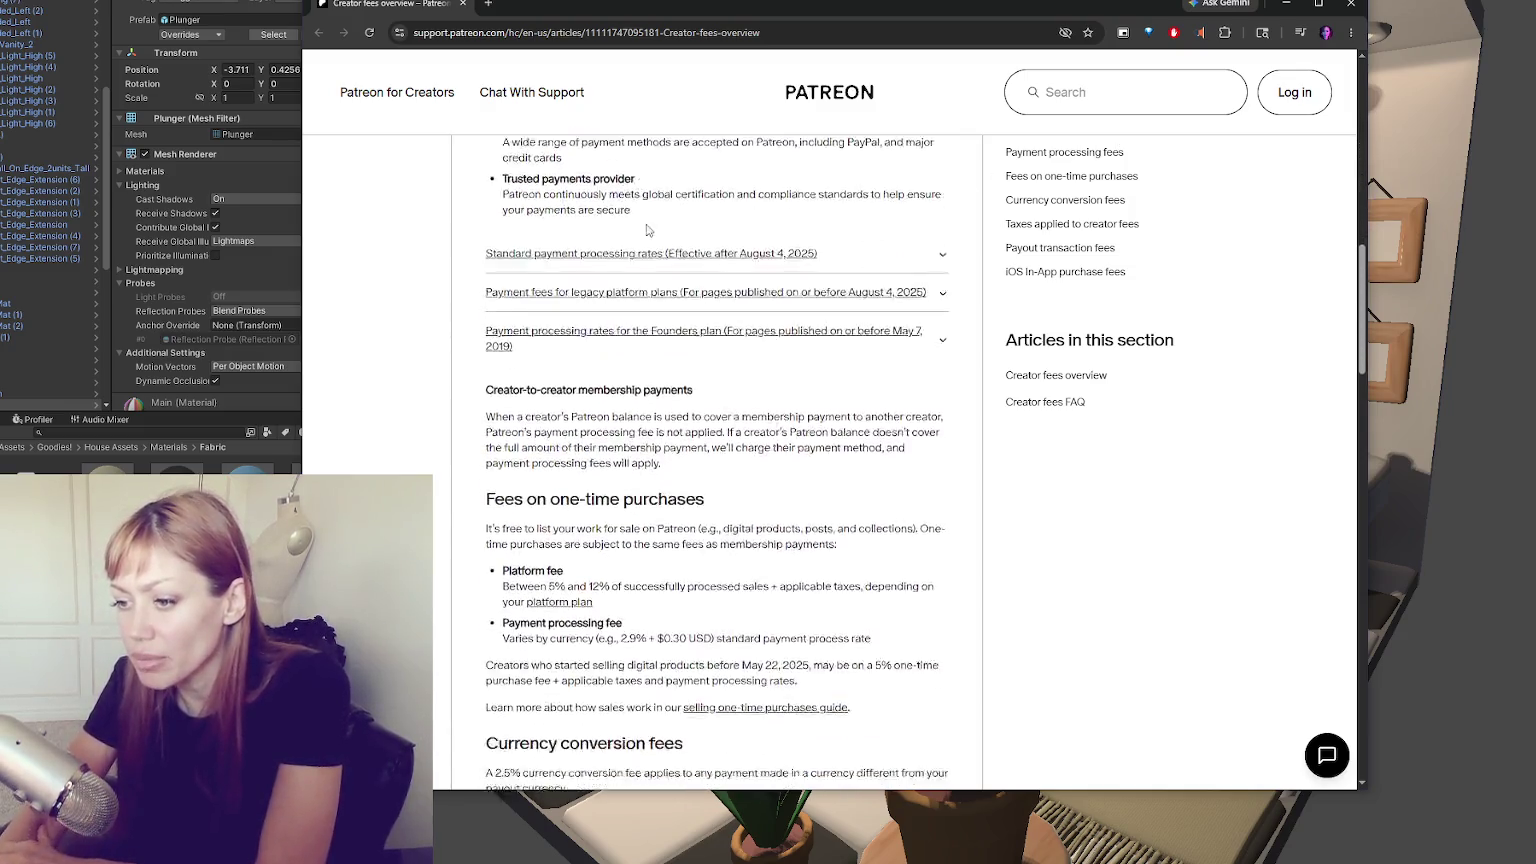
scroll(646, 230, "down", 1)
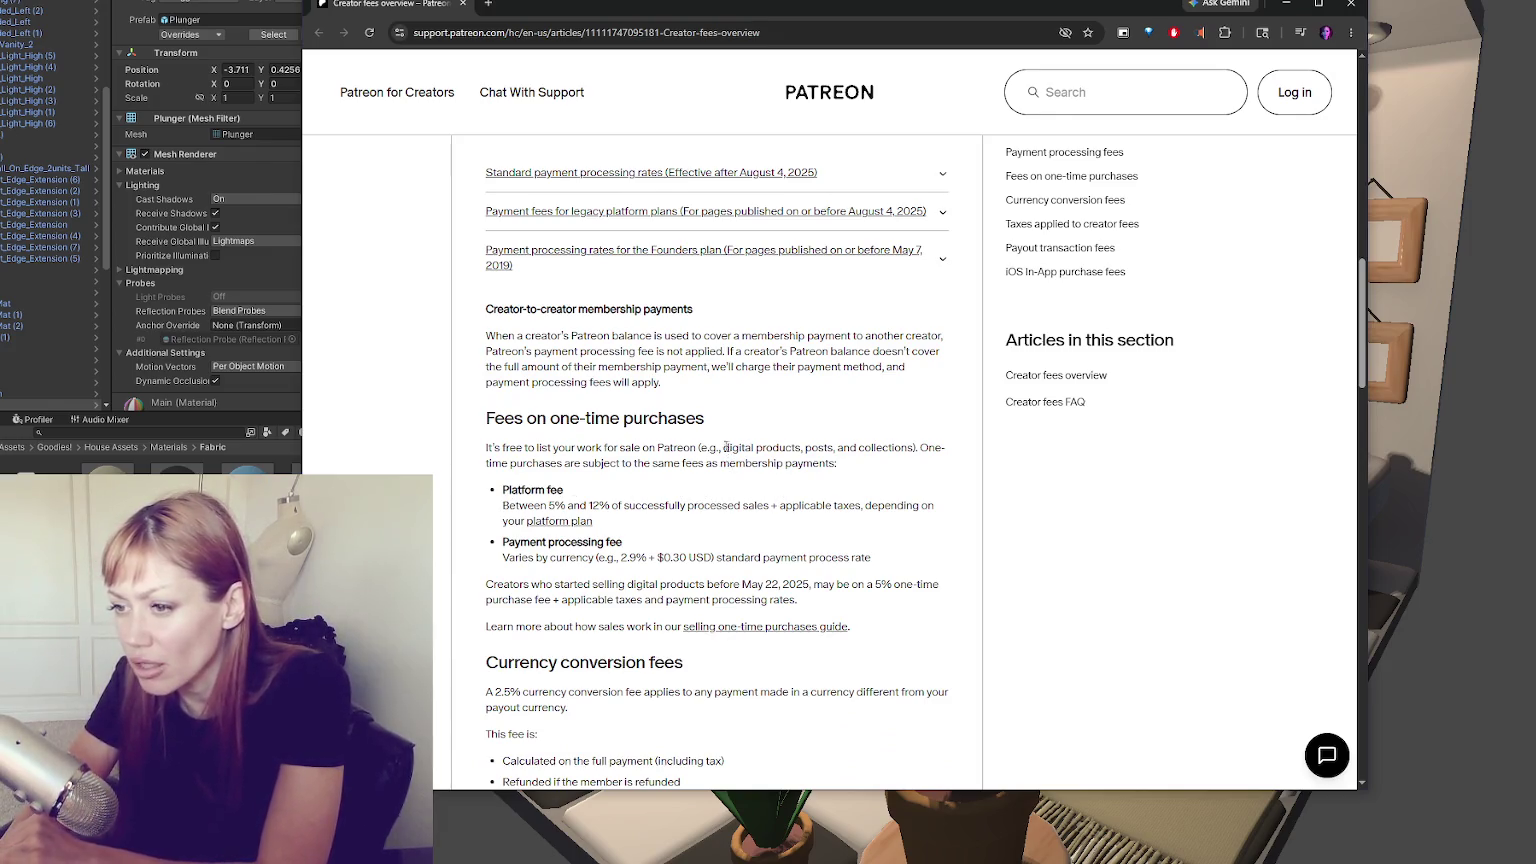
scroll(724, 447, "down", 2)
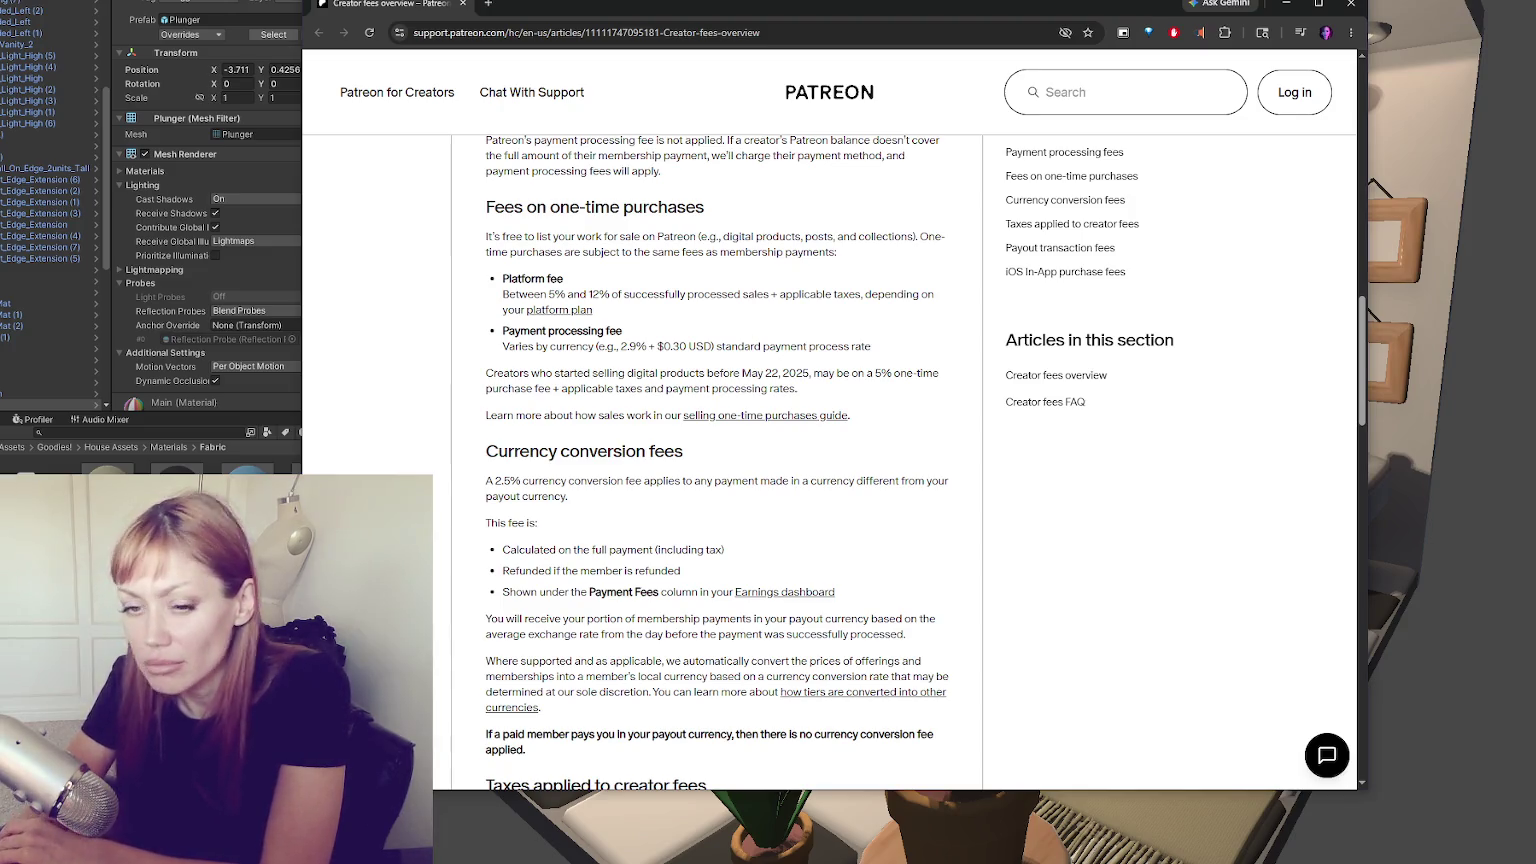
left_click(1345, 12)
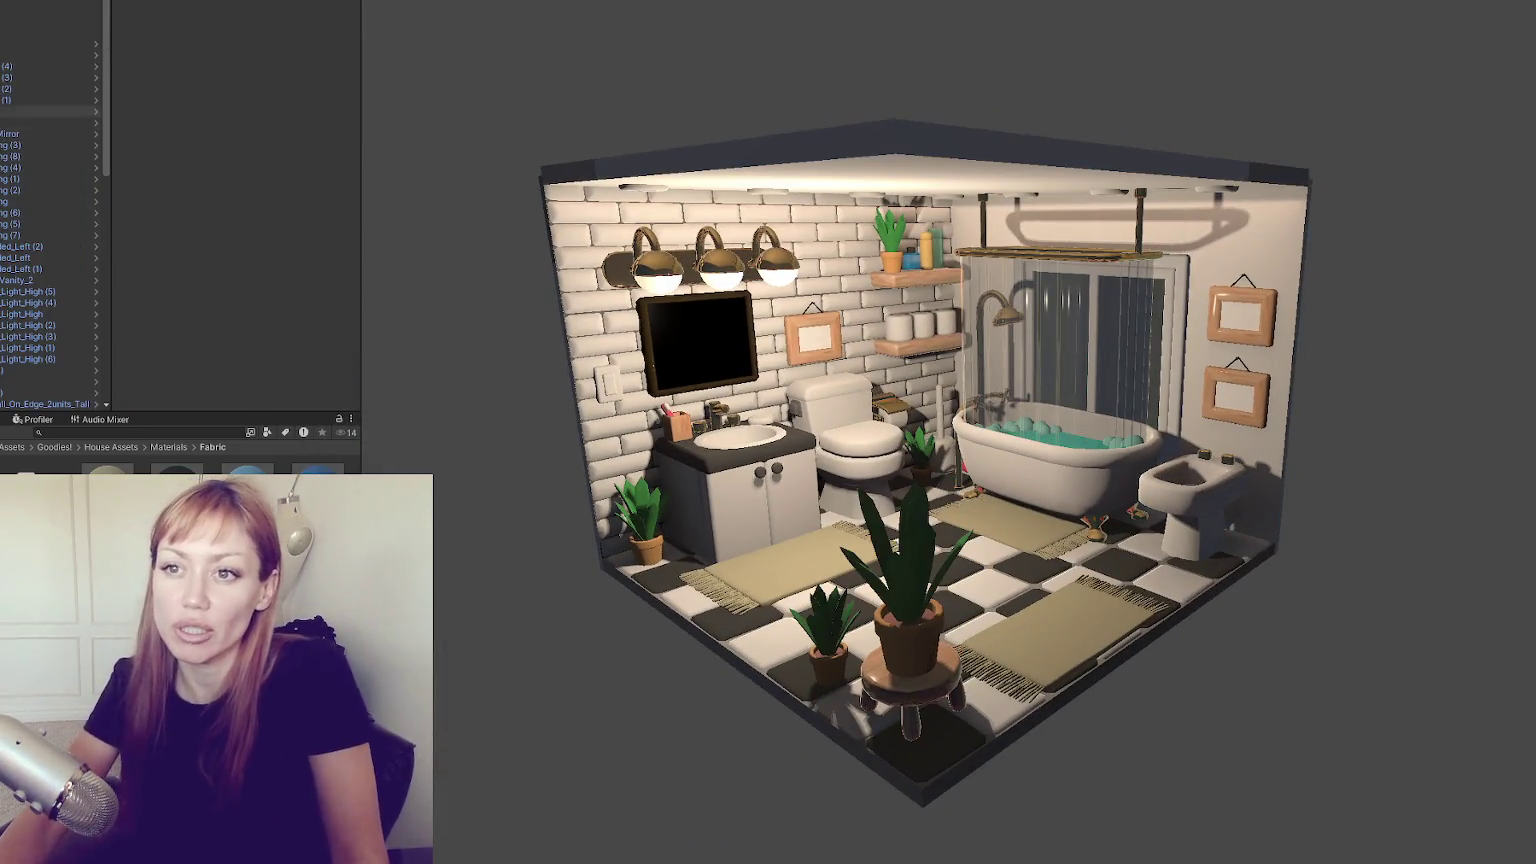
Select the bathroom room, then its block of lights and reflection probe
left_click(944, 375)
left_click(10, 34)
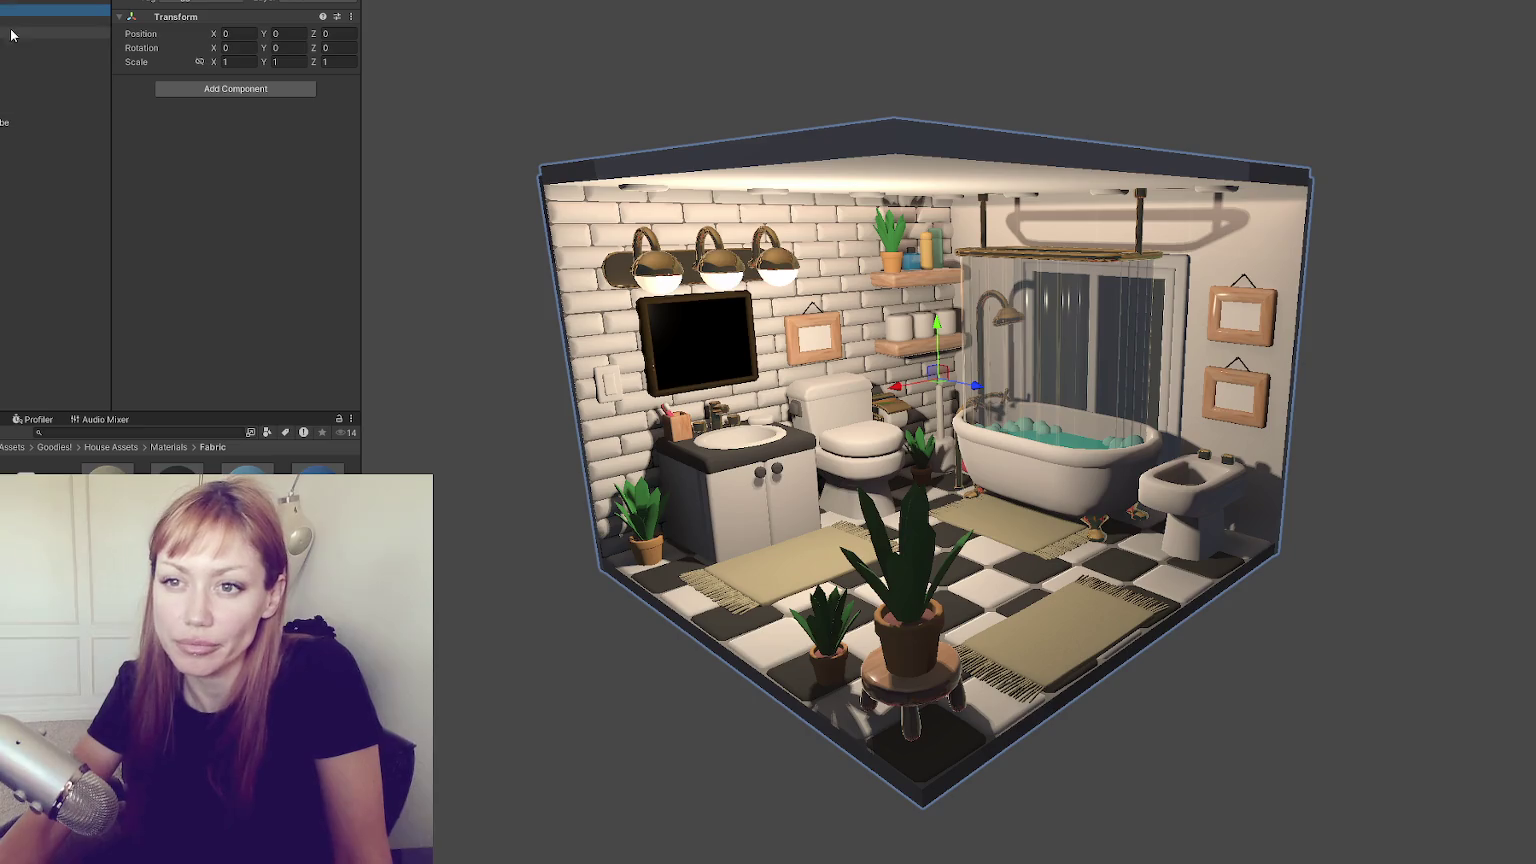
left_click(10, 90, "shift")
left_click(10, 122)
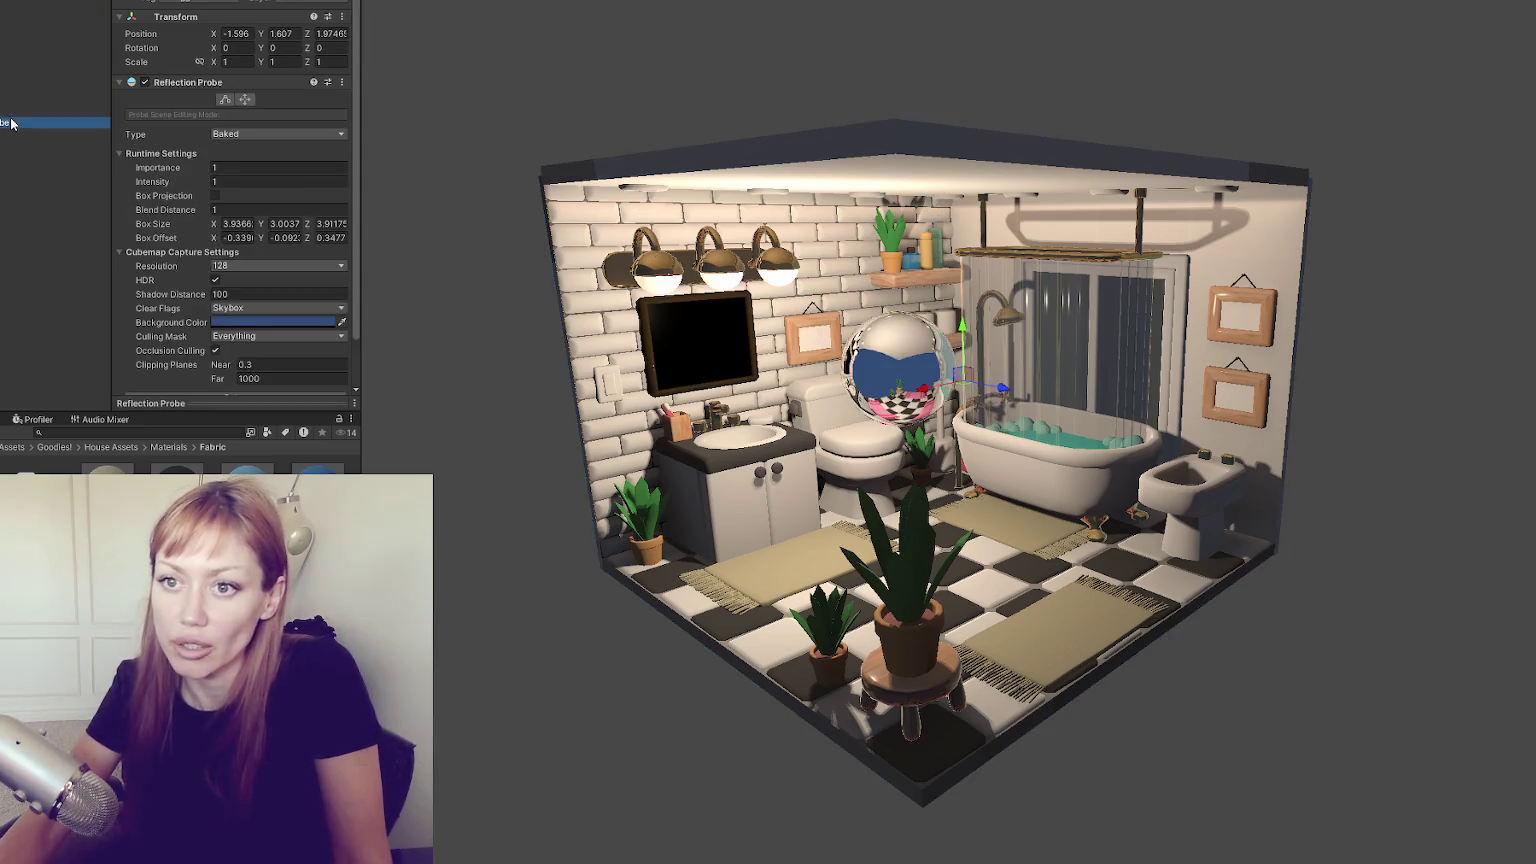
left_click(12, 111)
left_click(18, 27, "shift")
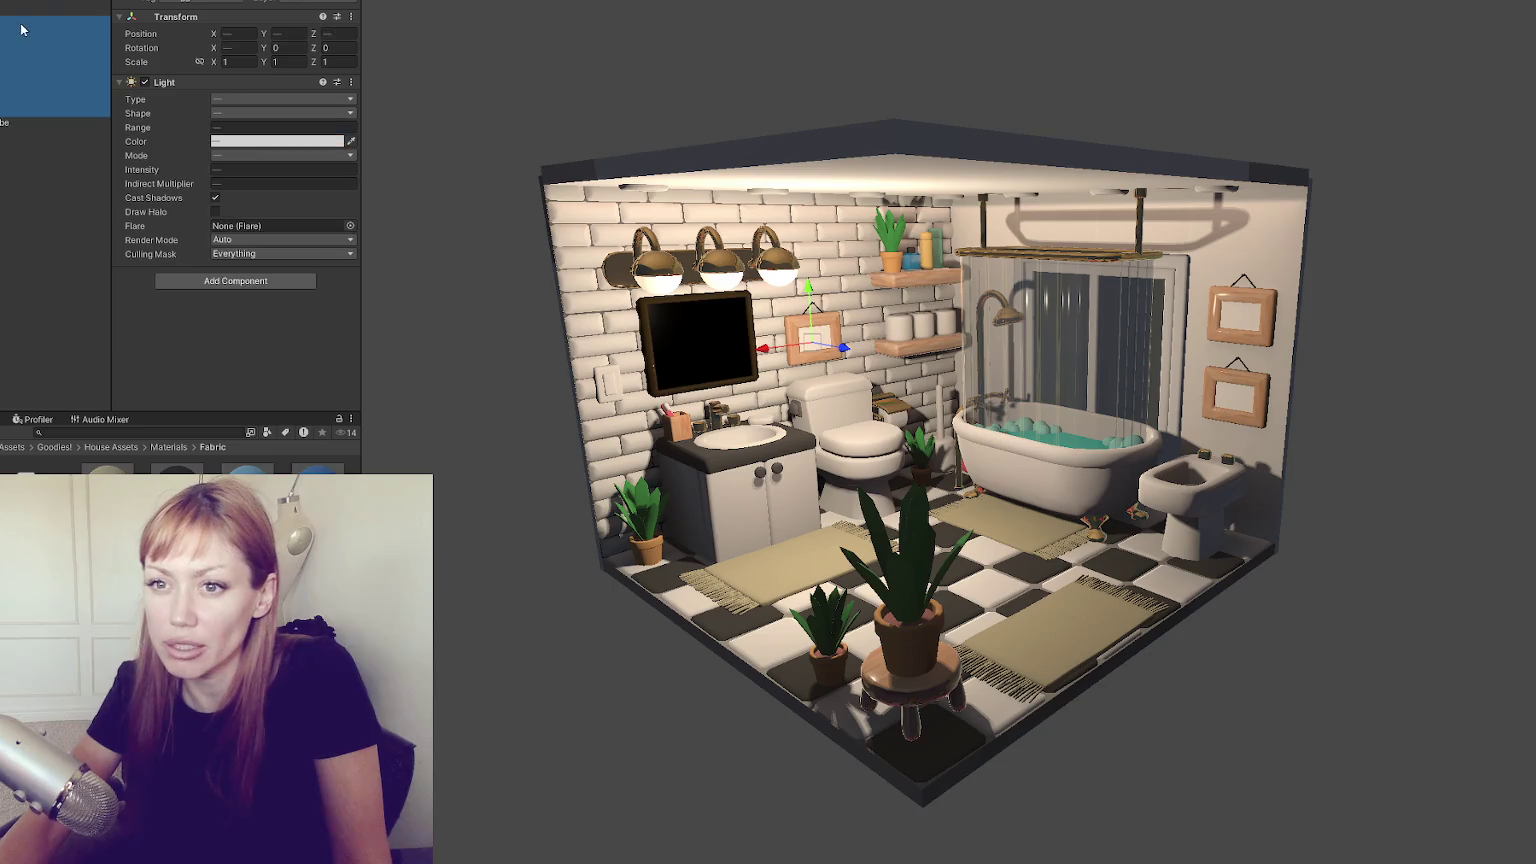
Create a new empty GameObject, then reselect the lights and one point light
right_click(21, 142)
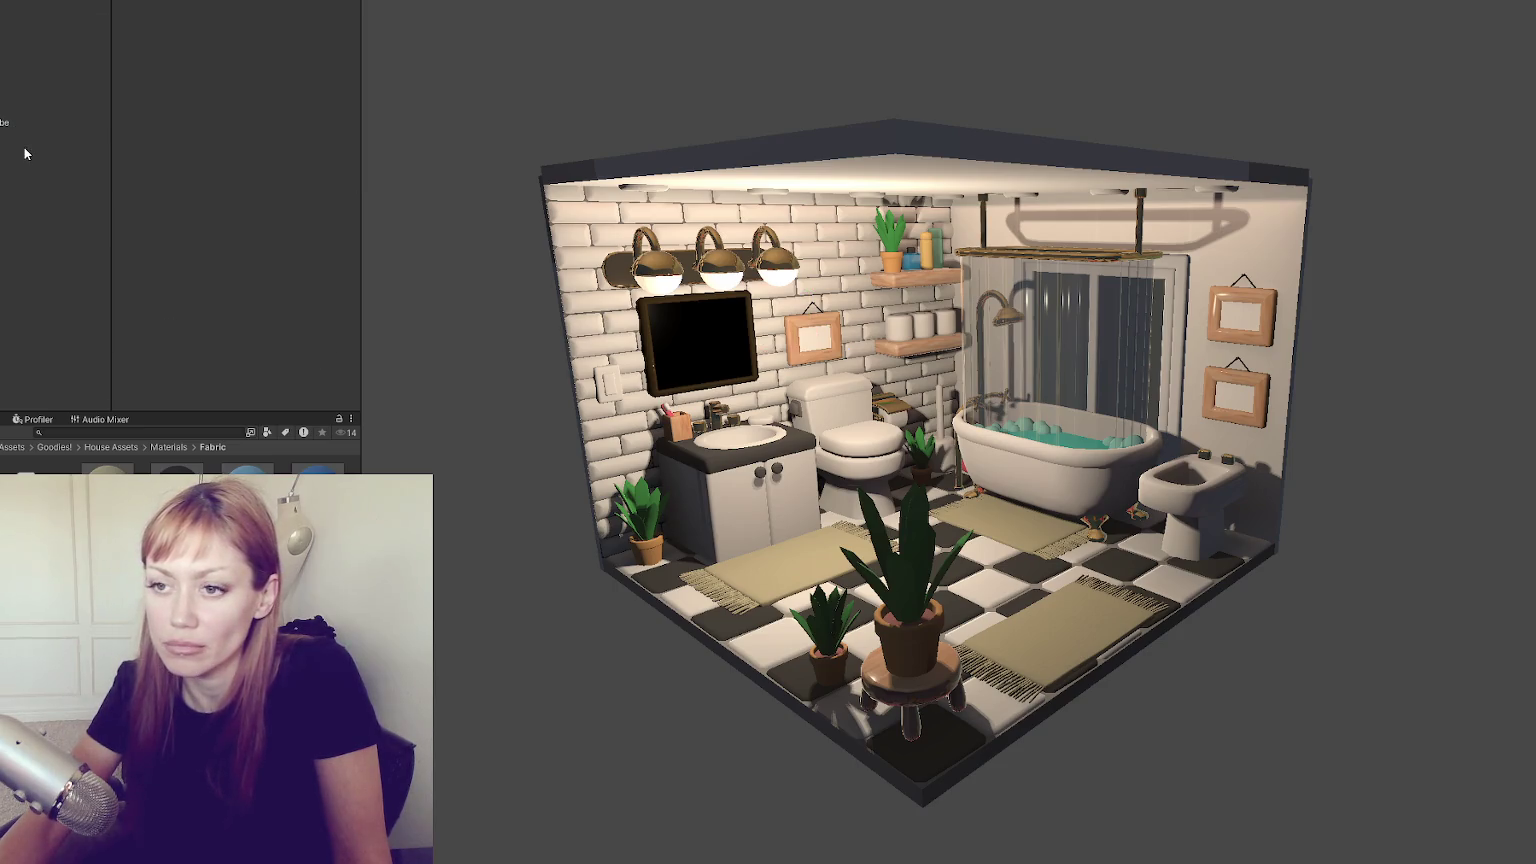
left_click(60, 337)
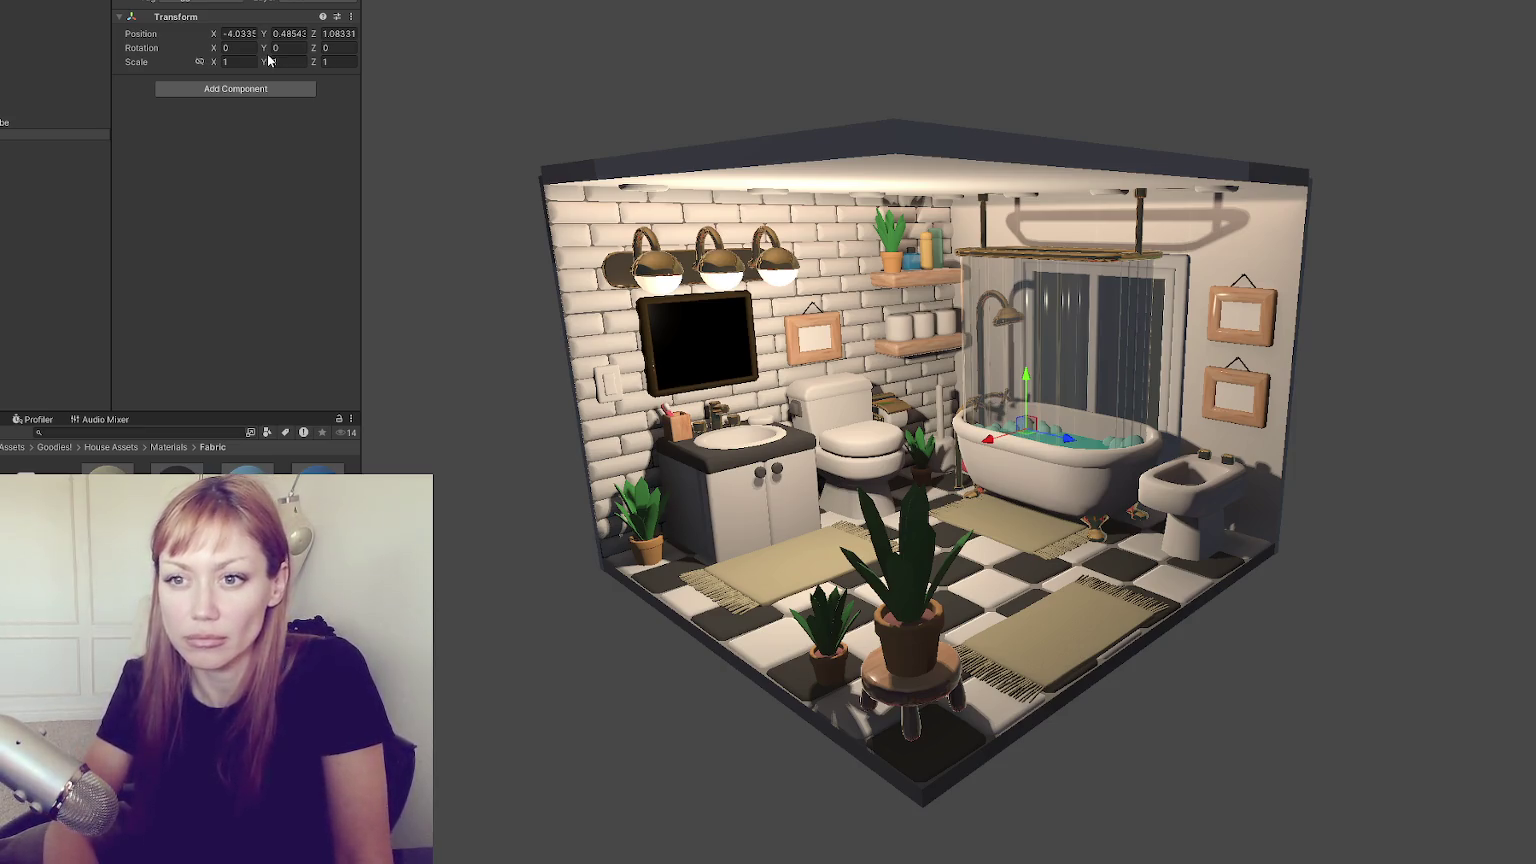
left_click(40, 134)
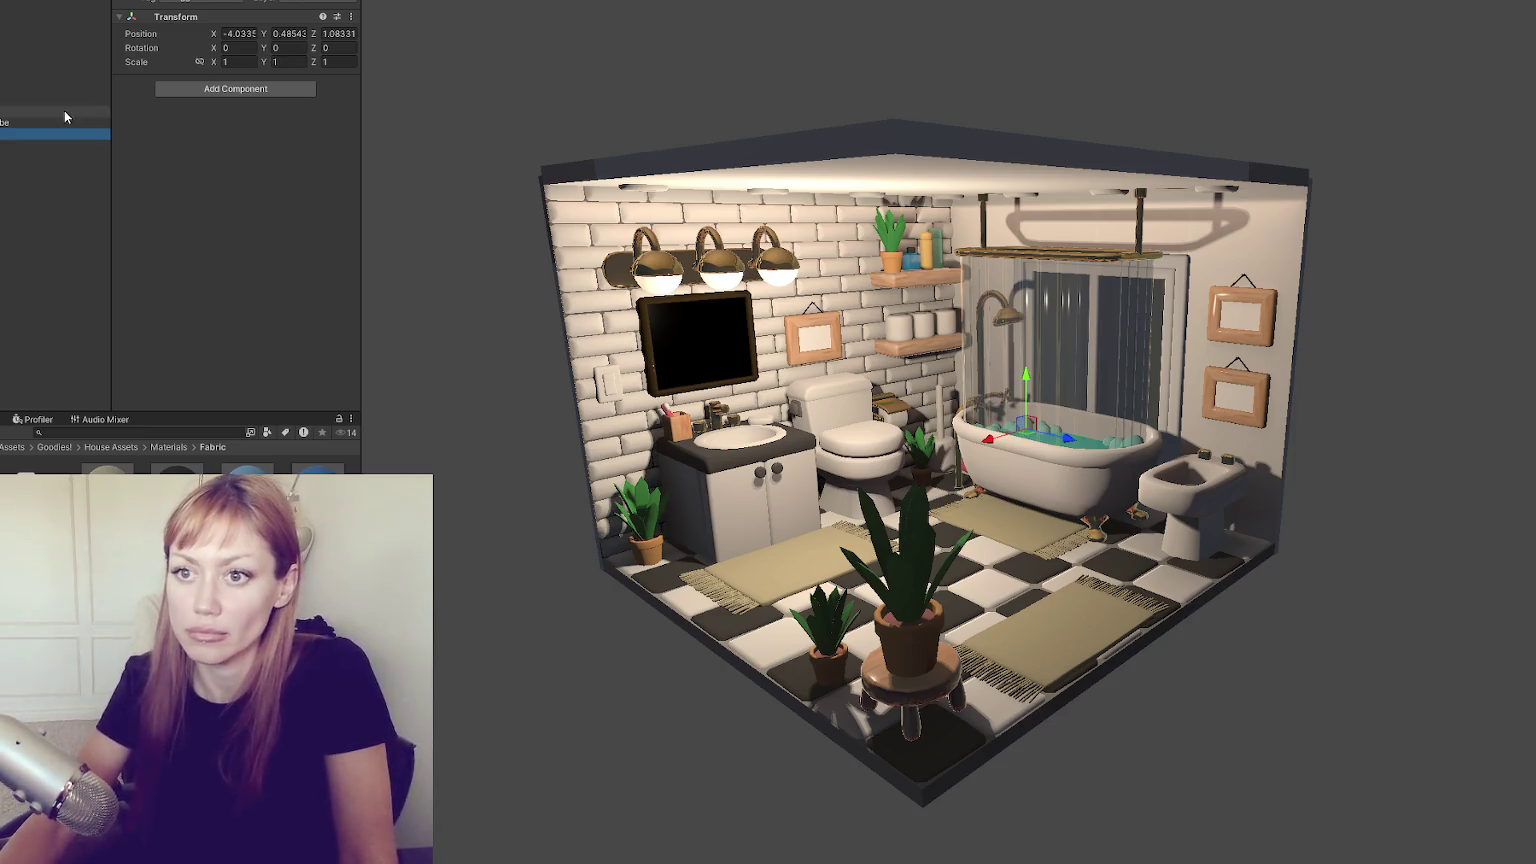
left_click(40, 120)
left_click(40, 20, "shift")
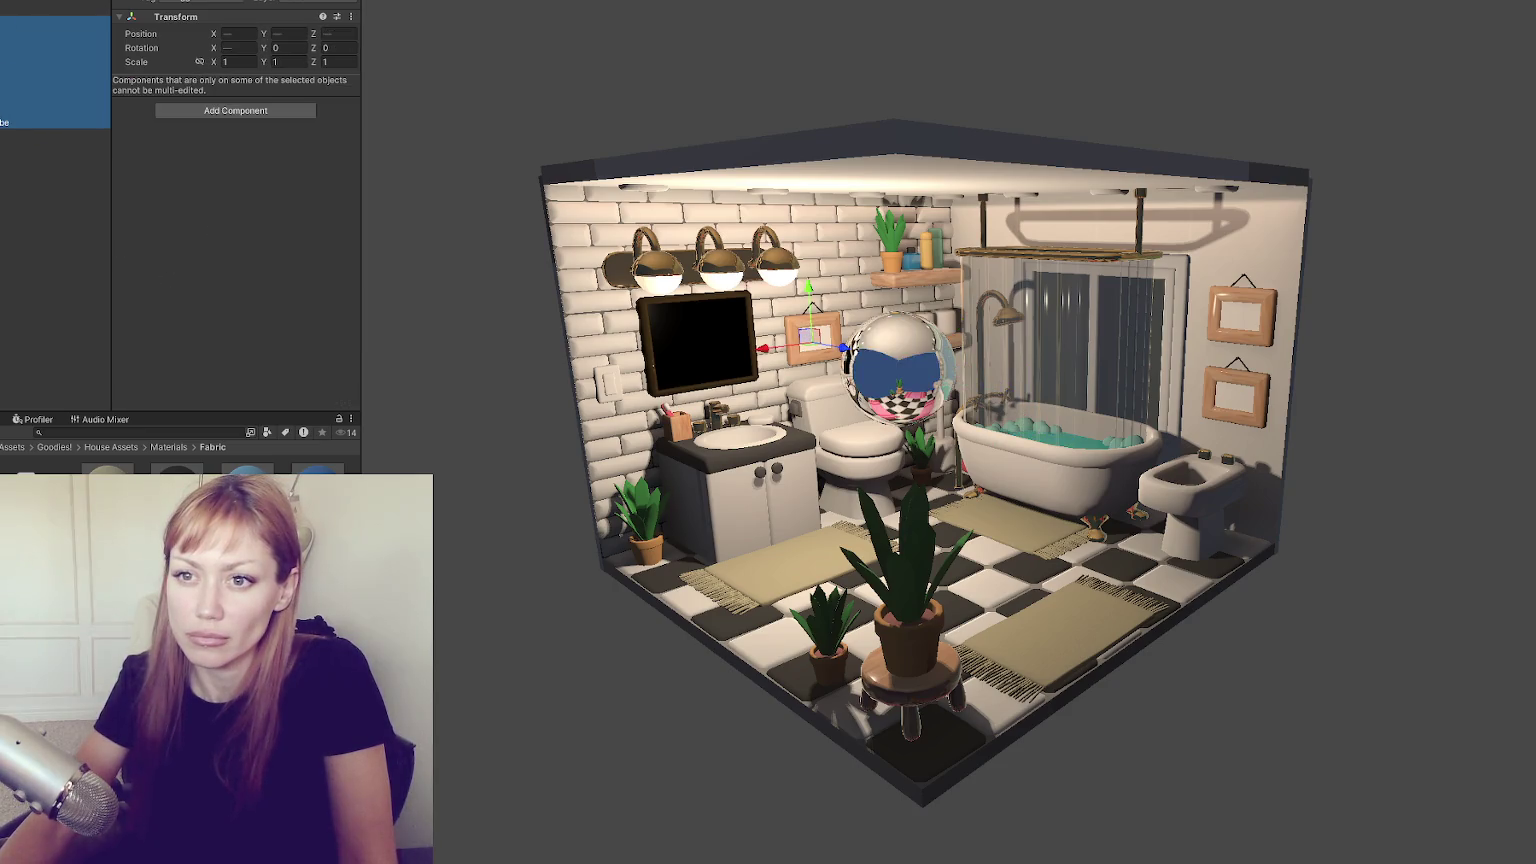
left_click(10, 111)
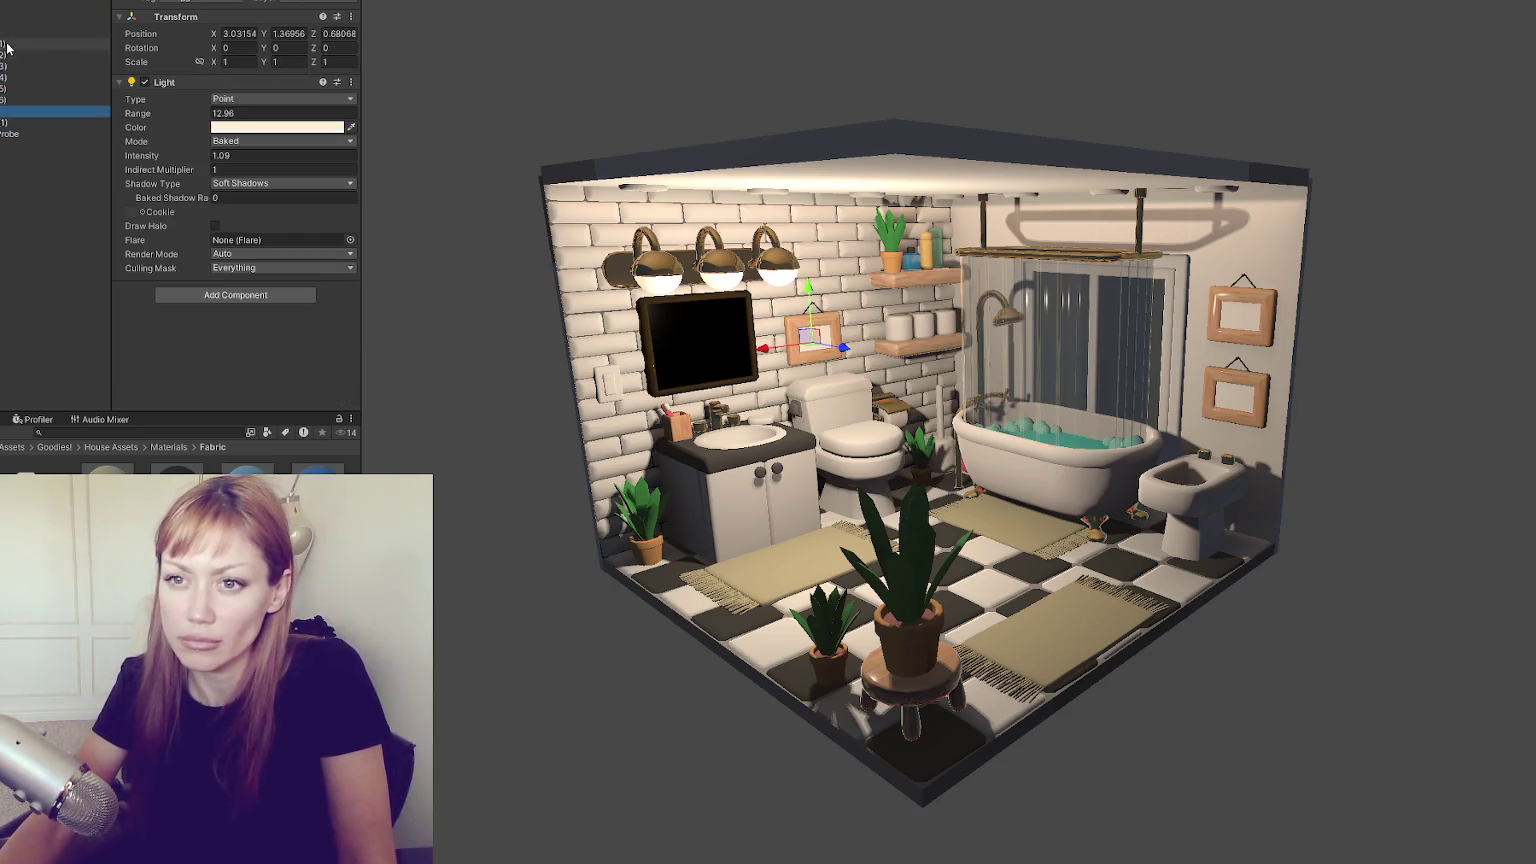
Convert the six ceiling area lights into spot lights
left_click(7, 33)
left_click(10, 122, "shift")
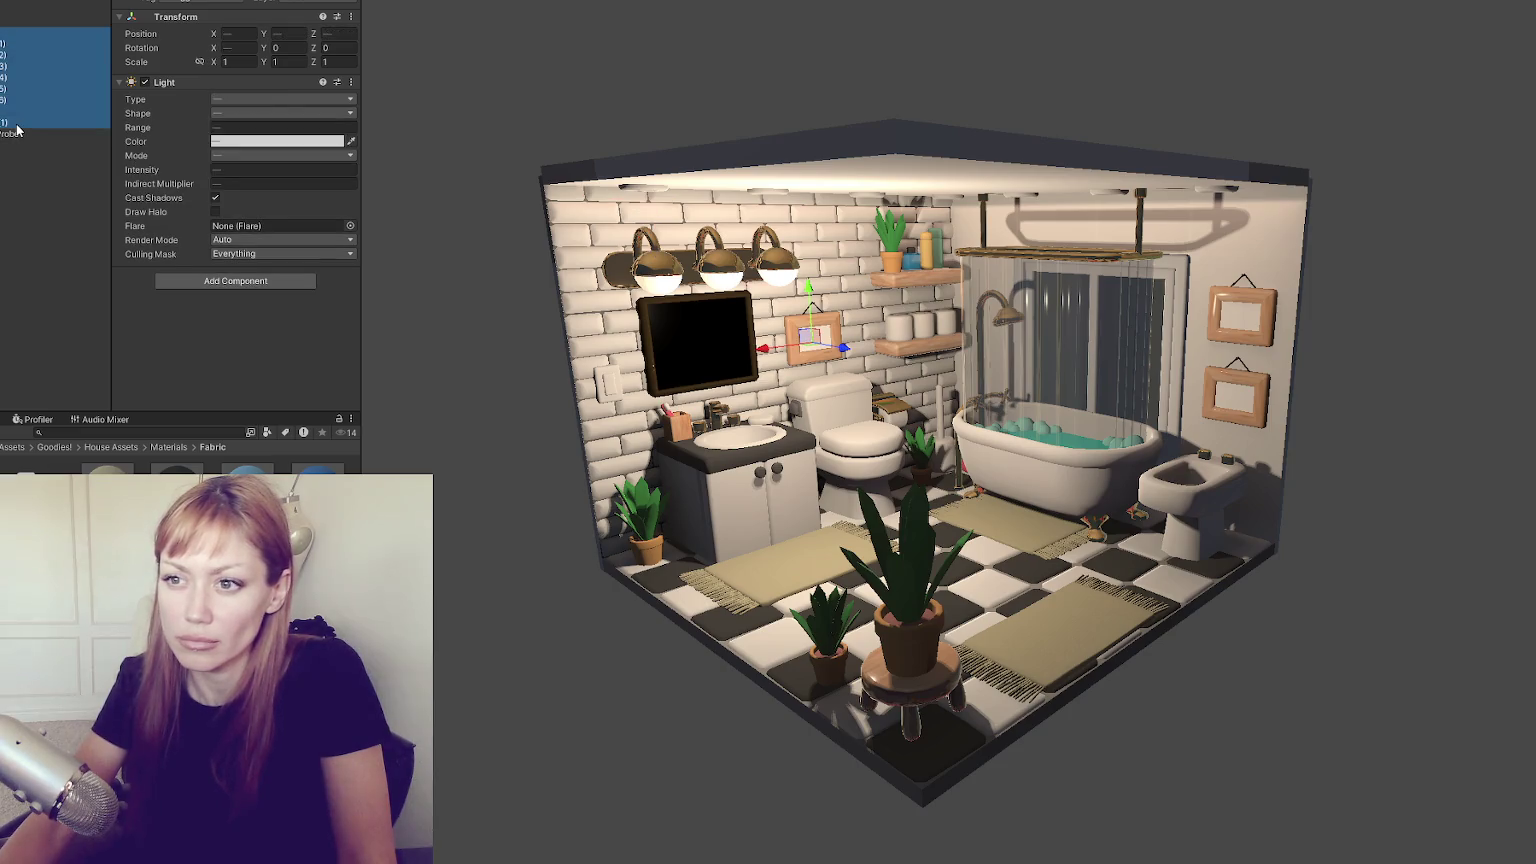
left_click(238, 100)
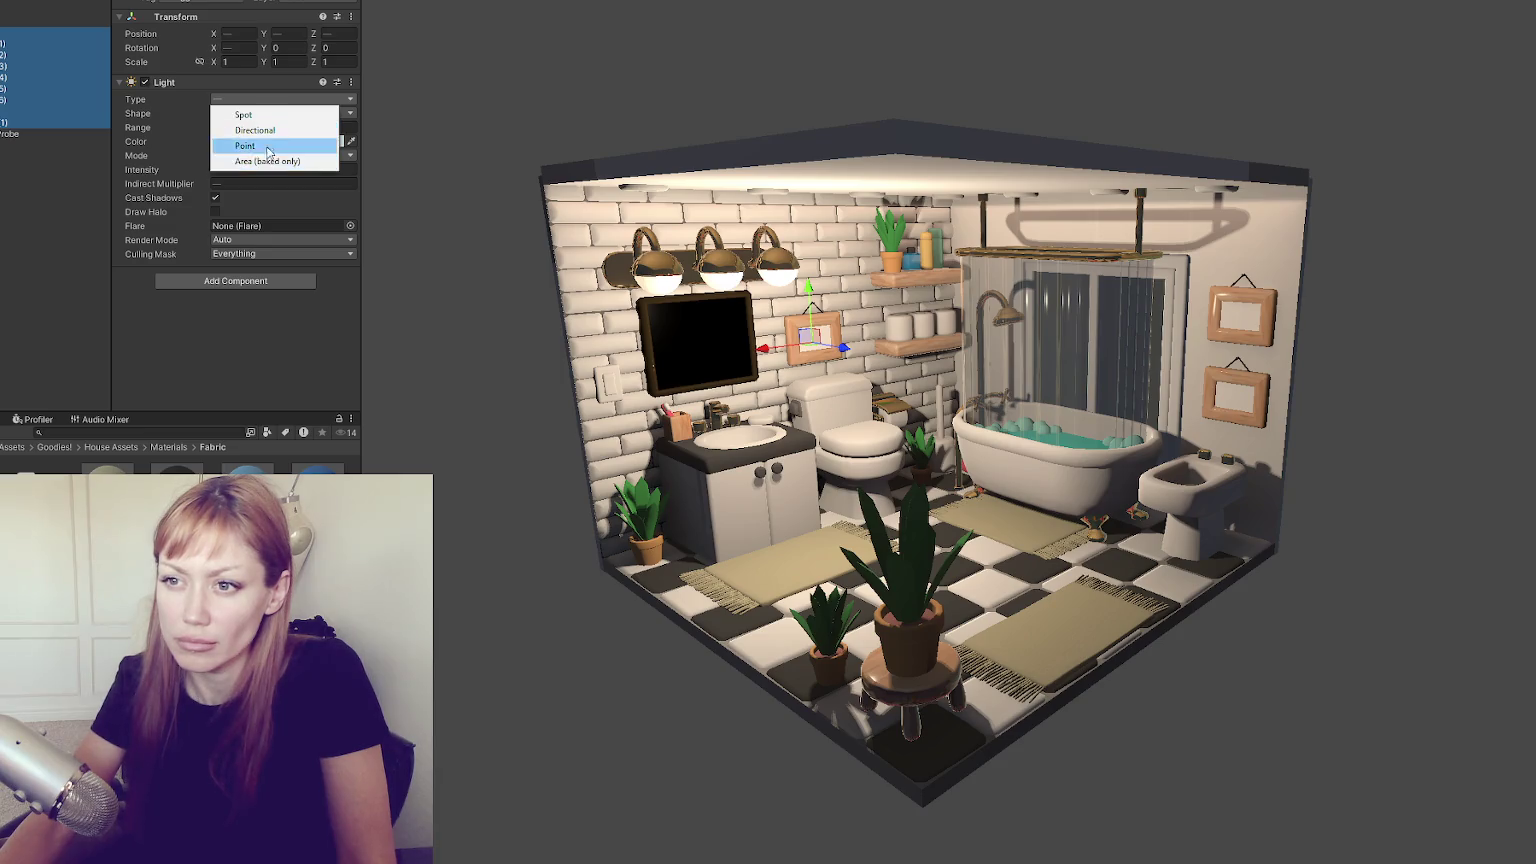
left_click(138, 207)
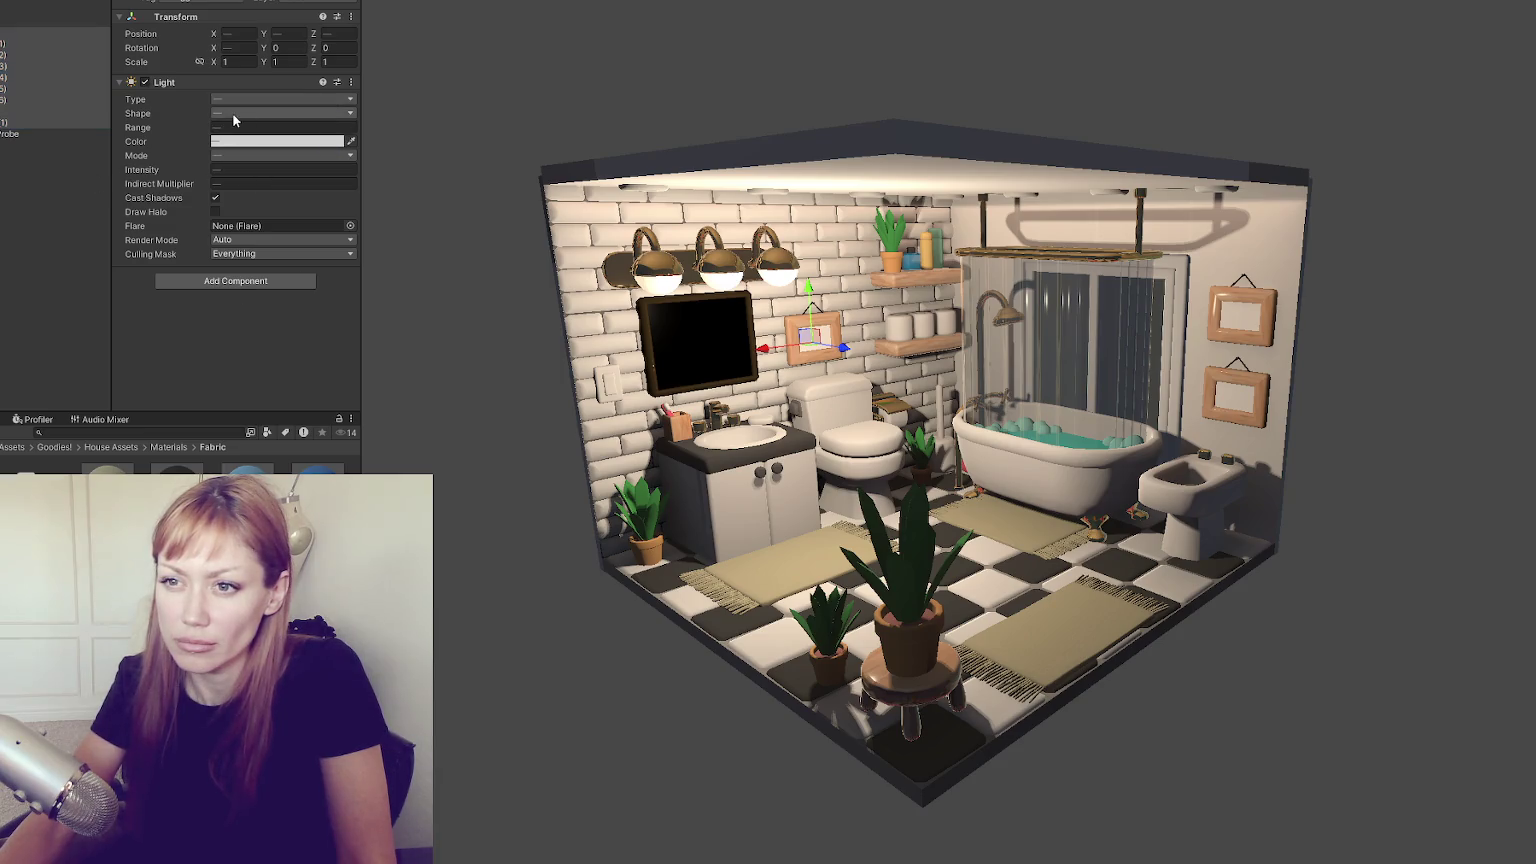
left_click(8, 100)
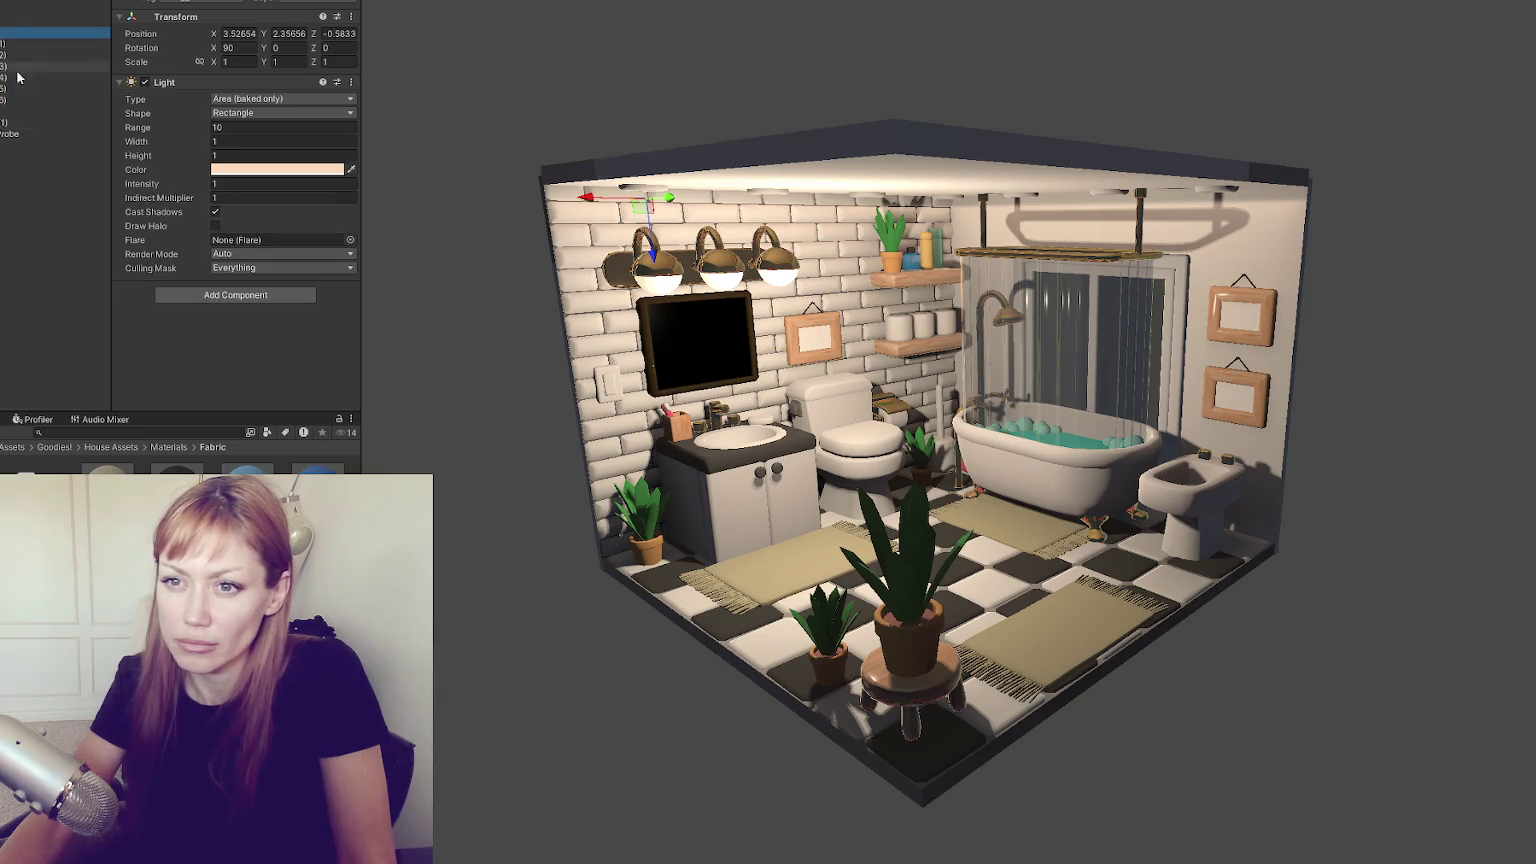
left_click(8, 33, "shift")
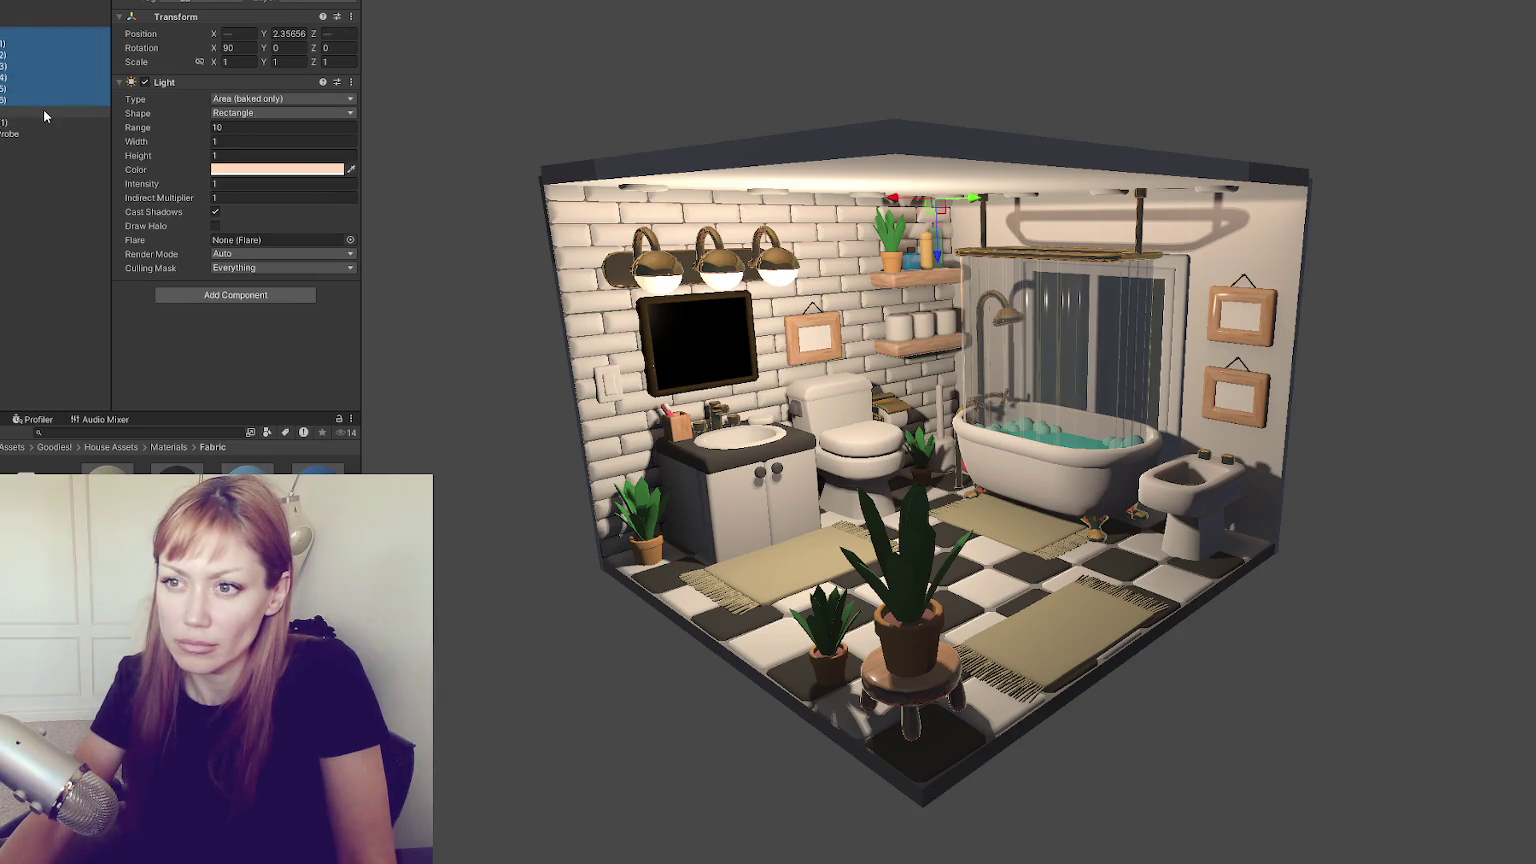
left_click(281, 99)
left_click(296, 115)
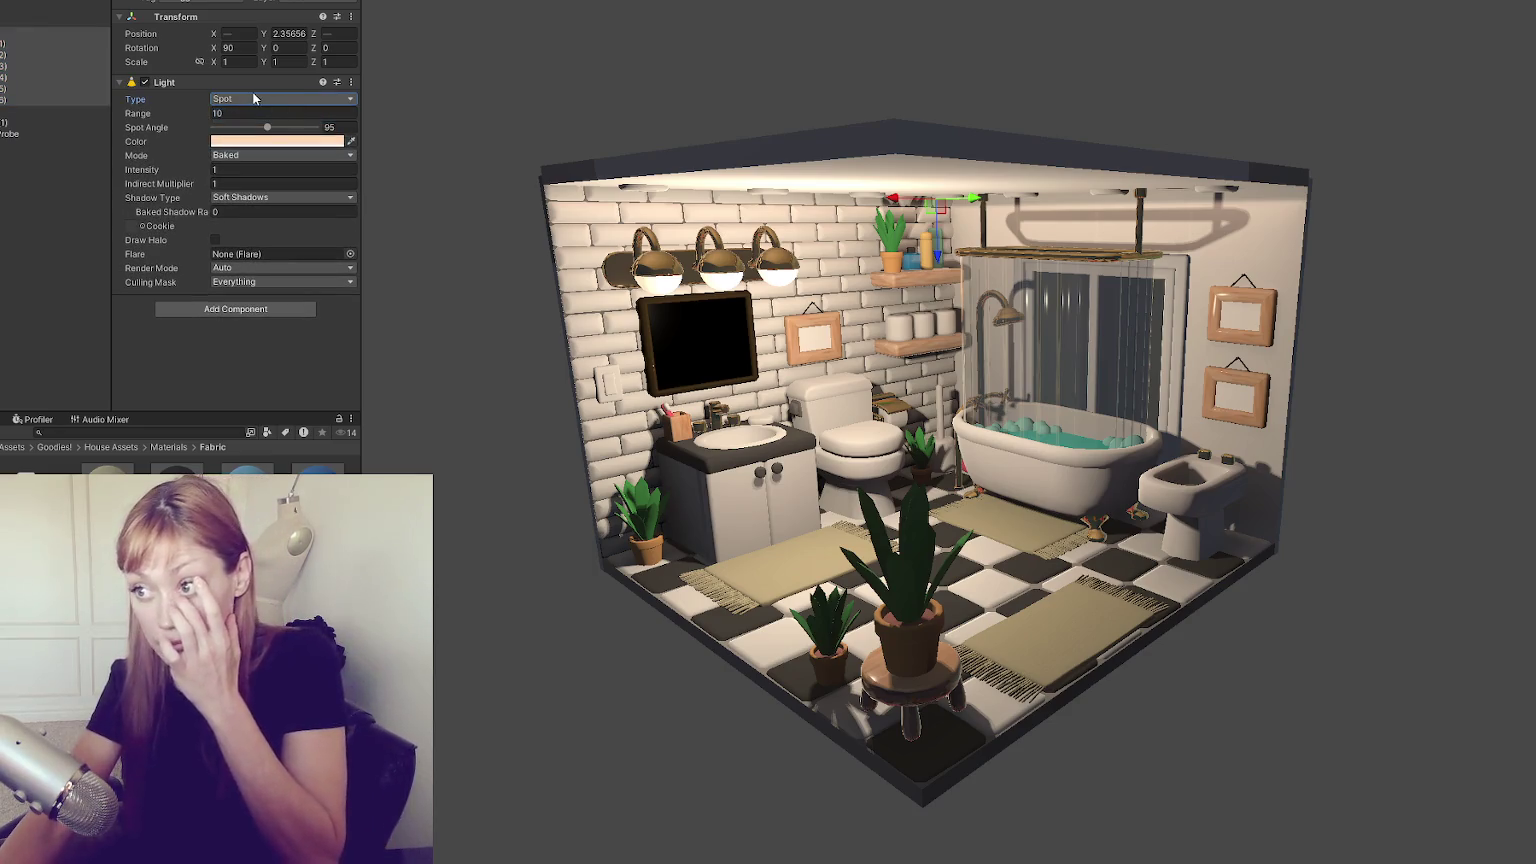
Review the point lights' mode, select all lights, and generate the bathroom's lighting
left_click(15, 111)
left_click(15, 122)
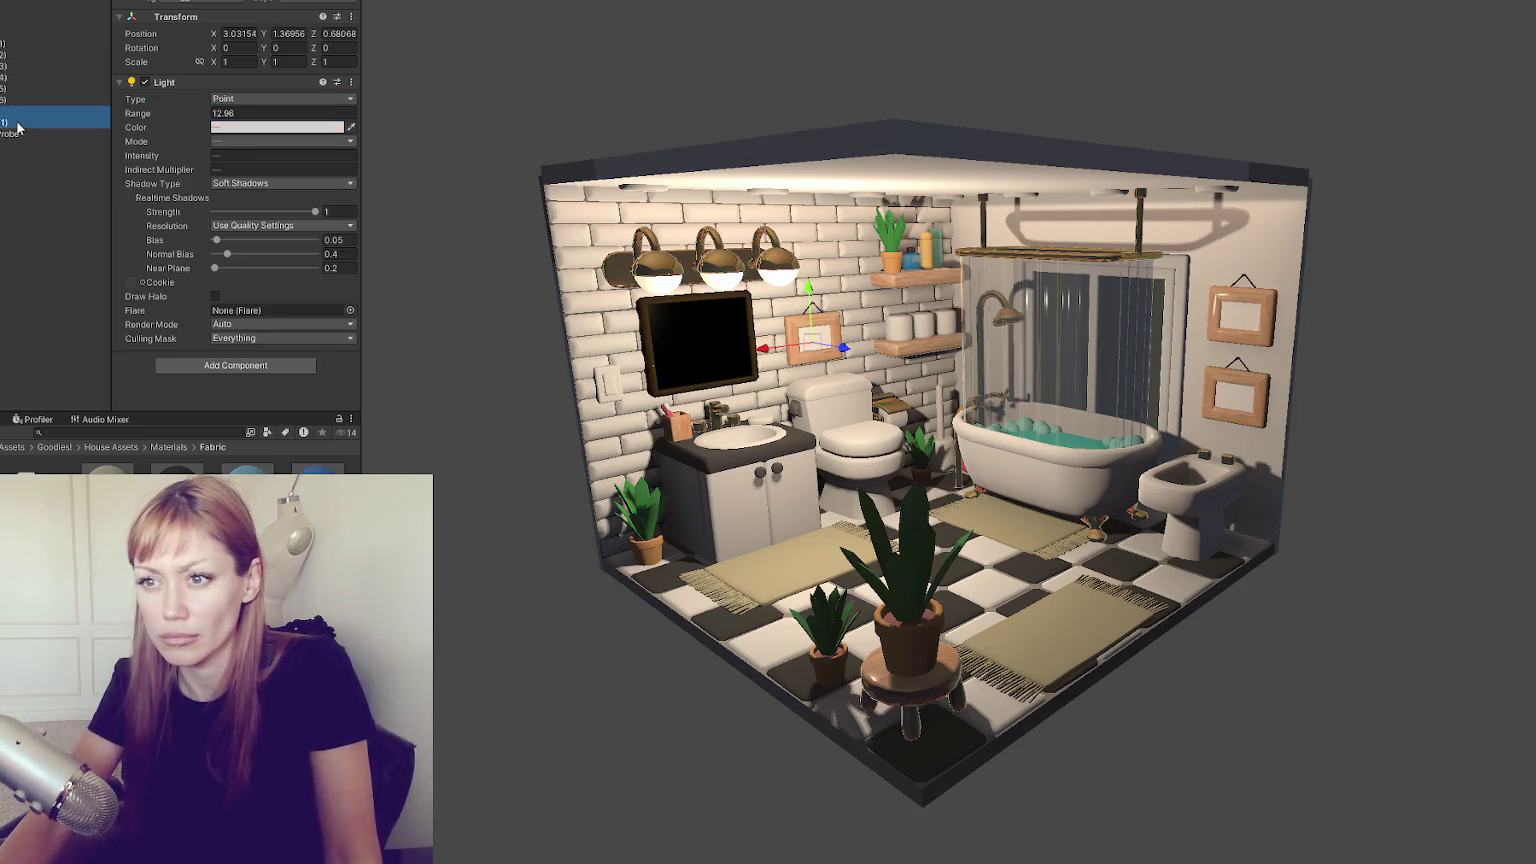
left_click(260, 140)
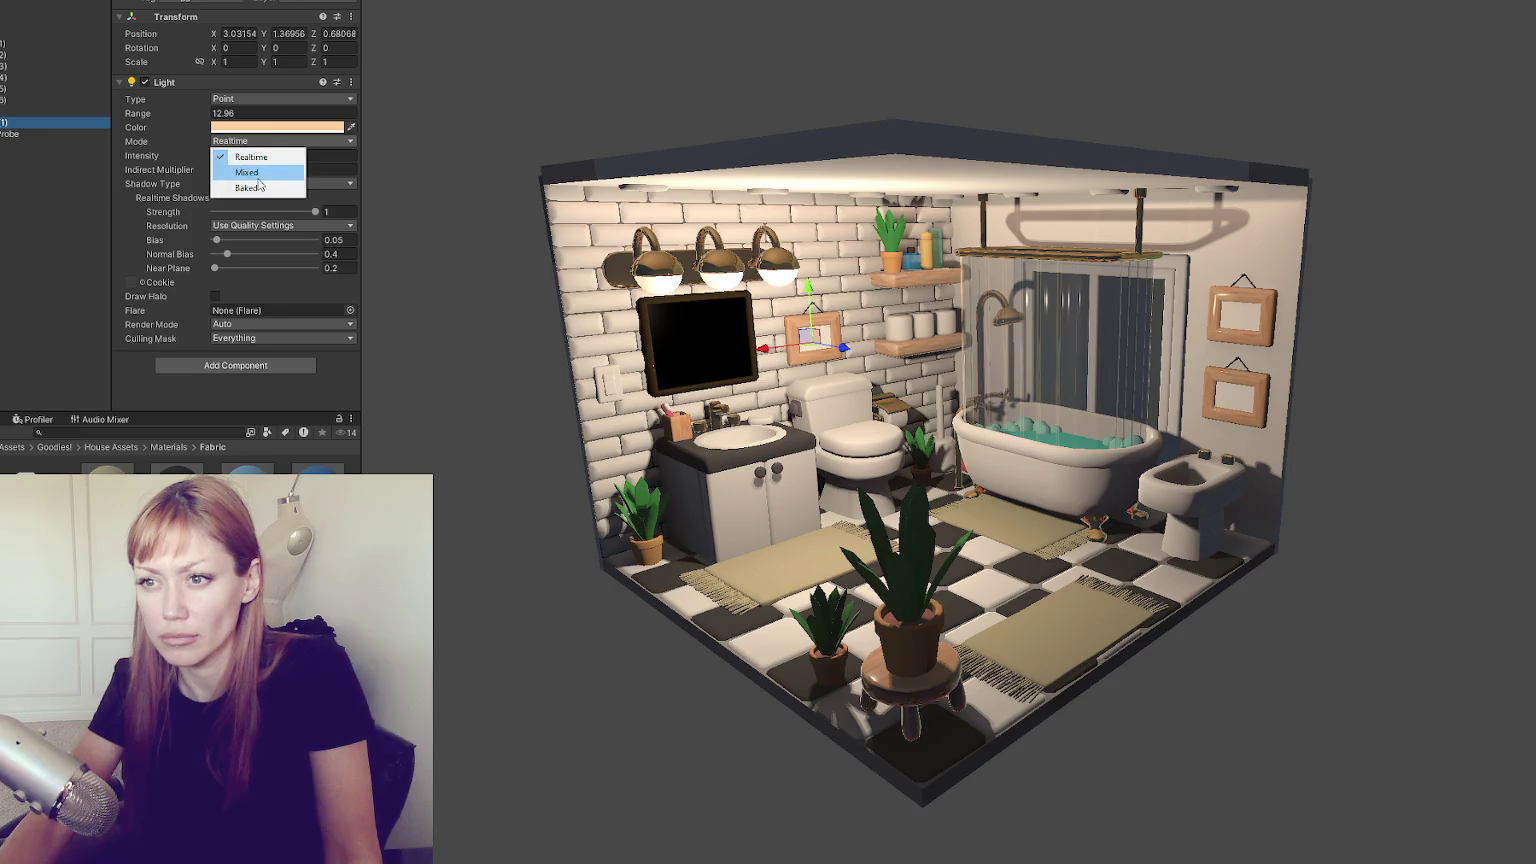
left_click(41, 107)
left_click(41, 120)
left_click(42, 106)
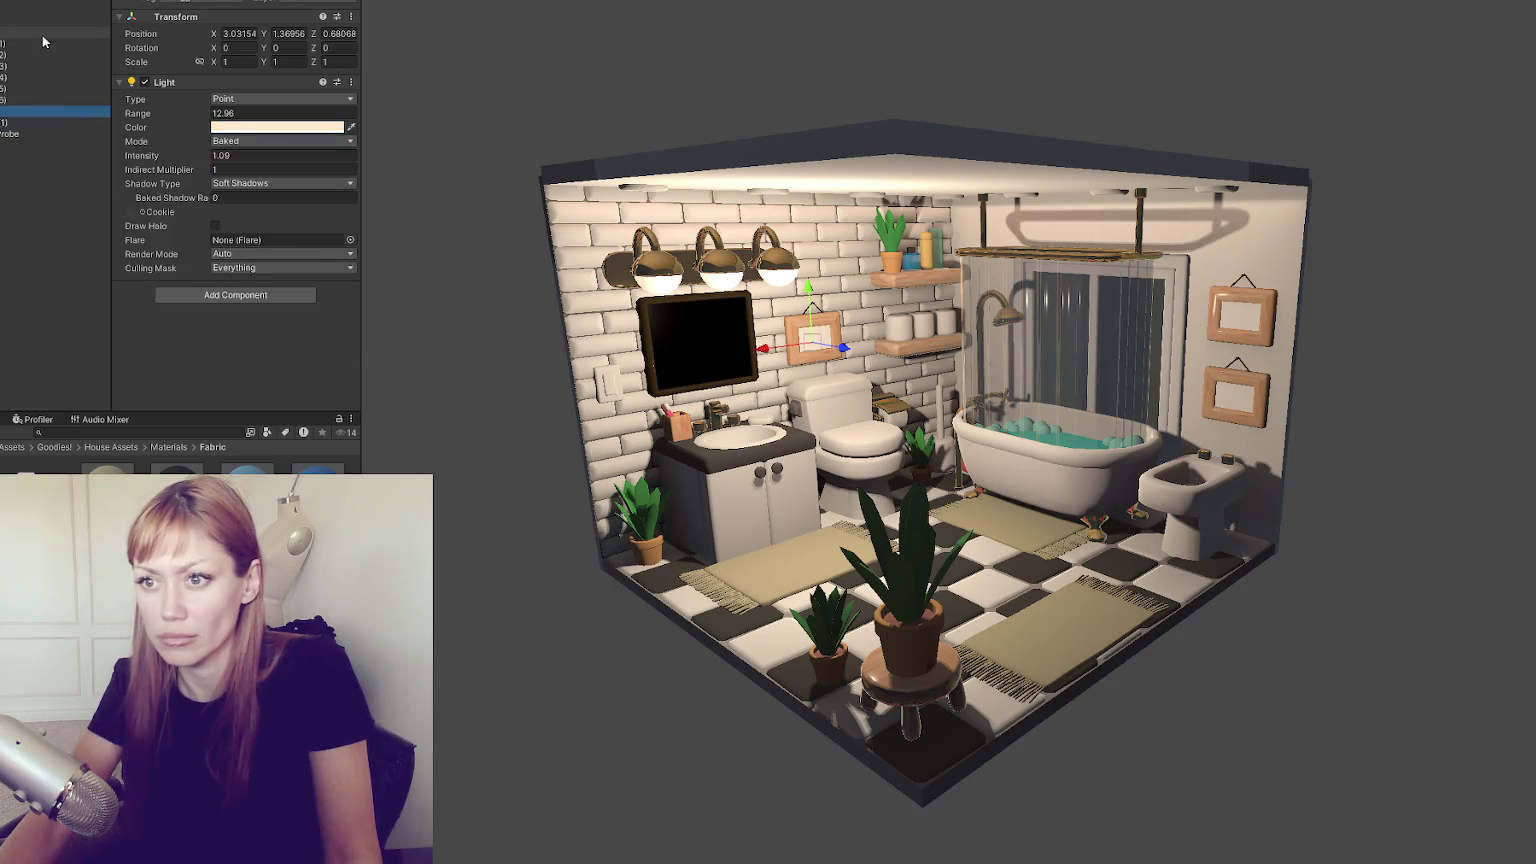
left_click(42, 35, "shift")
left_click(230, 2)
left_click(300, 329)
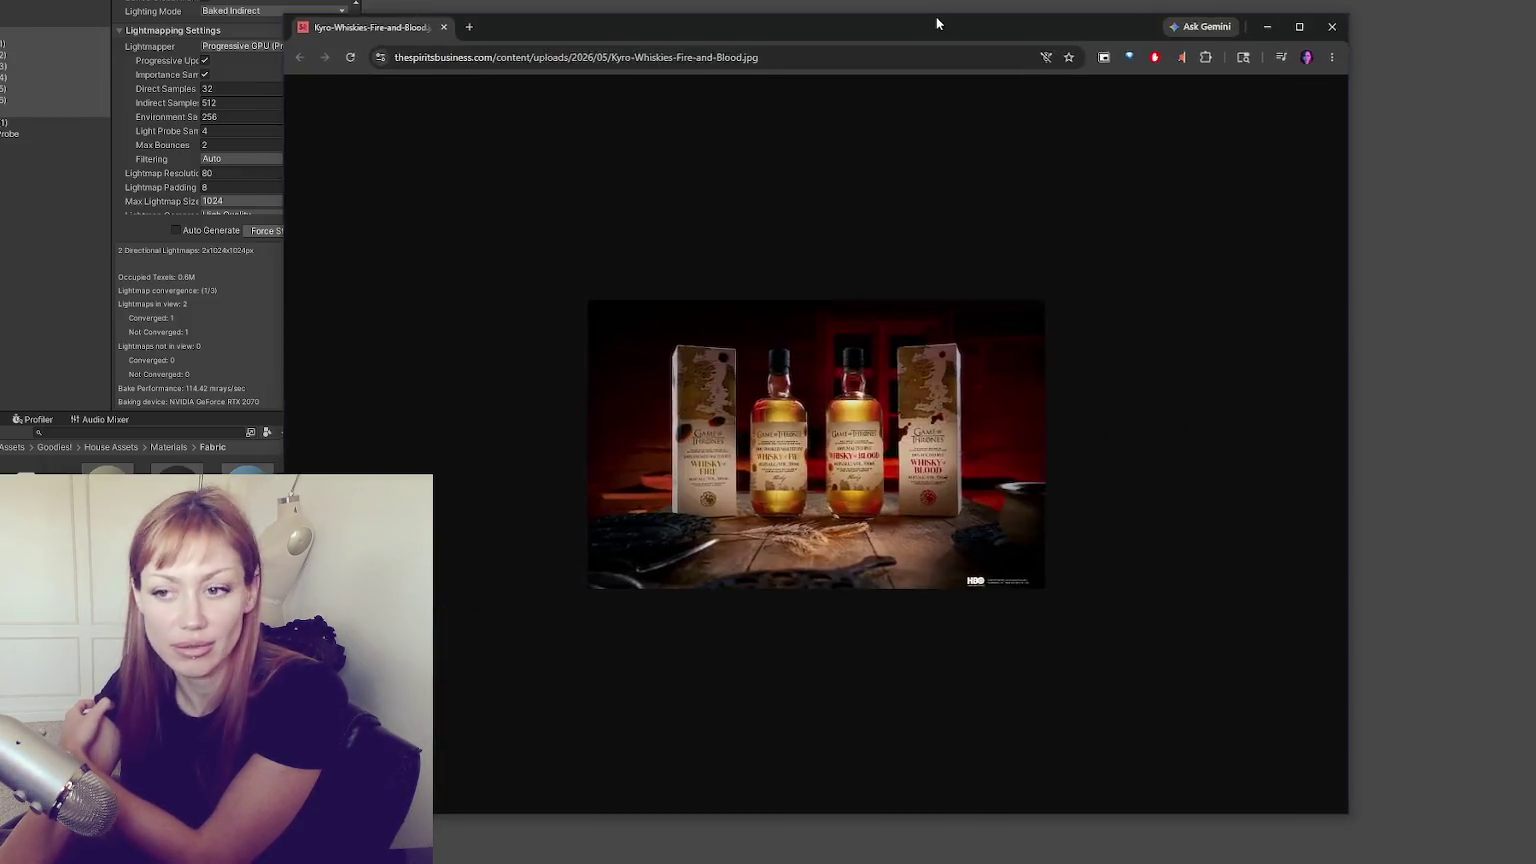
Close the Chrome window showing the whisky bottle photo to get back to Unity's bathroom scene
key("alt+Tab")
scroll(1063, 362, "up", 7, "ctrl")
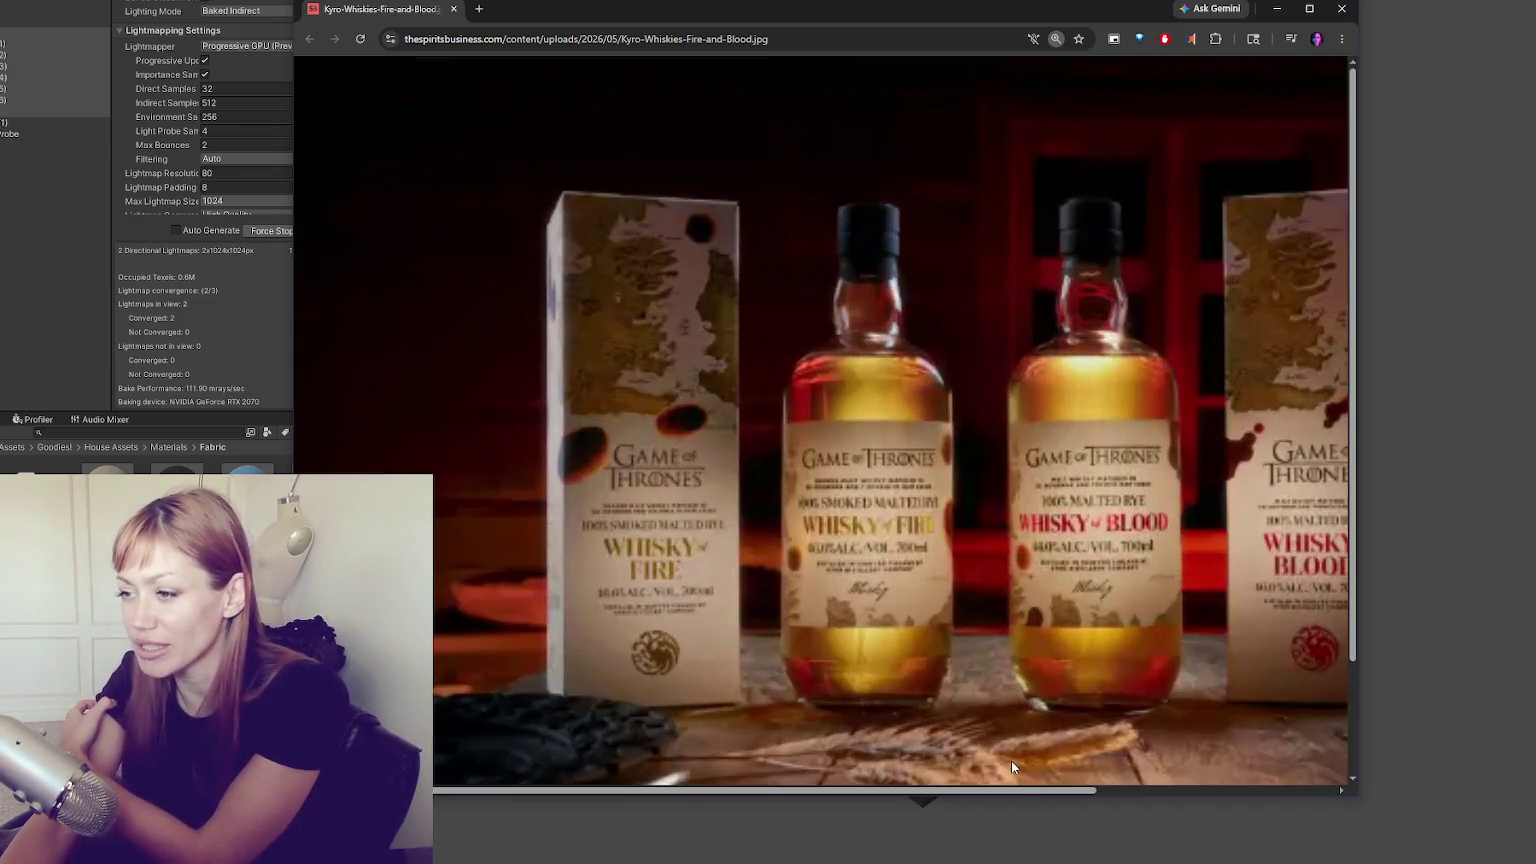
left_click_drag(1020, 786, 1122, 786)
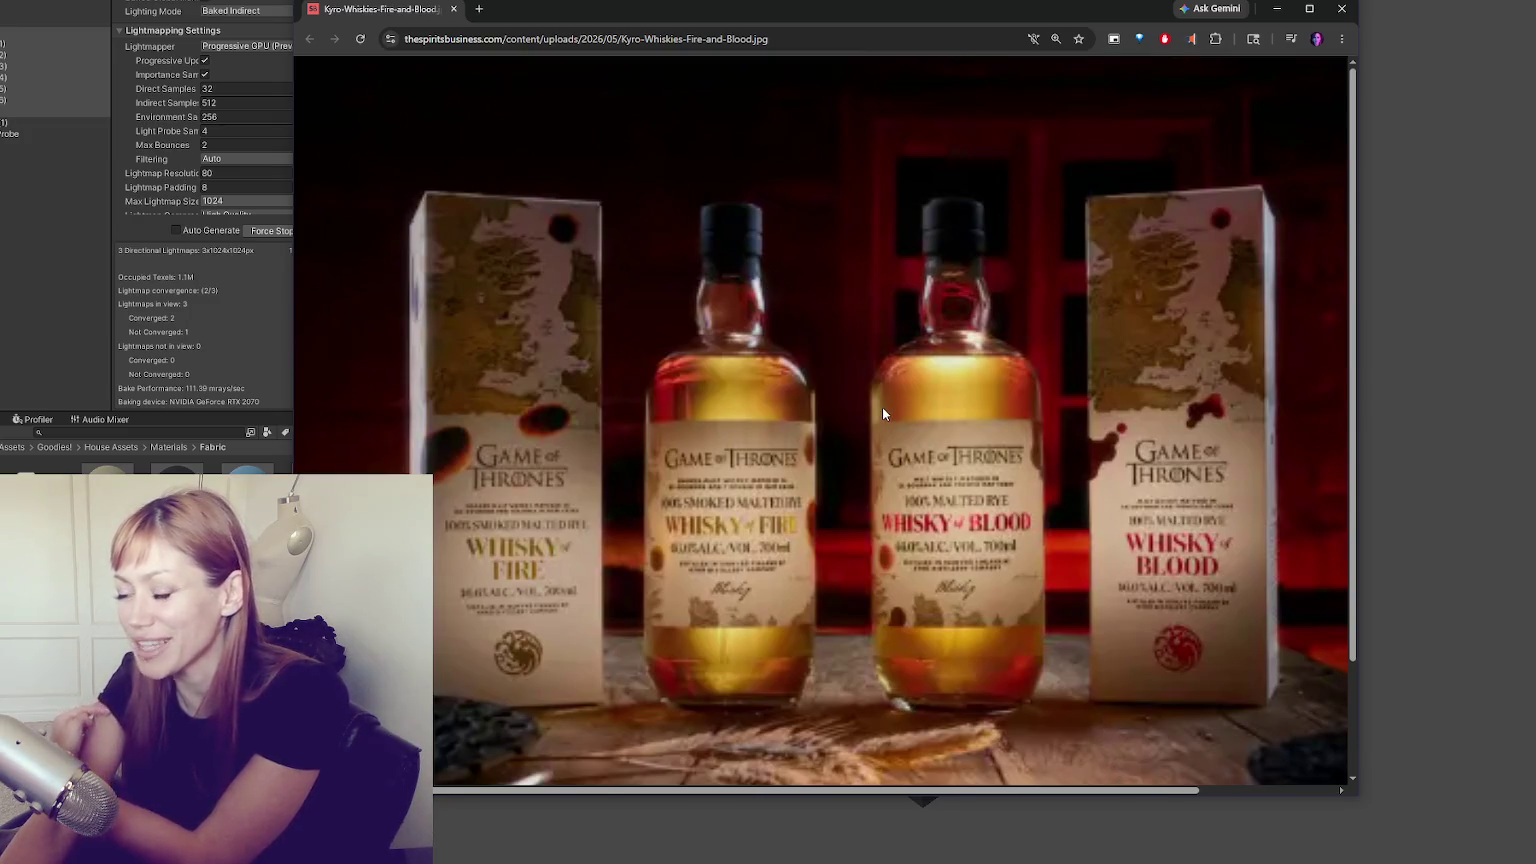
left_click(922, 800)
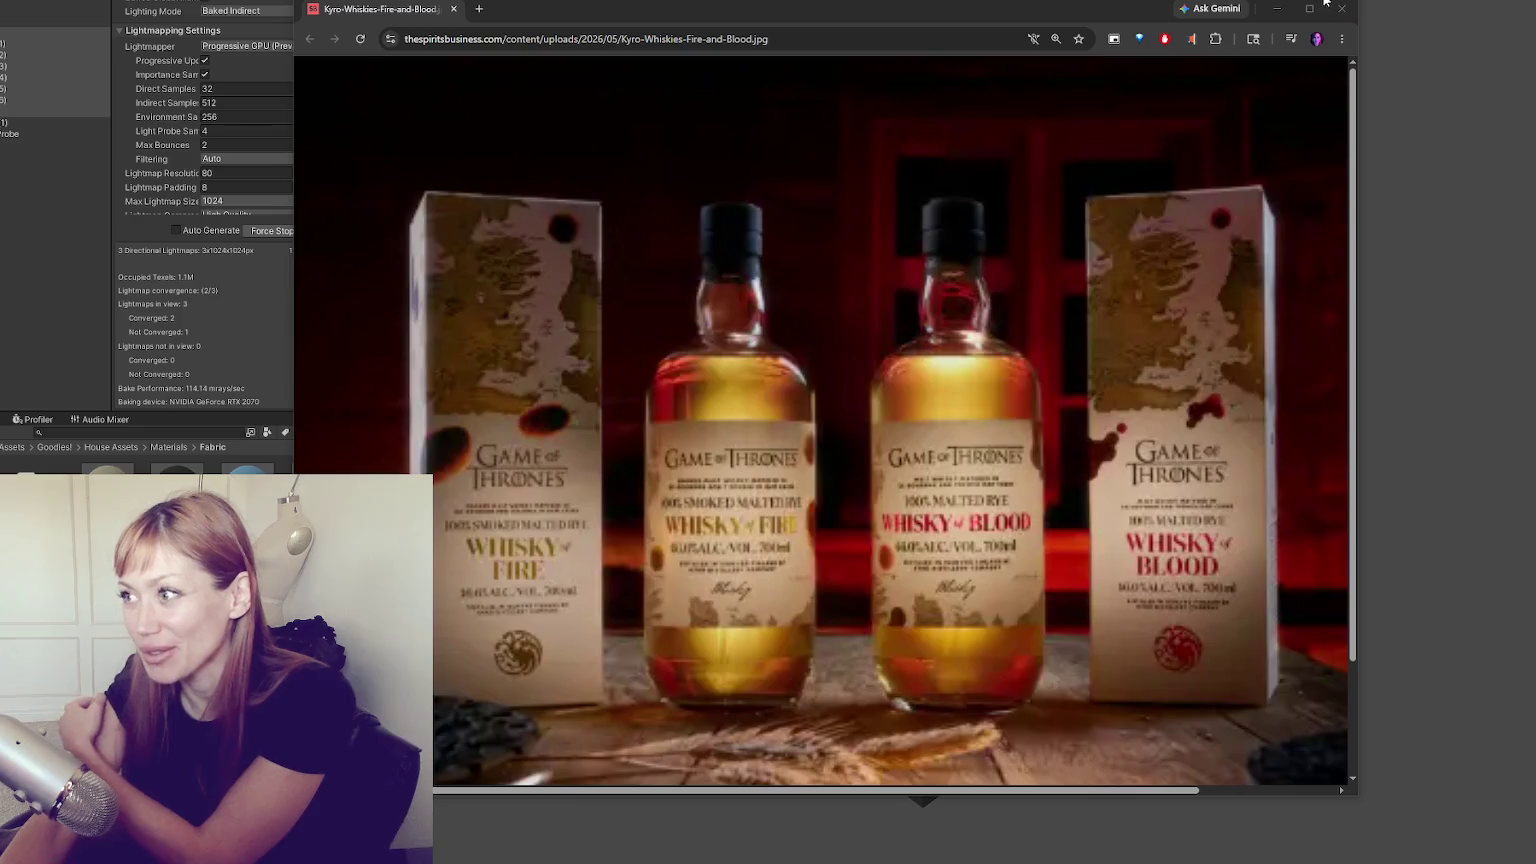
left_click(1341, 8)
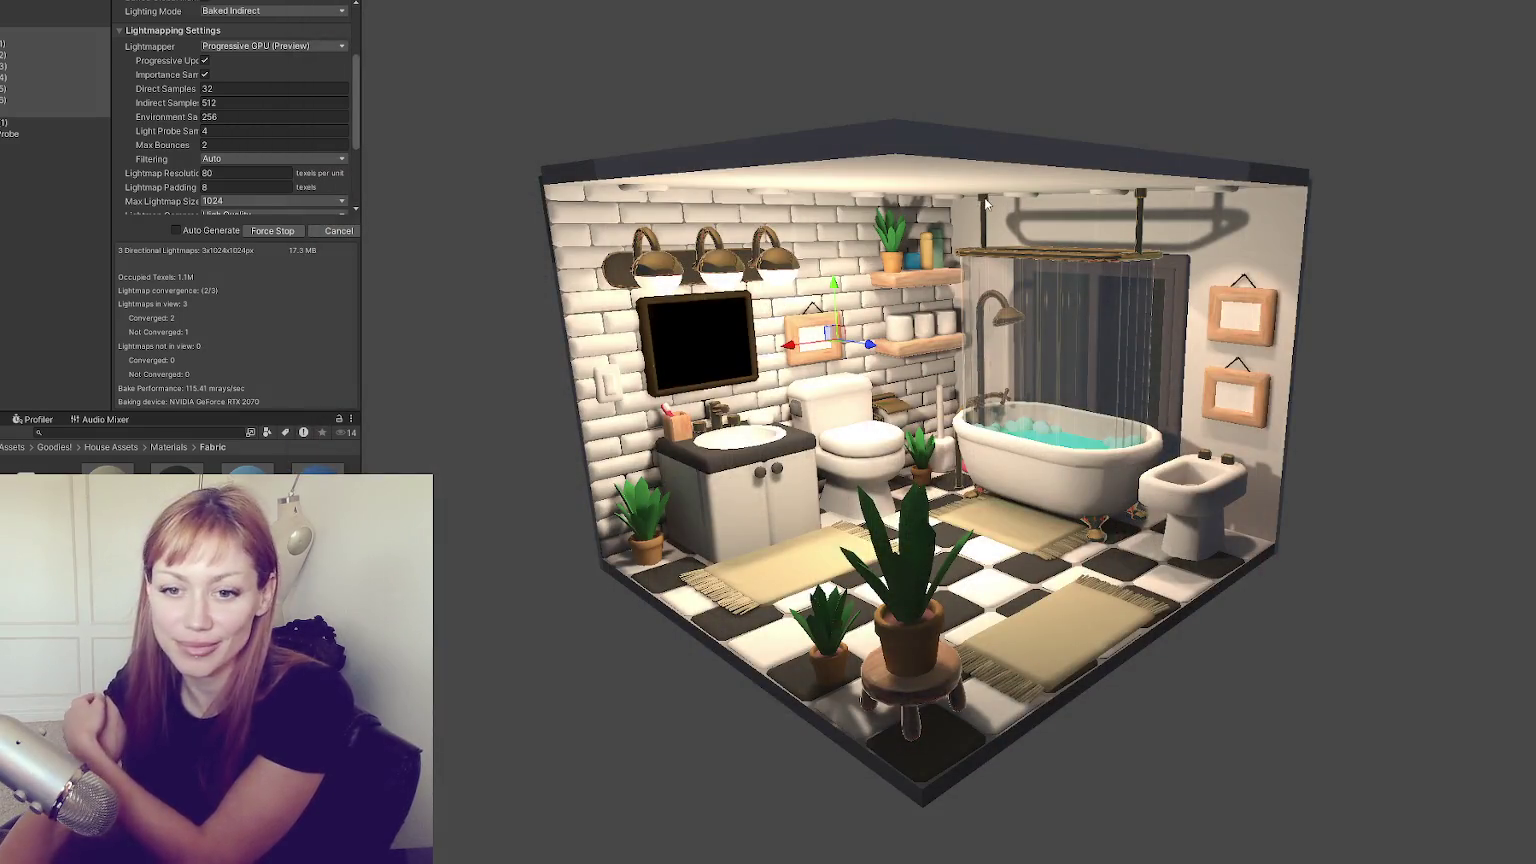
Zoom the Scene view in and orbit to a frontal angle on the bathroom
scroll(976, 250, "up", 5)
left_click_drag(962, 257, 870, 262)
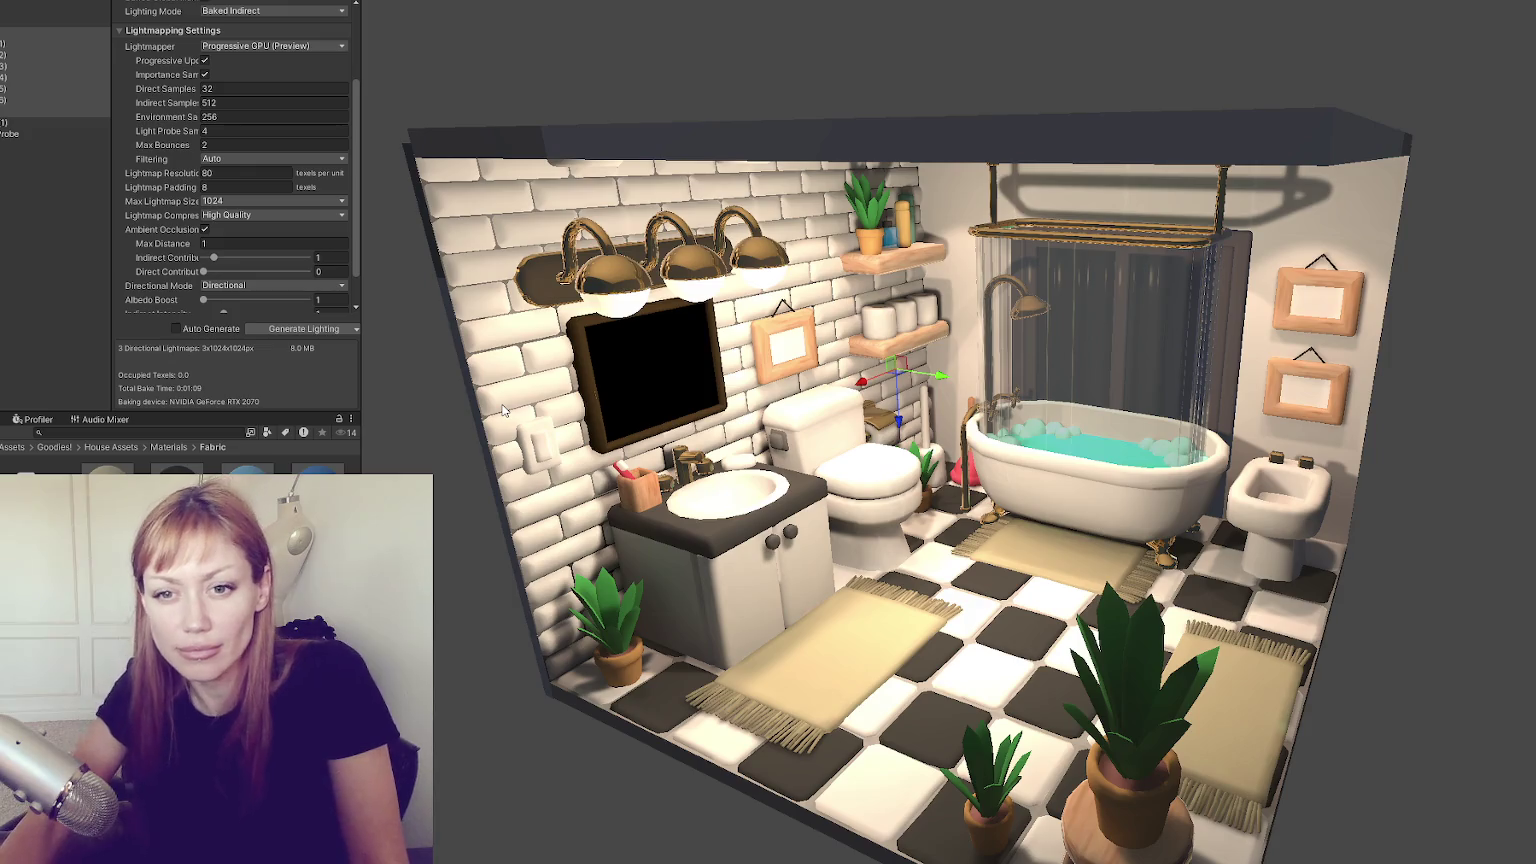
Select the vanity lamp and then the Reflection Probe, and rebake the bathroom lighting
left_click(686, 294)
left_click_drag(686, 294, 905, 230)
scroll(15, 145, "down", 5)
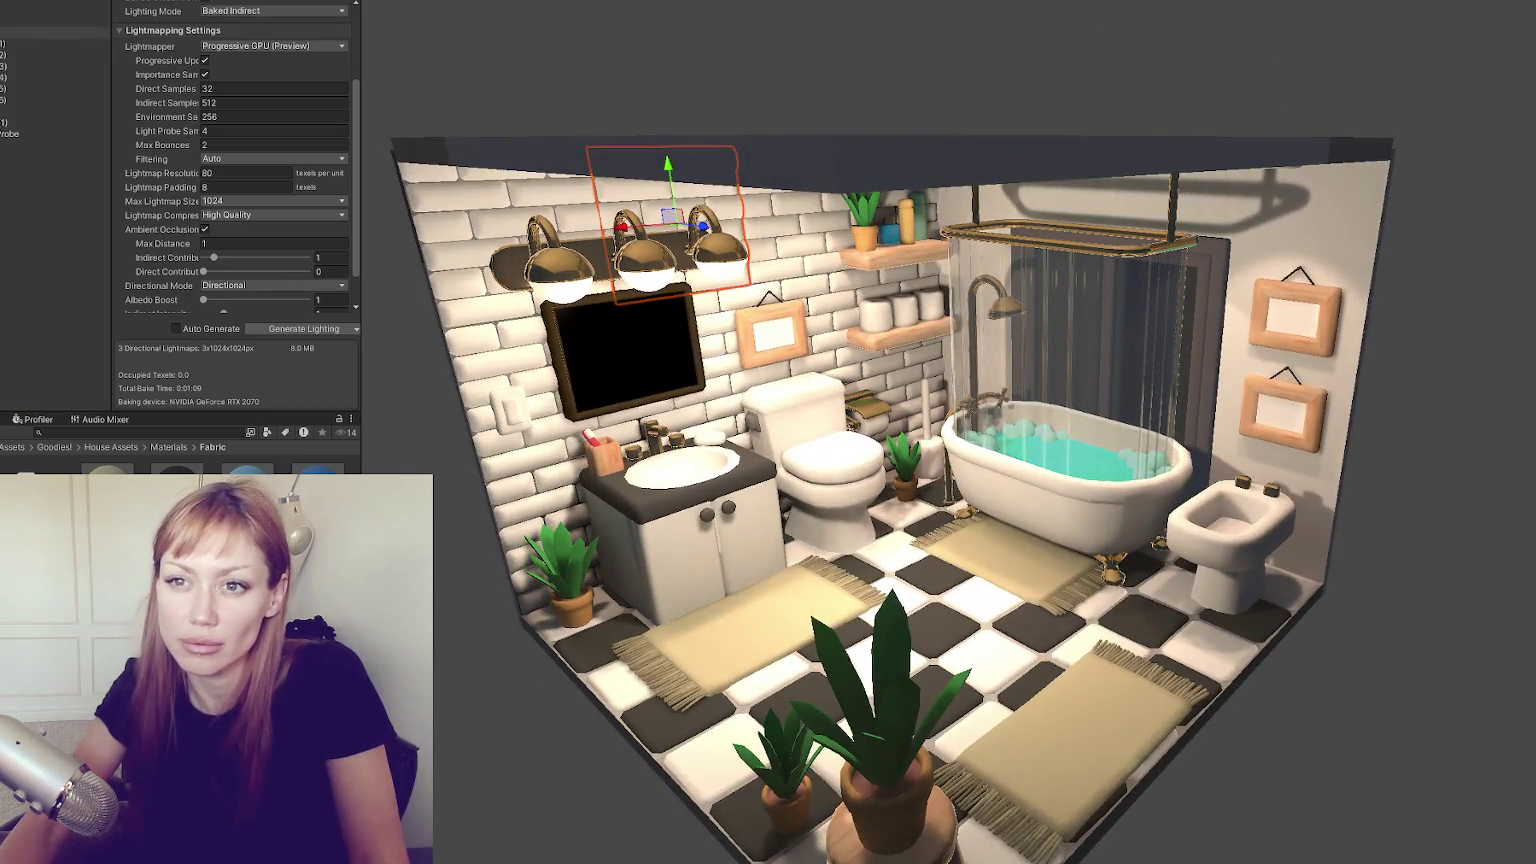
left_click(15, 142)
left_click(294, 328)
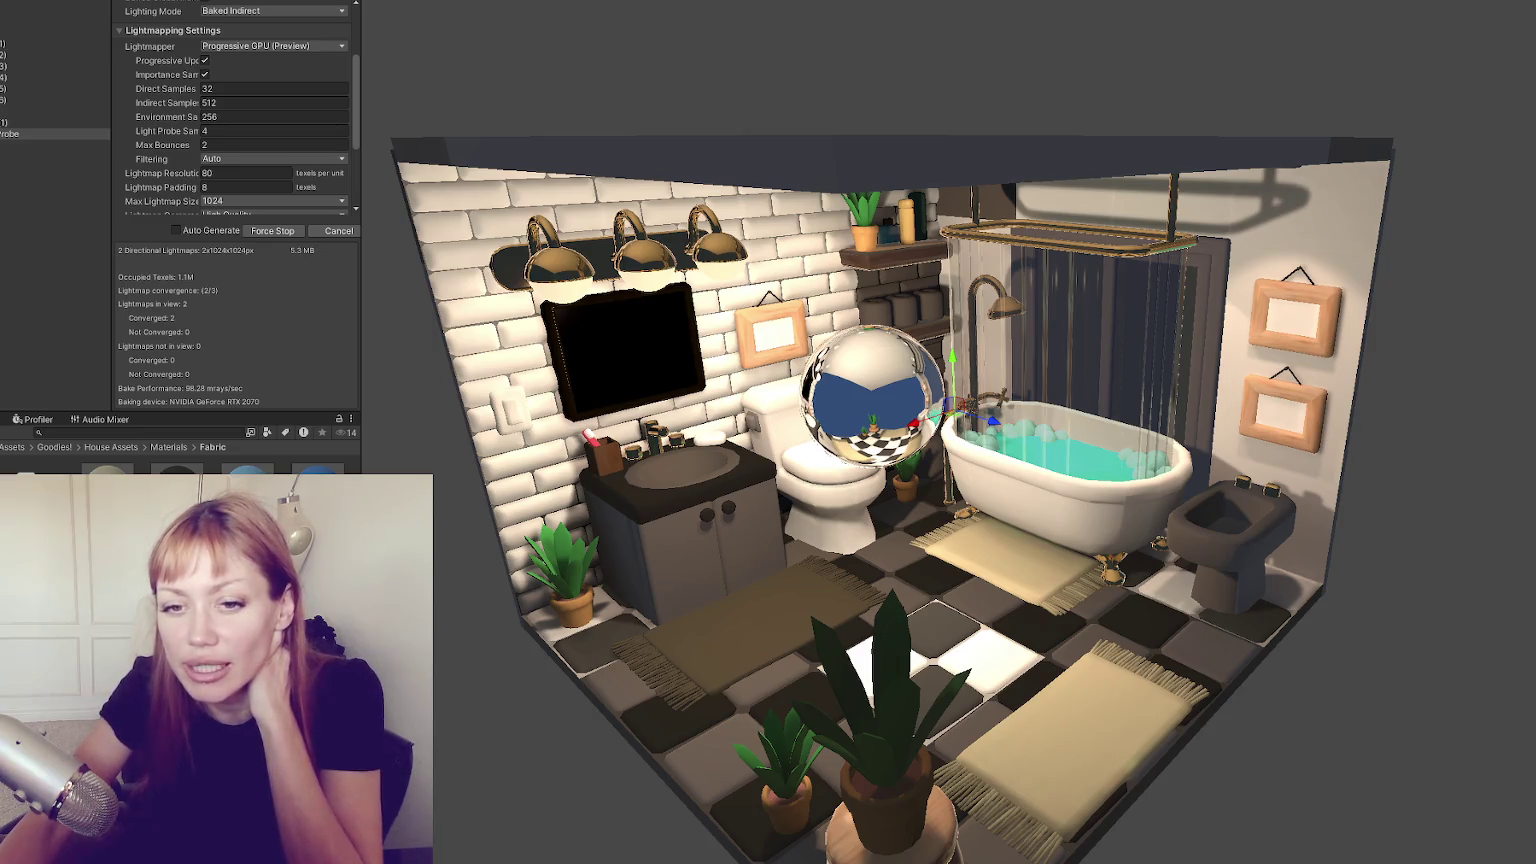
Check the Console while the bake finishes, then view the Reflection Probe's Inspector settings
left_click(3, 419)
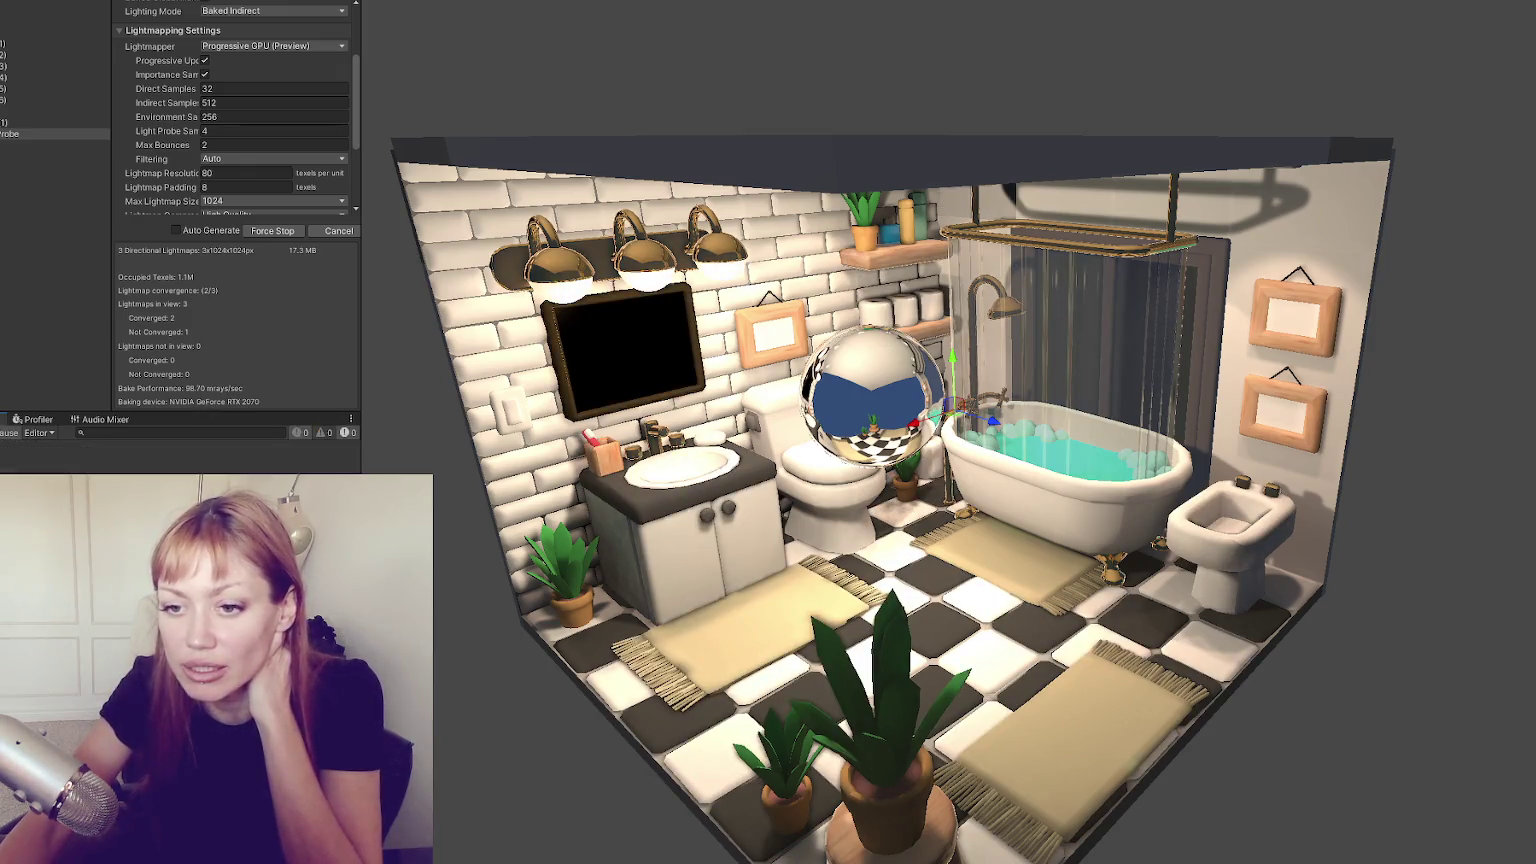
left_click(3, 419)
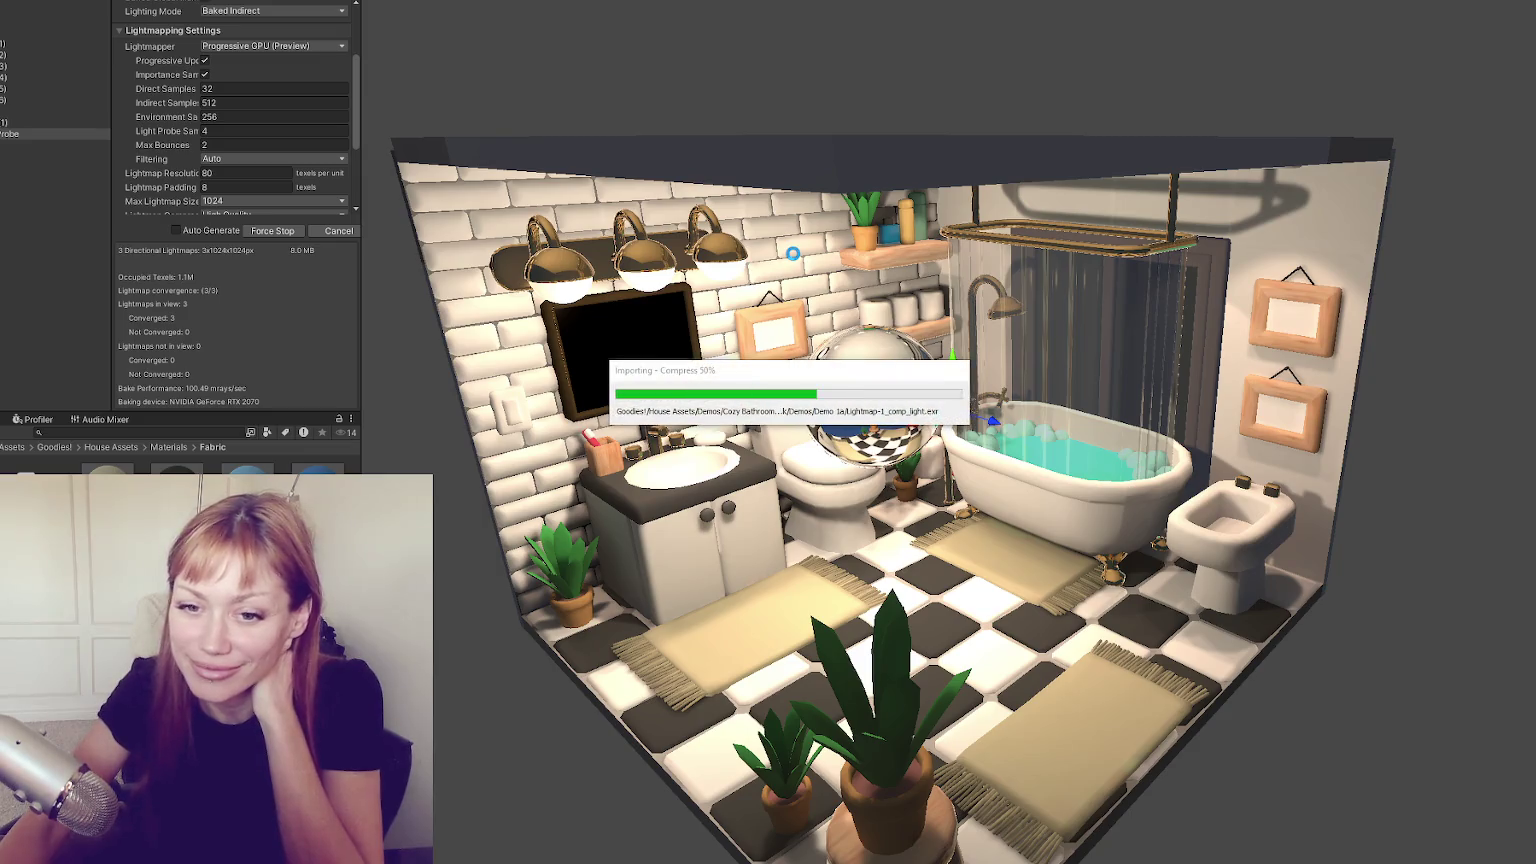
left_click(20, 133)
scroll(285, 320, "down", 3)
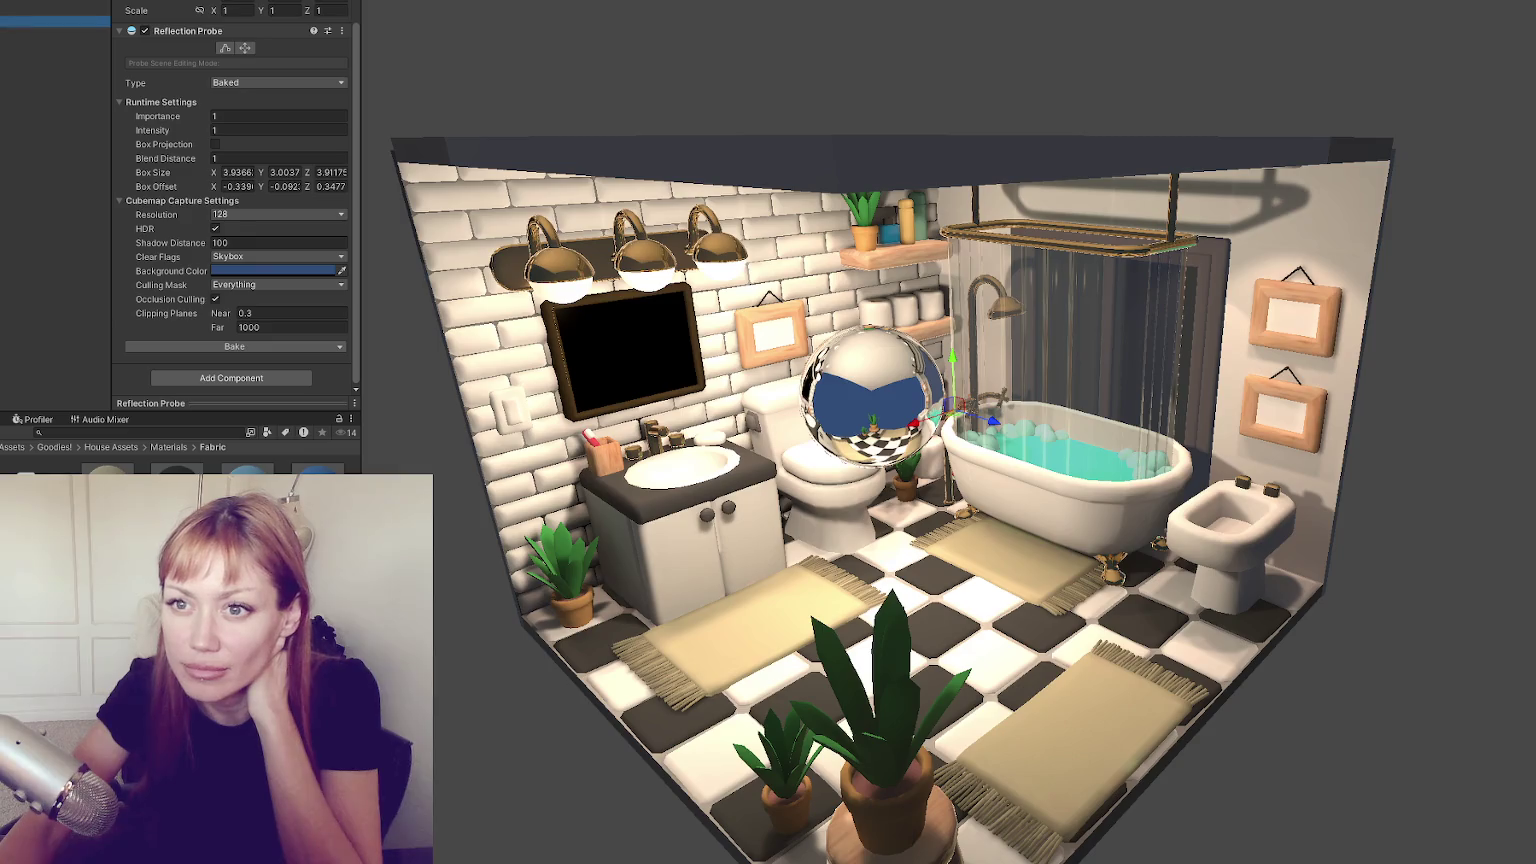
Remove the Main Camera's missing script component and uncheck Allow Dynamic Resolution
left_click(55, 9)
left_click(55, 28)
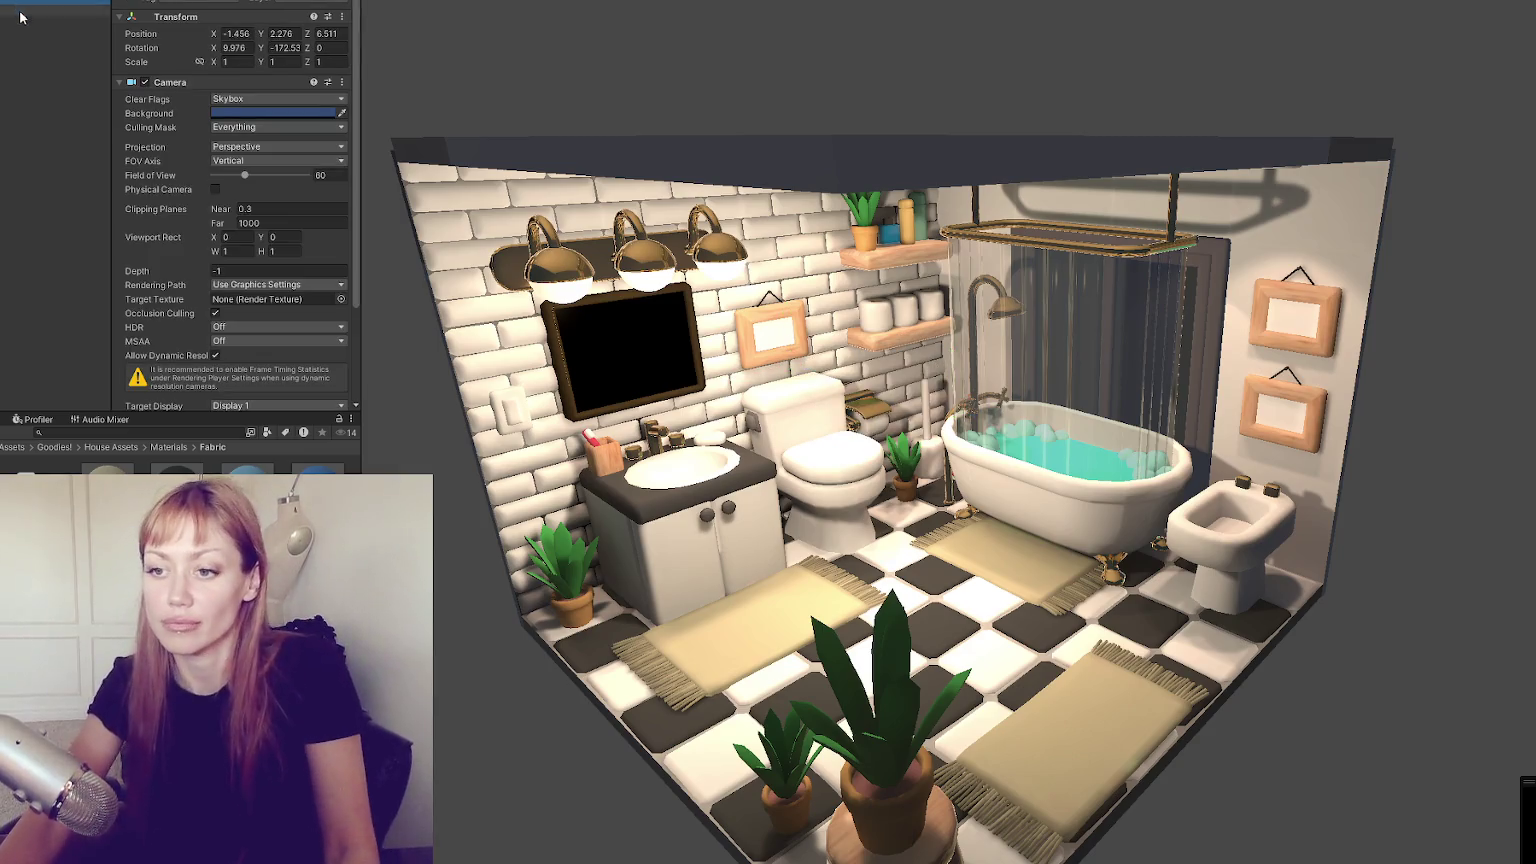
scroll(233, 229, "down", 3)
right_click(236, 321)
left_click(270, 352)
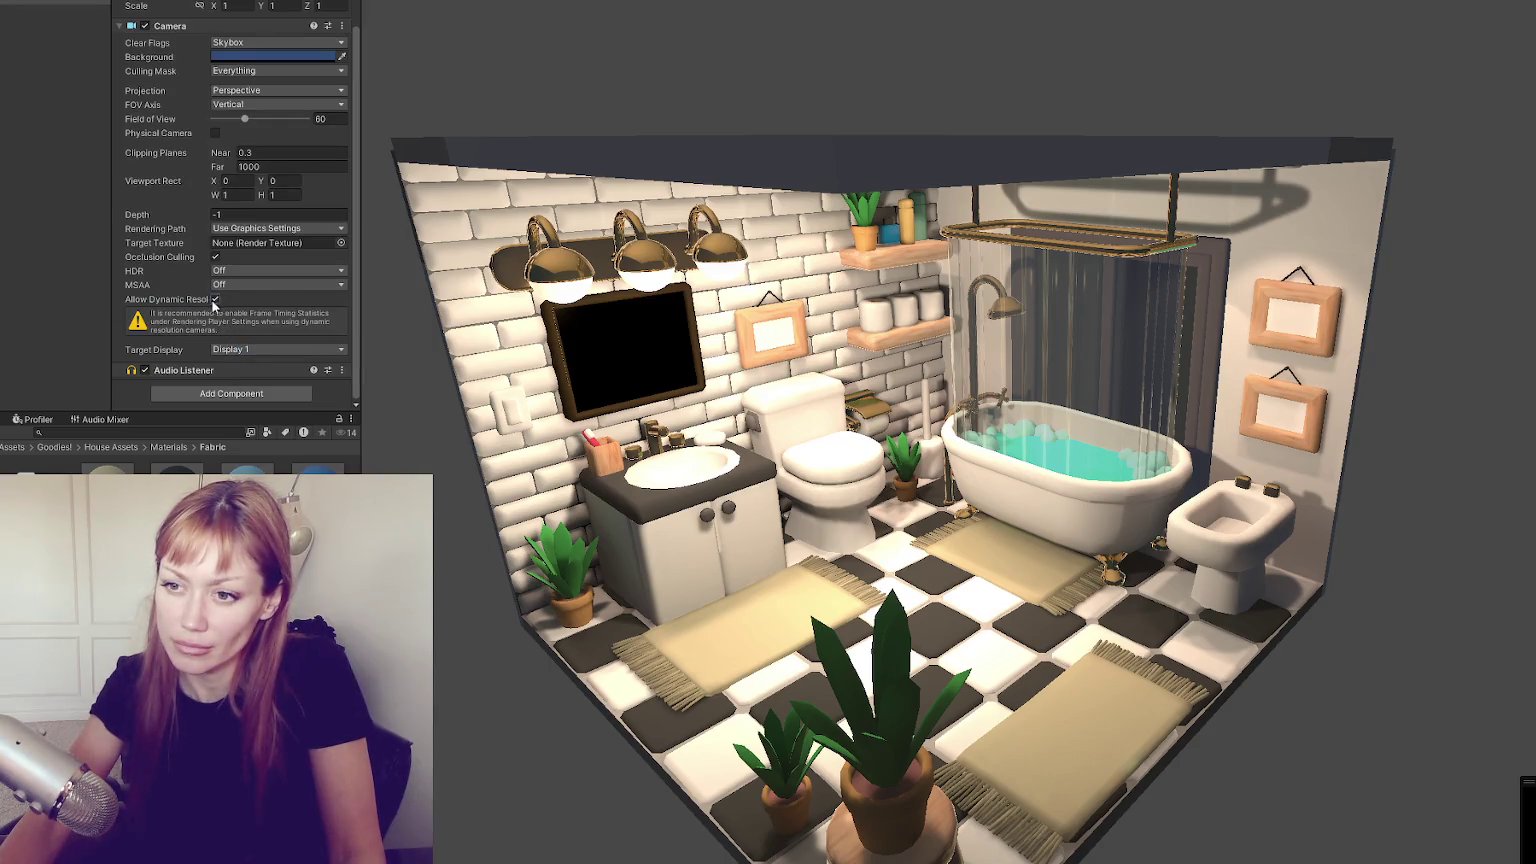
left_click(215, 299)
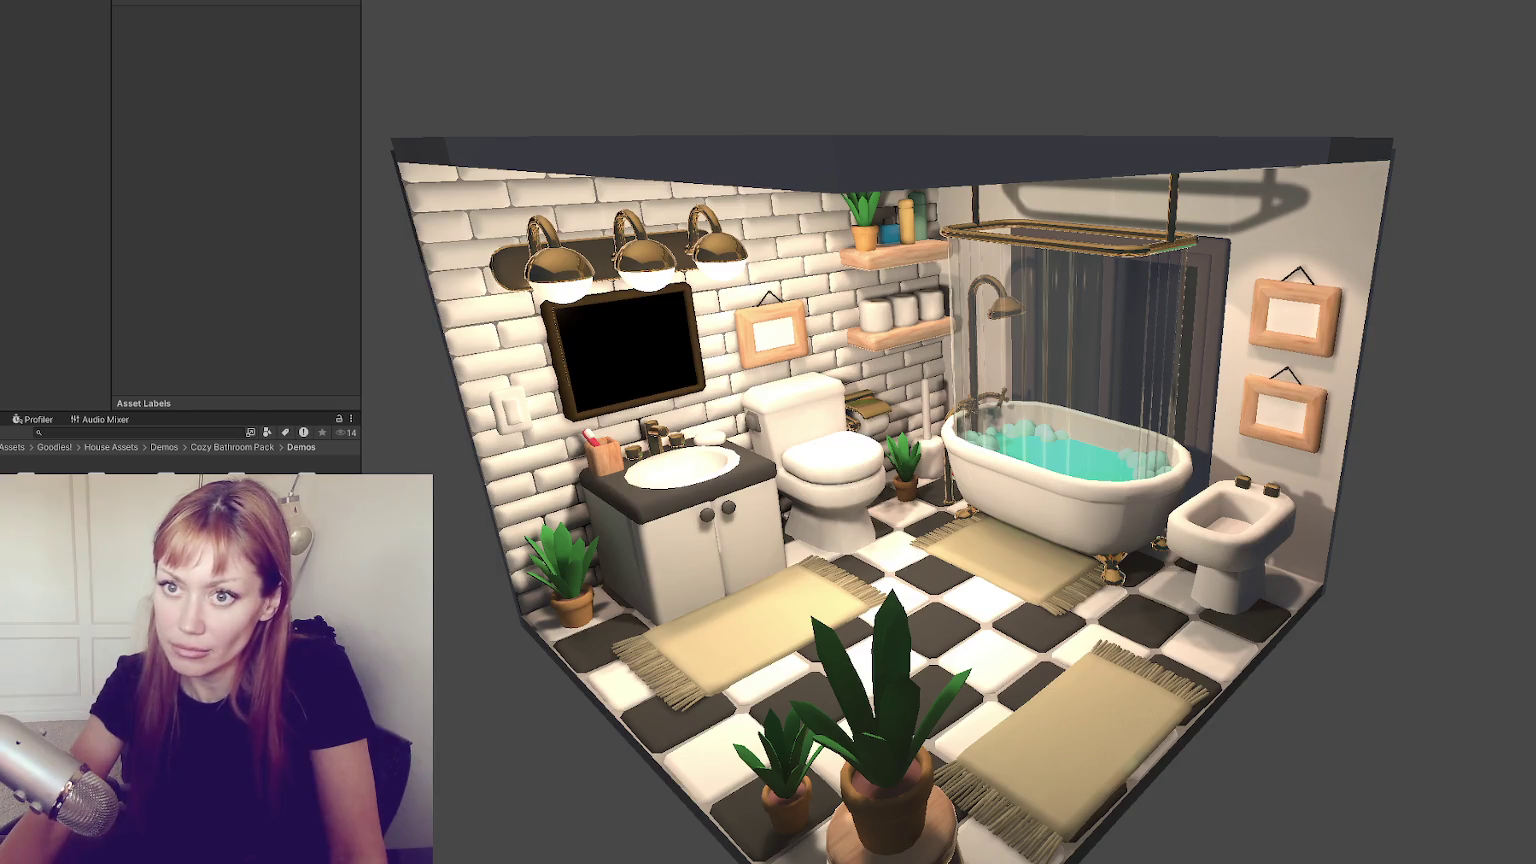
Look through the Bundle Demo and Demo 1a folders and select their assets
key("ctrl+a")
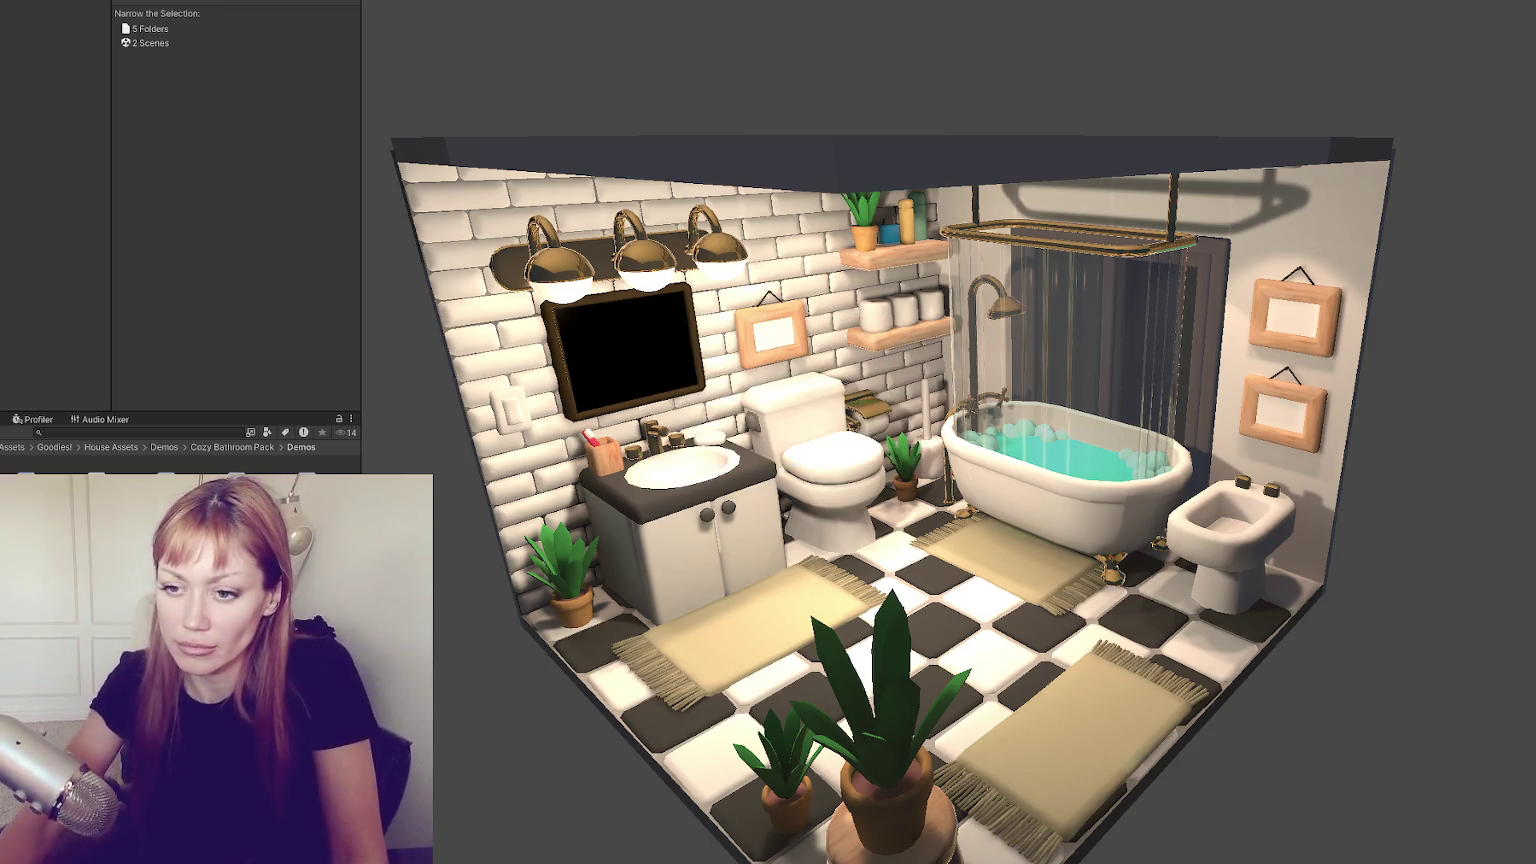
key("Escape")
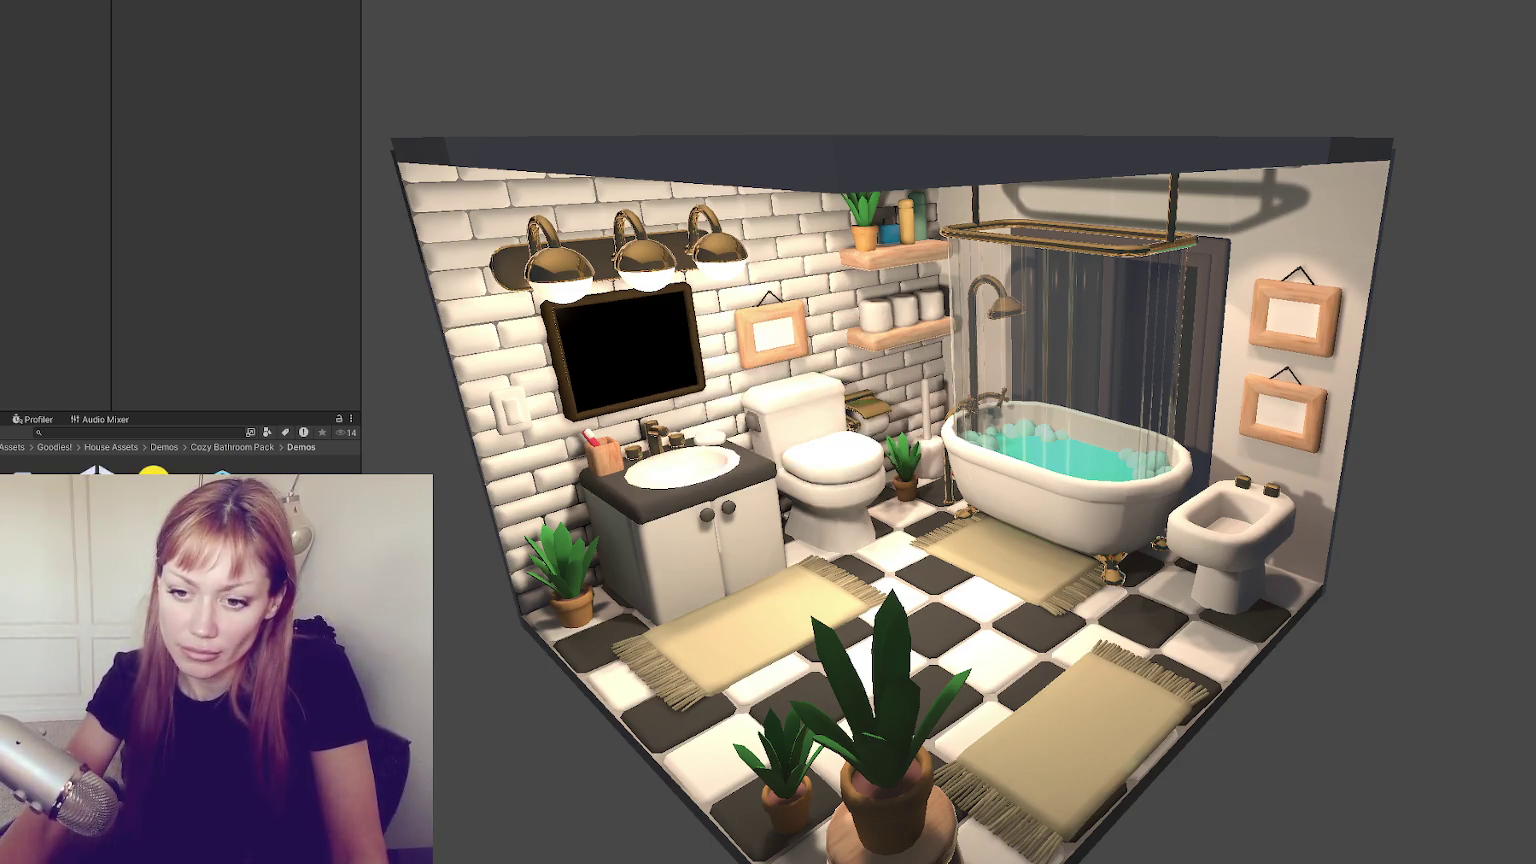
double_click(96, 500)
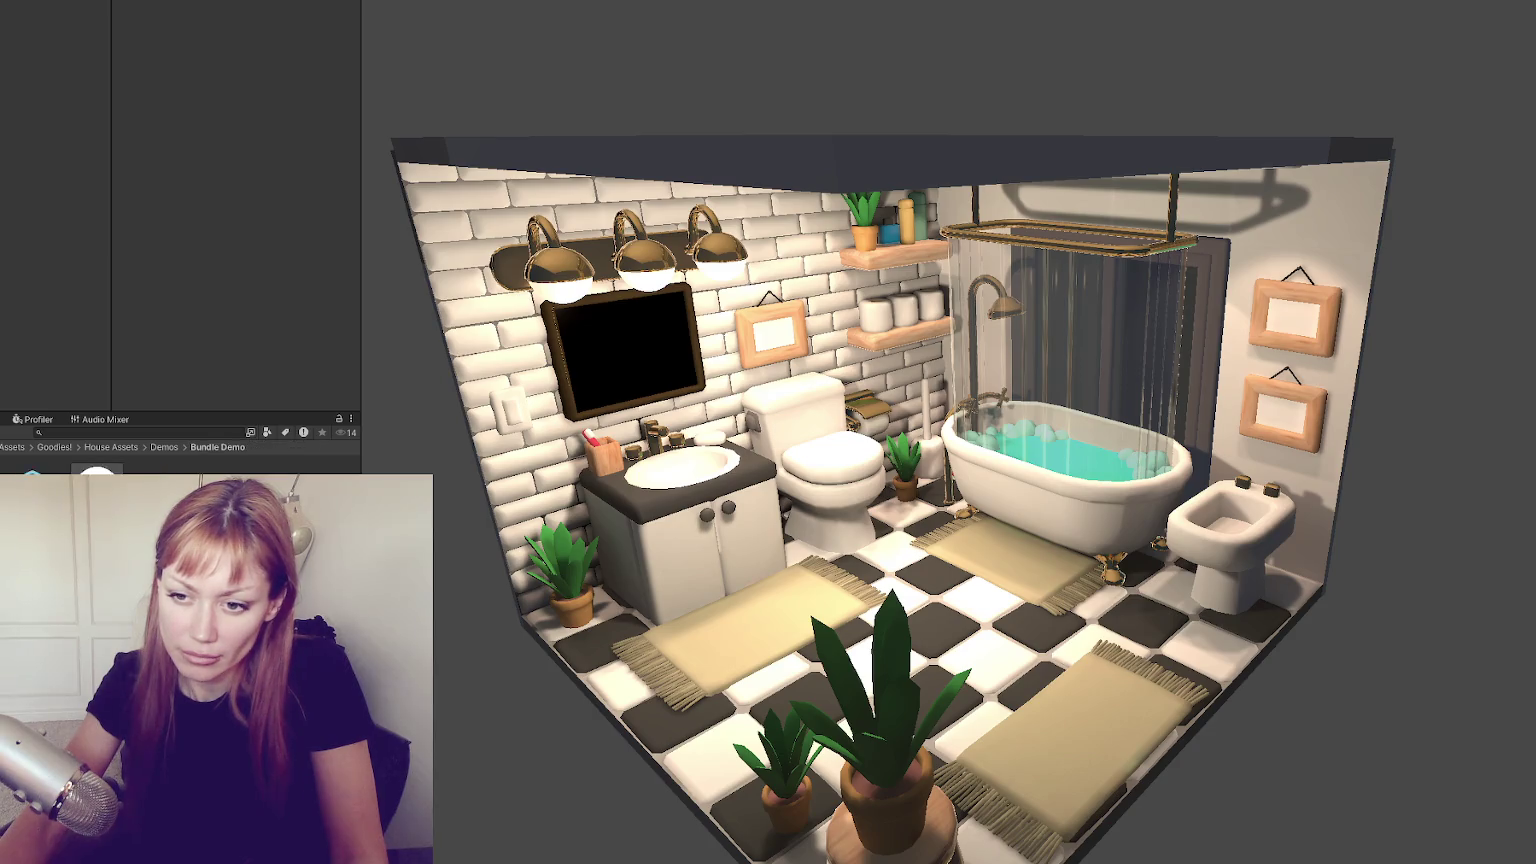
left_click(96, 485)
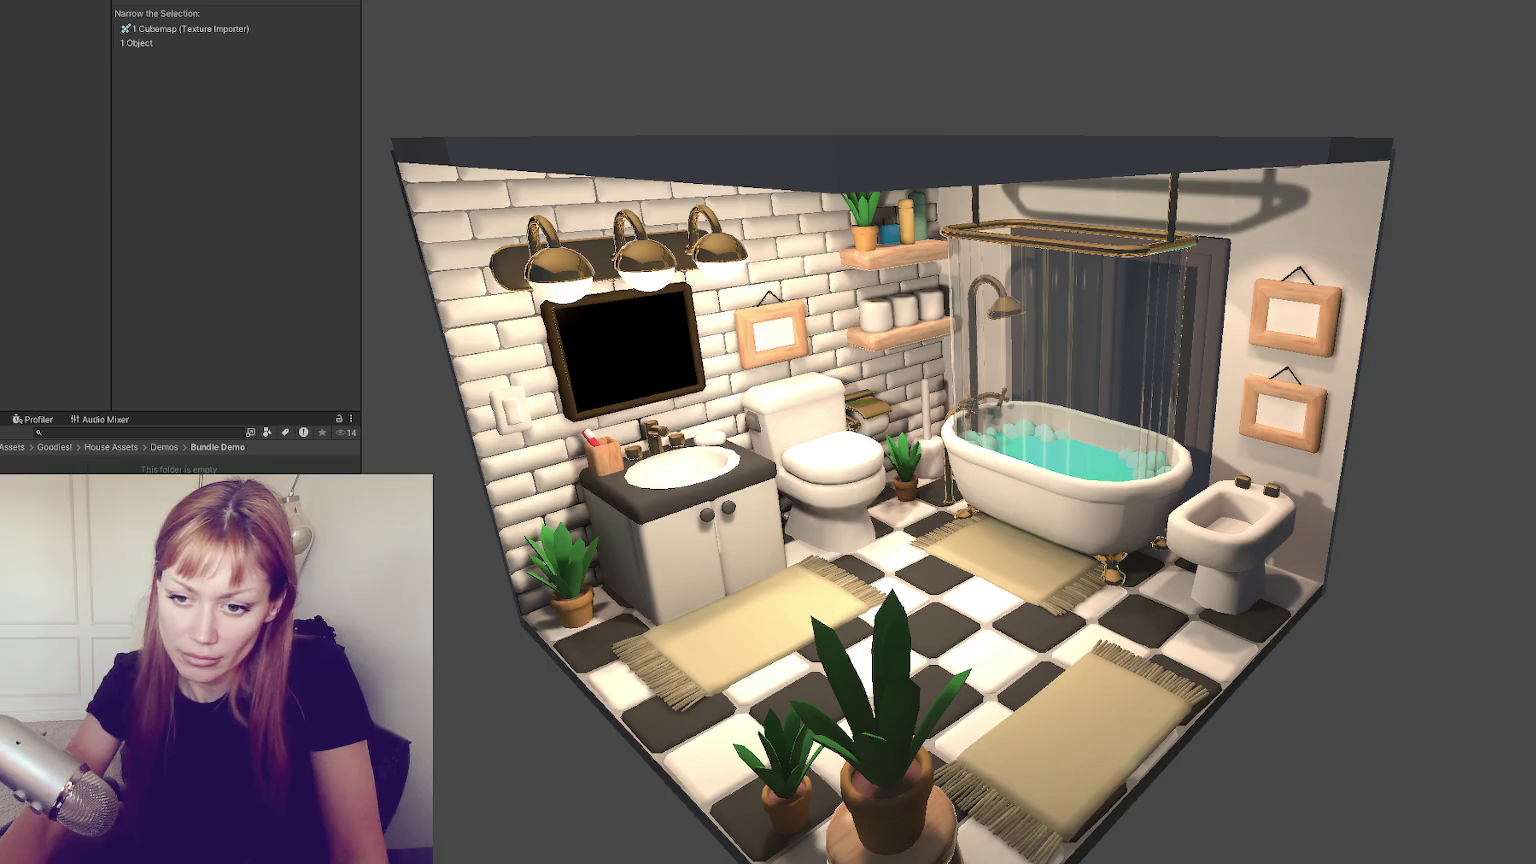
double_click(96, 485)
key("ctrl+a")
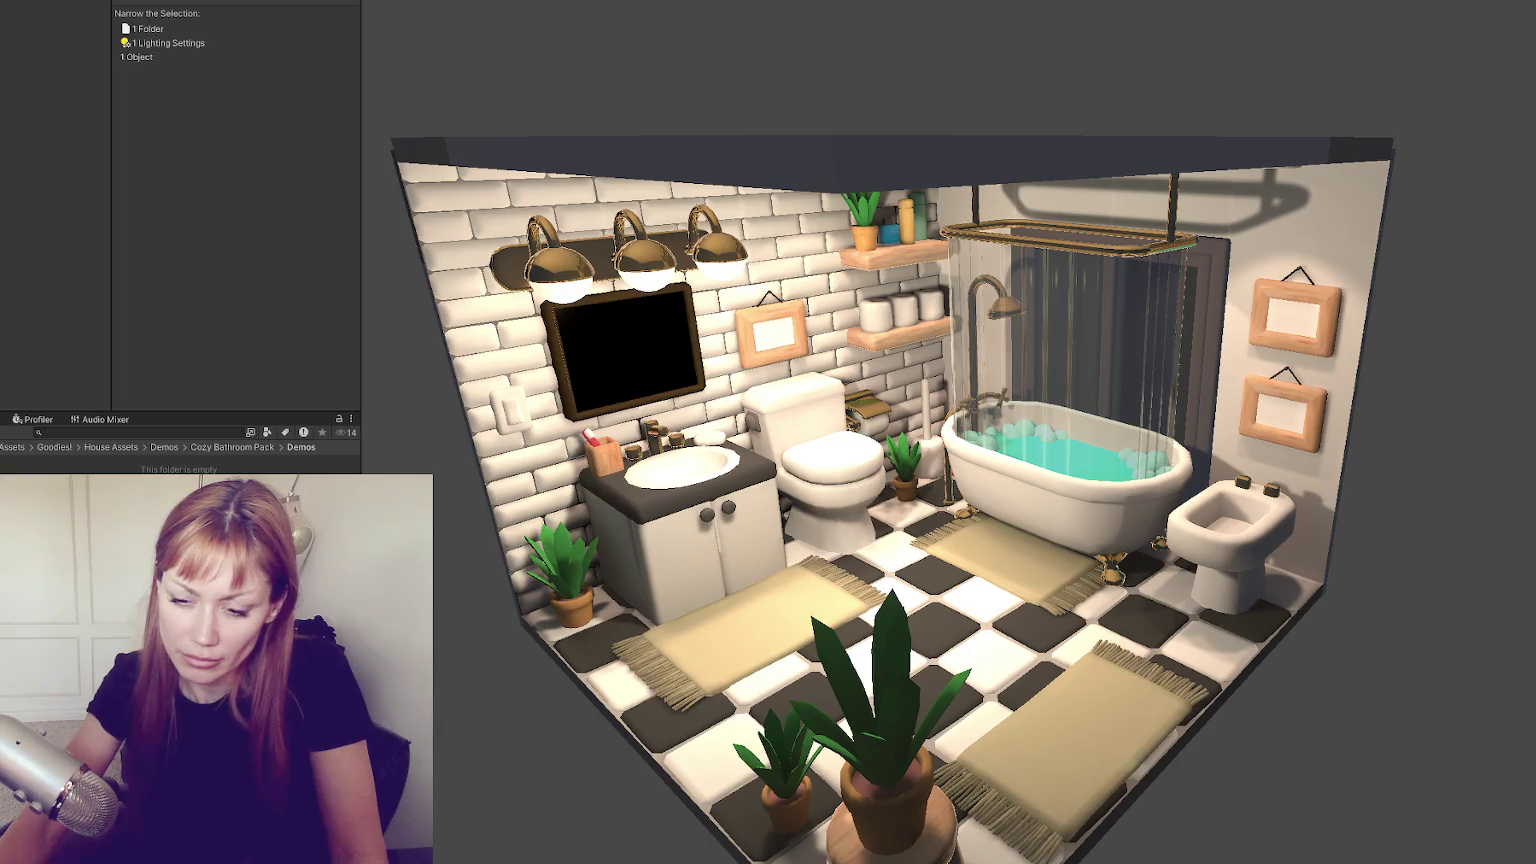
double_click(96, 485)
left_click(232, 447)
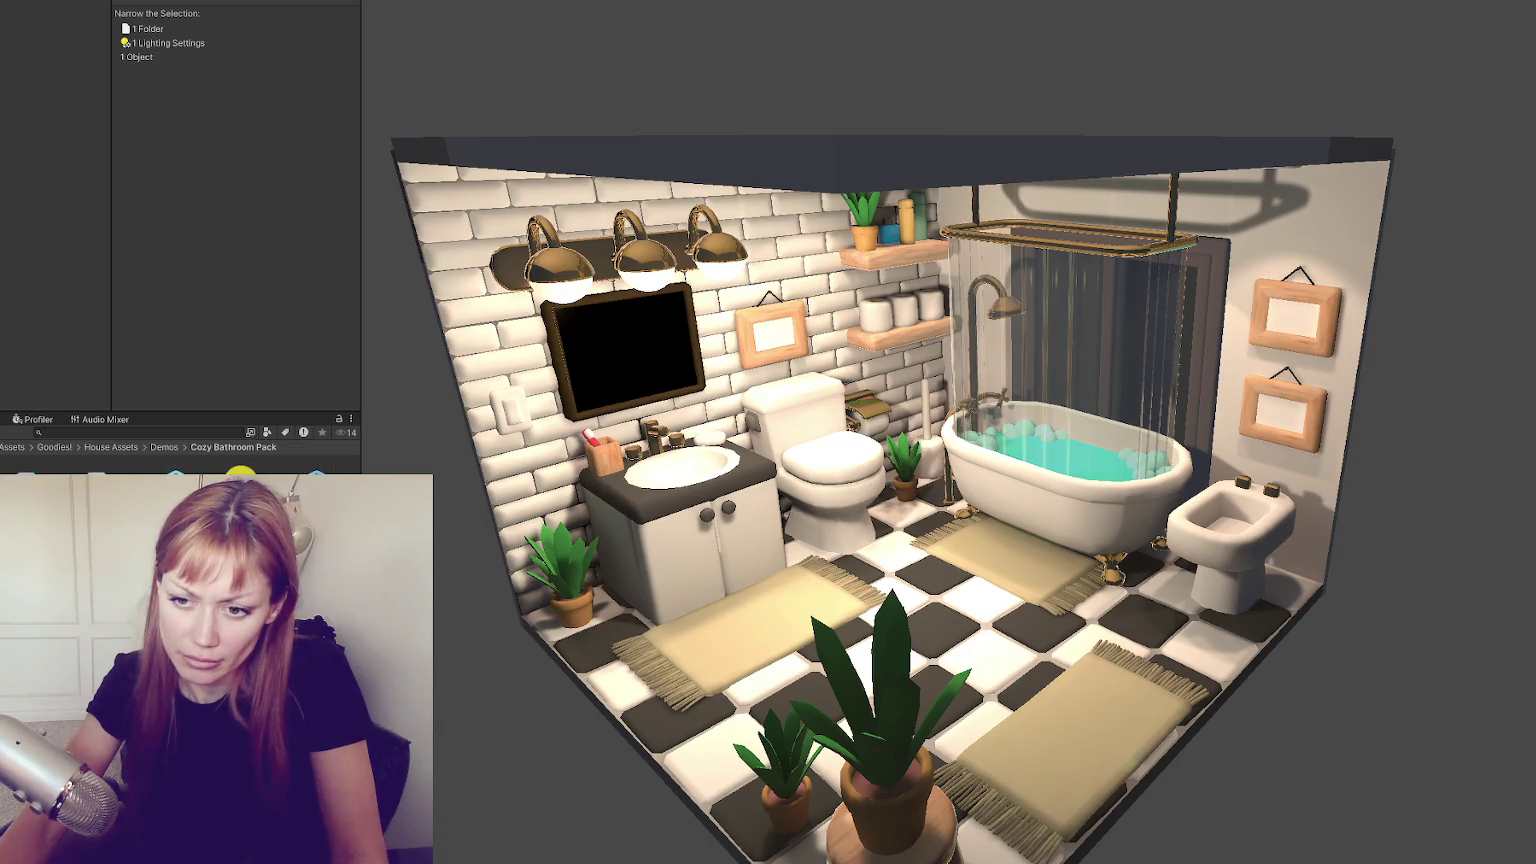
Move between the House Assets Demos, Cozy Kitchen Pack and Cozy Bathroom Pack folders
left_click(50, 490)
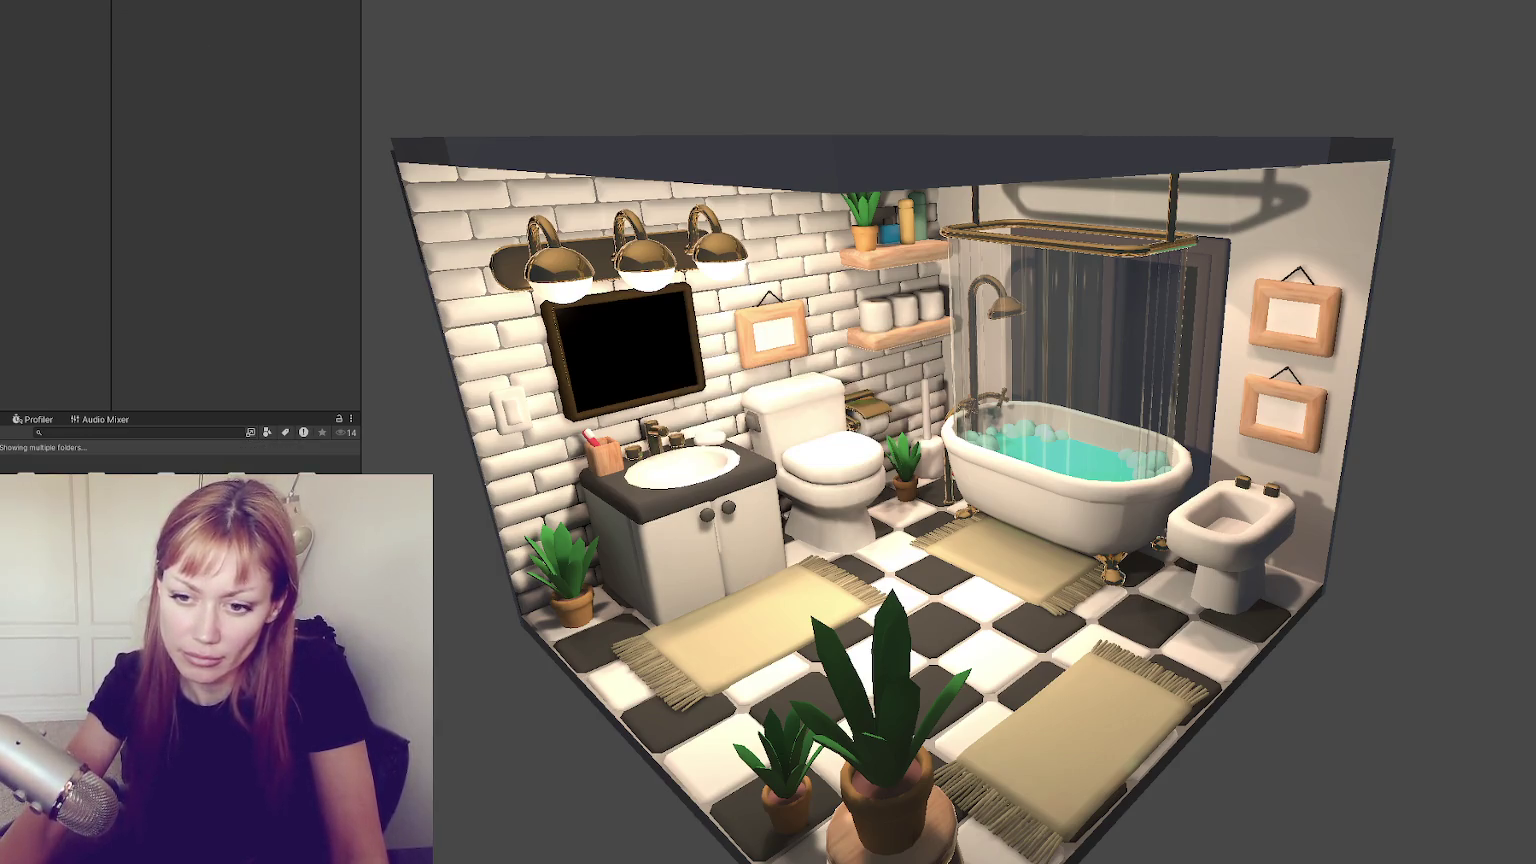
double_click(286, 470)
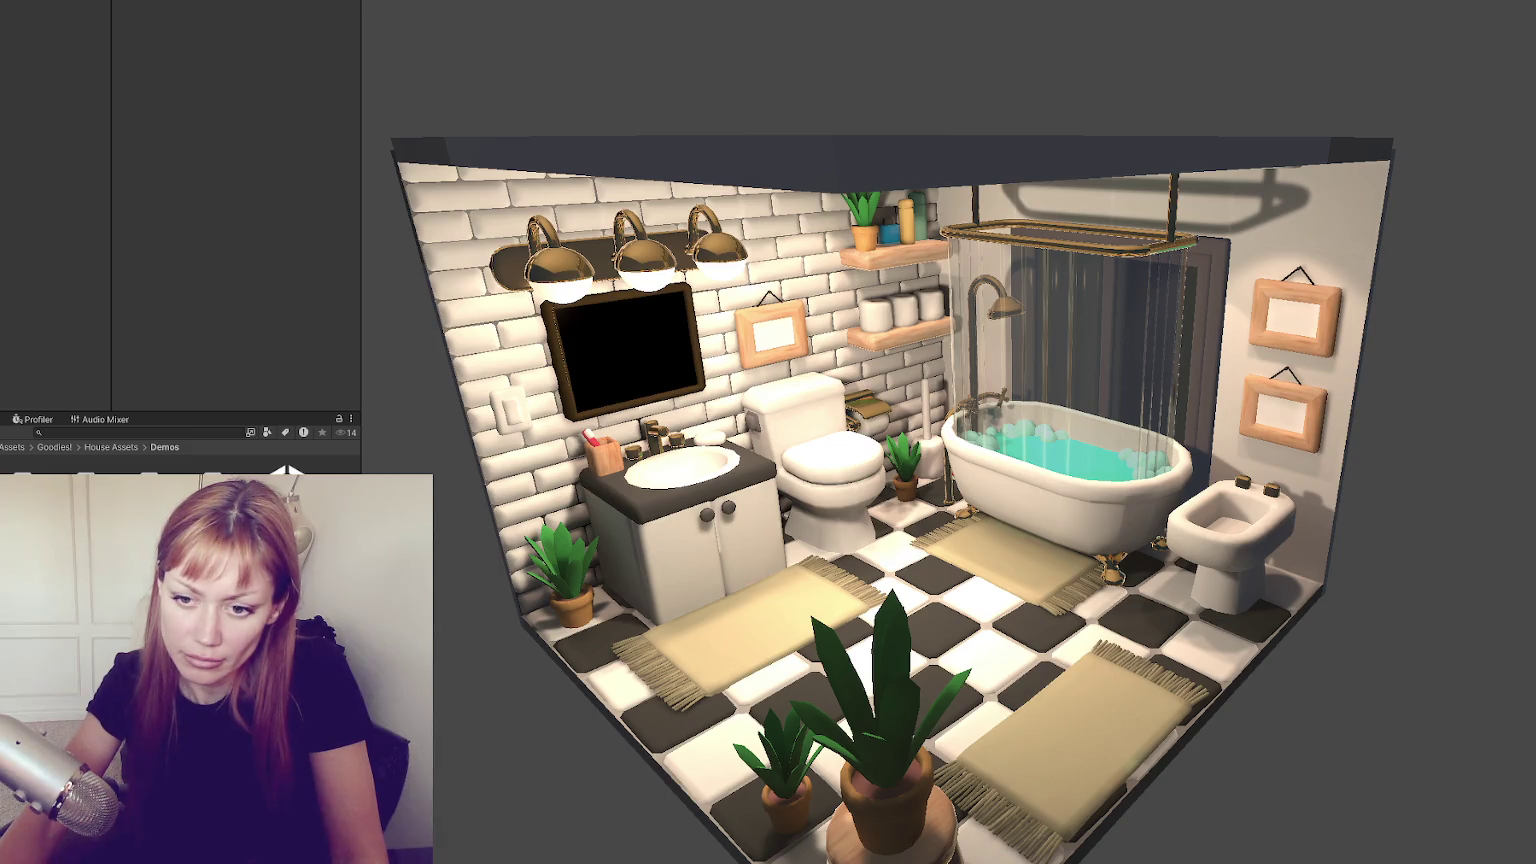
double_click(286, 472)
key("BackSpace")
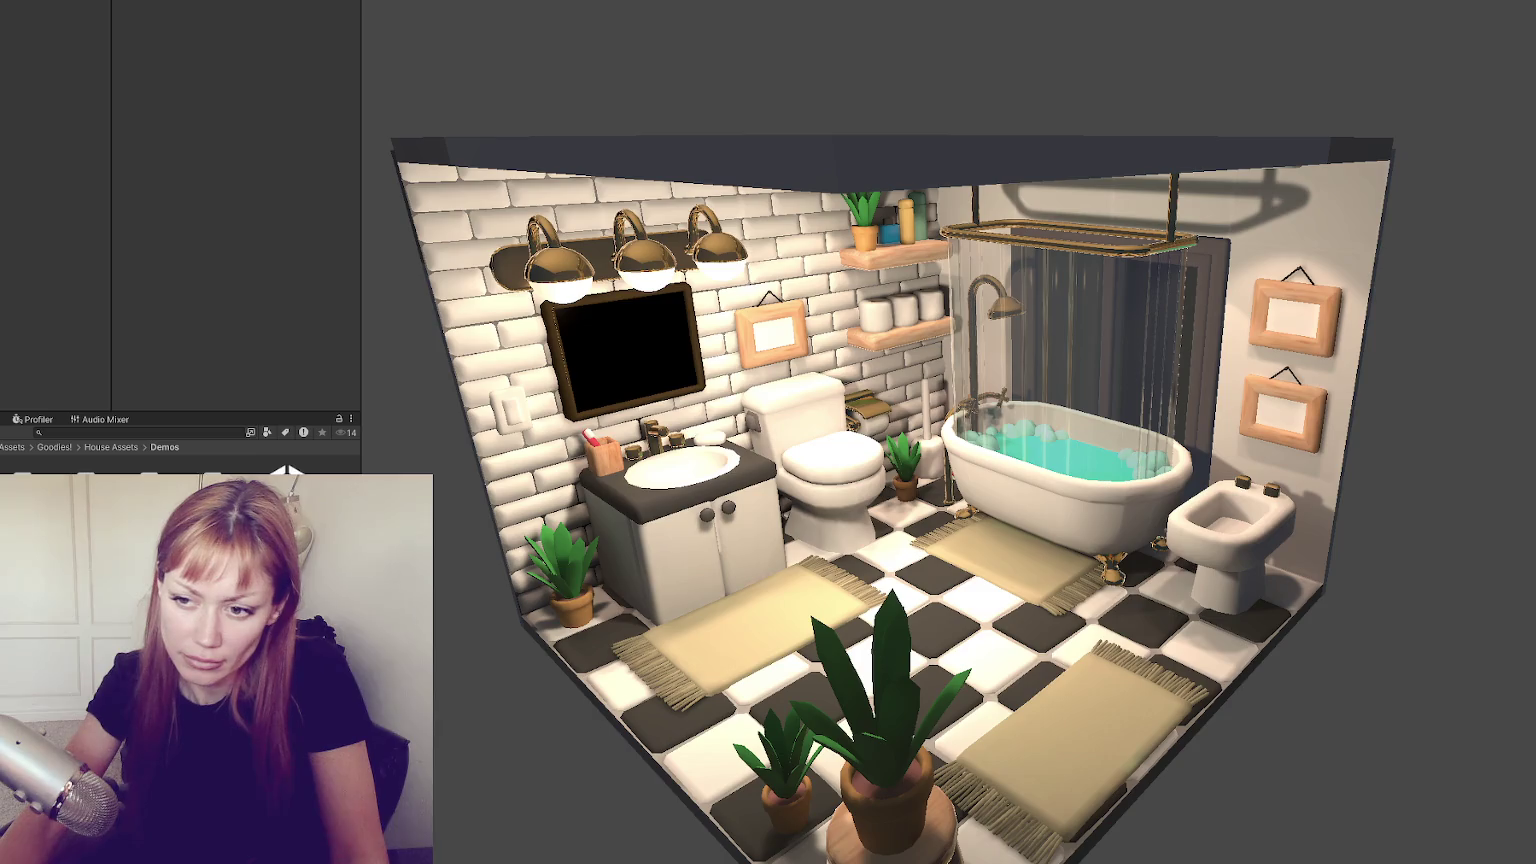
double_click(286, 472)
key("BackSpace")
key("Return")
key("Up")
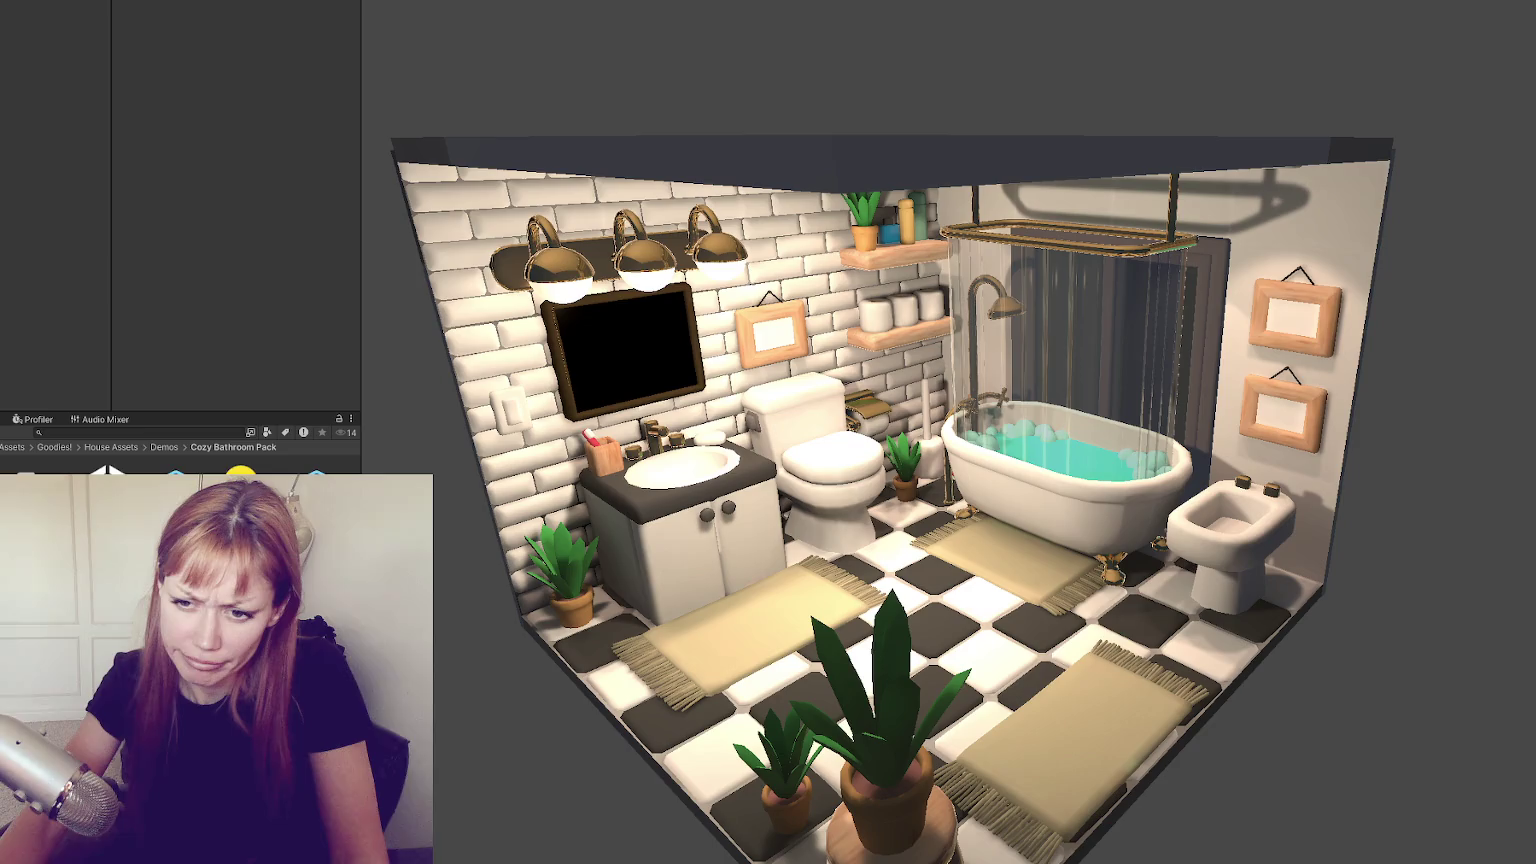
Move the cubemap and Lighting Settings into Demo 1a, skipping the two conflicting files
key("ctrl+a")
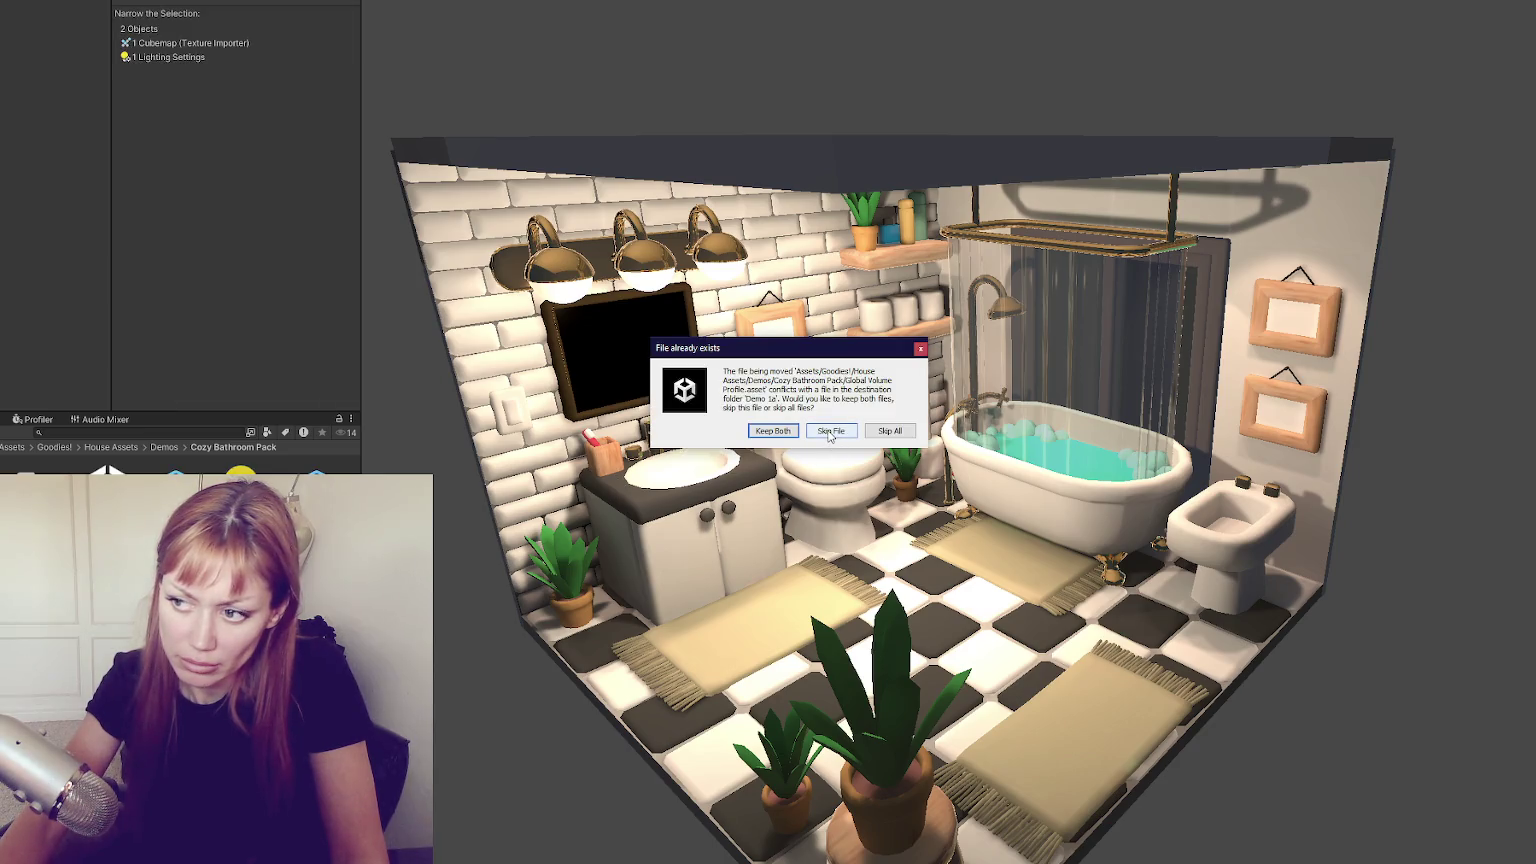
left_click(828, 436)
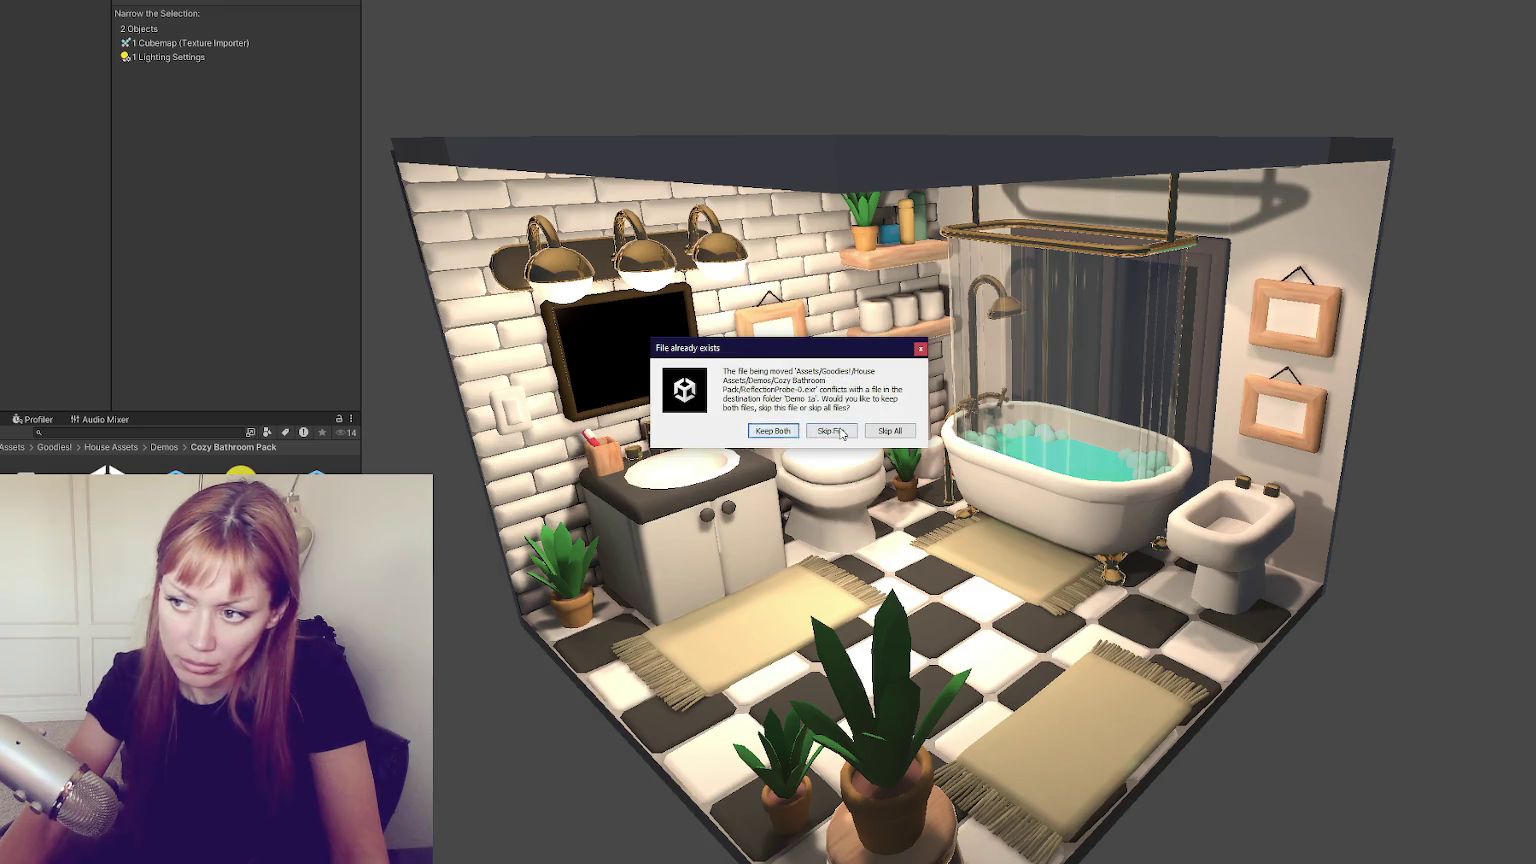
left_click(841, 433)
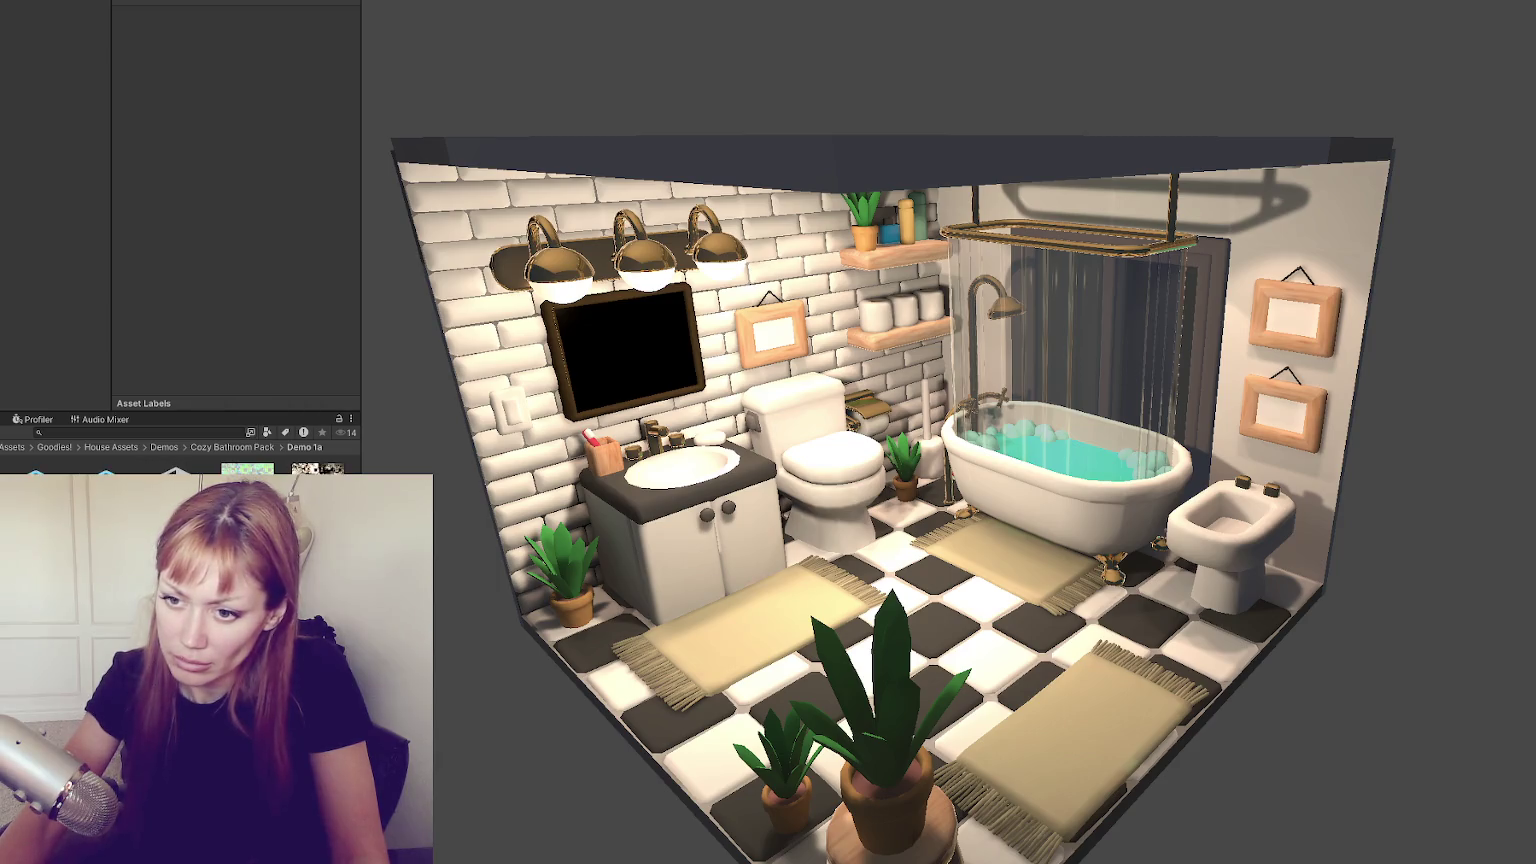
left_click(232, 447)
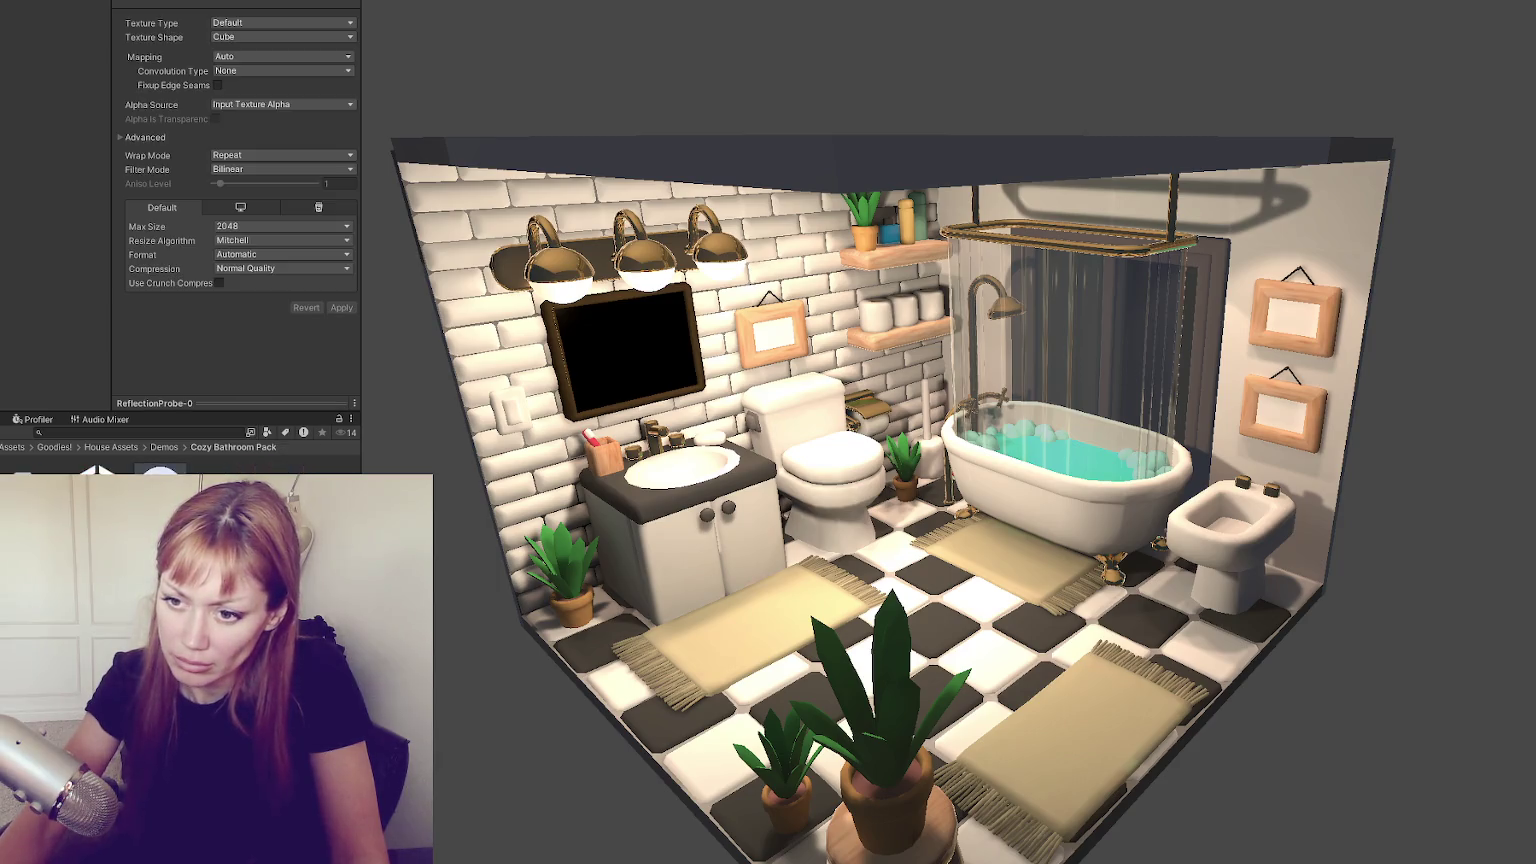
Arrow through Cozy Kitchen Pack, Cozy Room Pack and Cozy Yard Pack > Demos
left_click(153, 472)
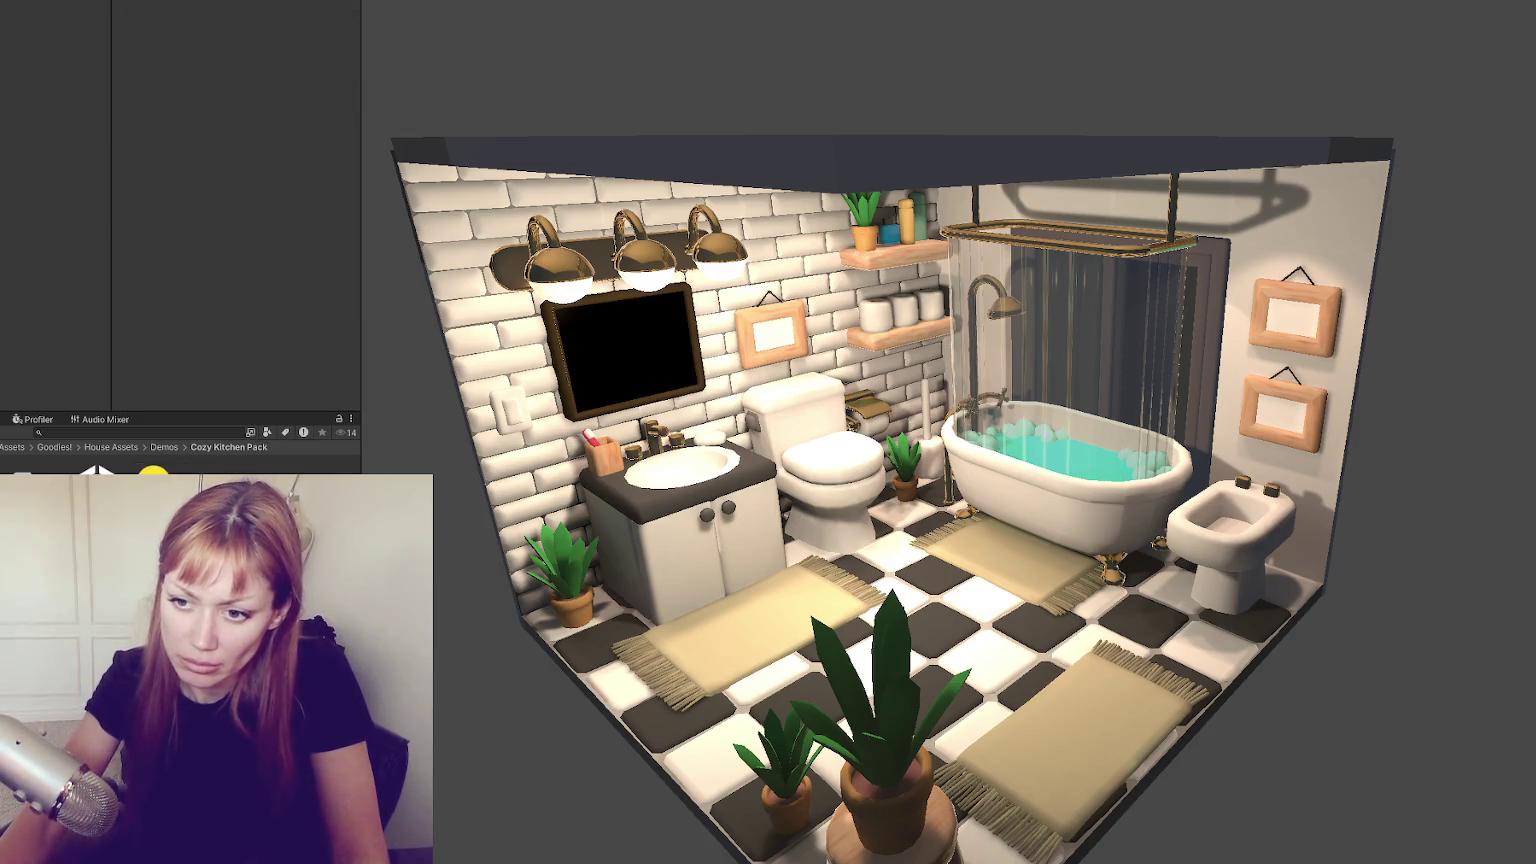
key("Down")
key("Up")
key("Up")
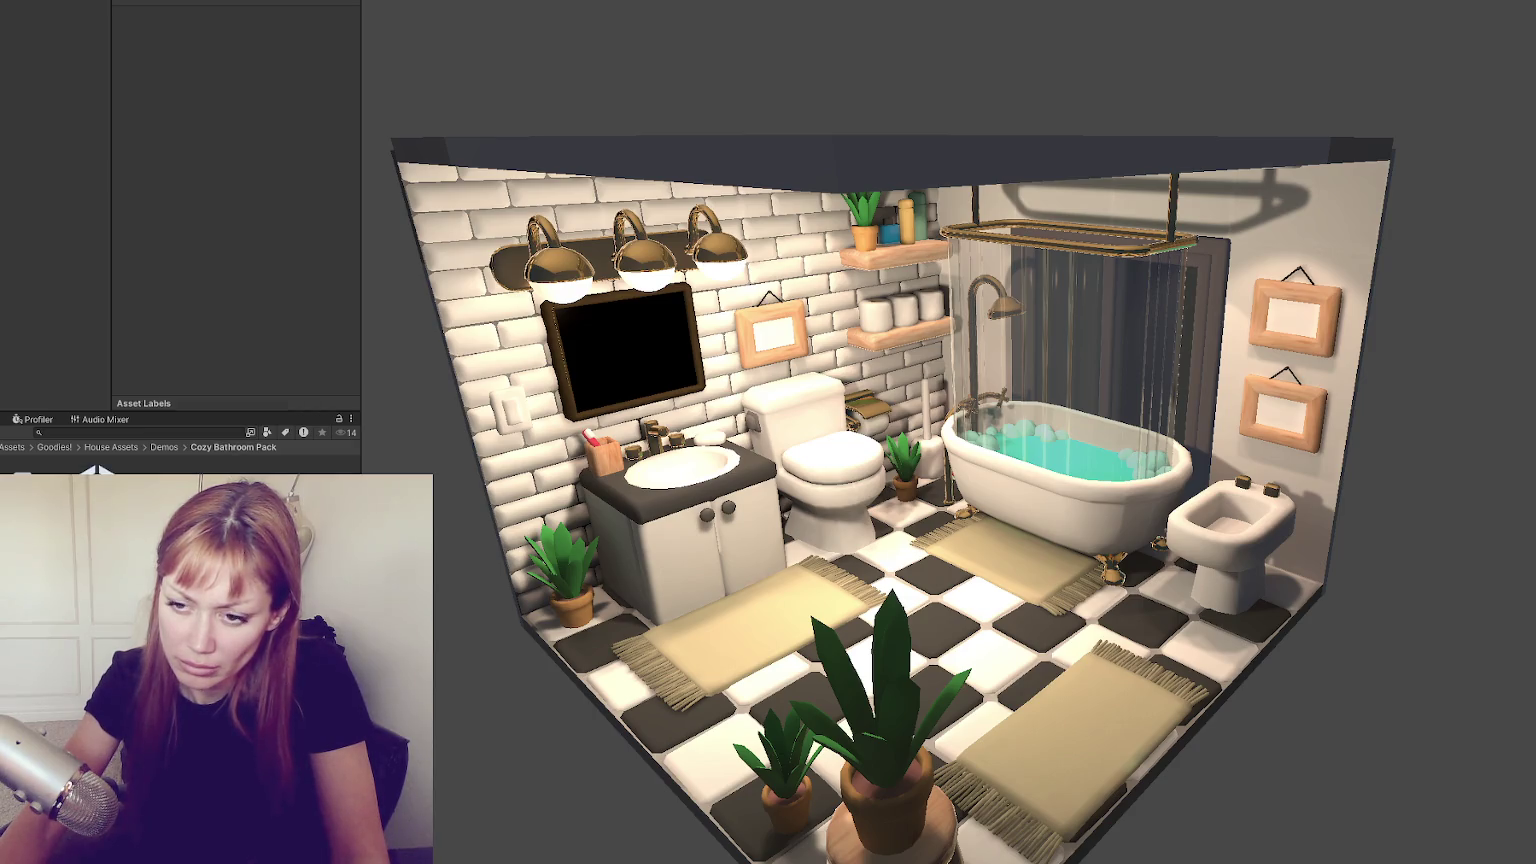
key("Down")
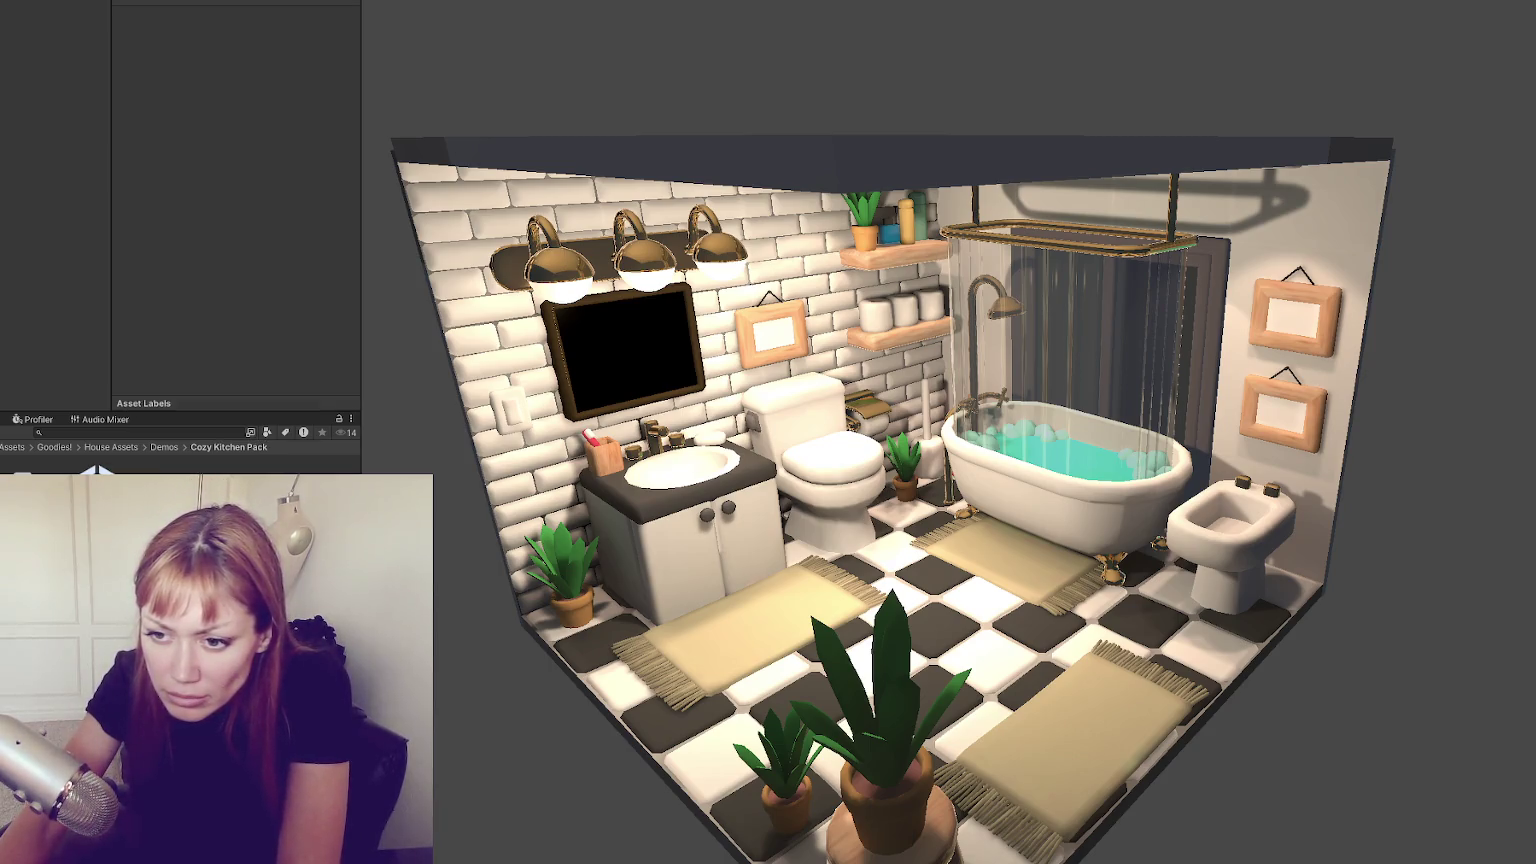
key("Down")
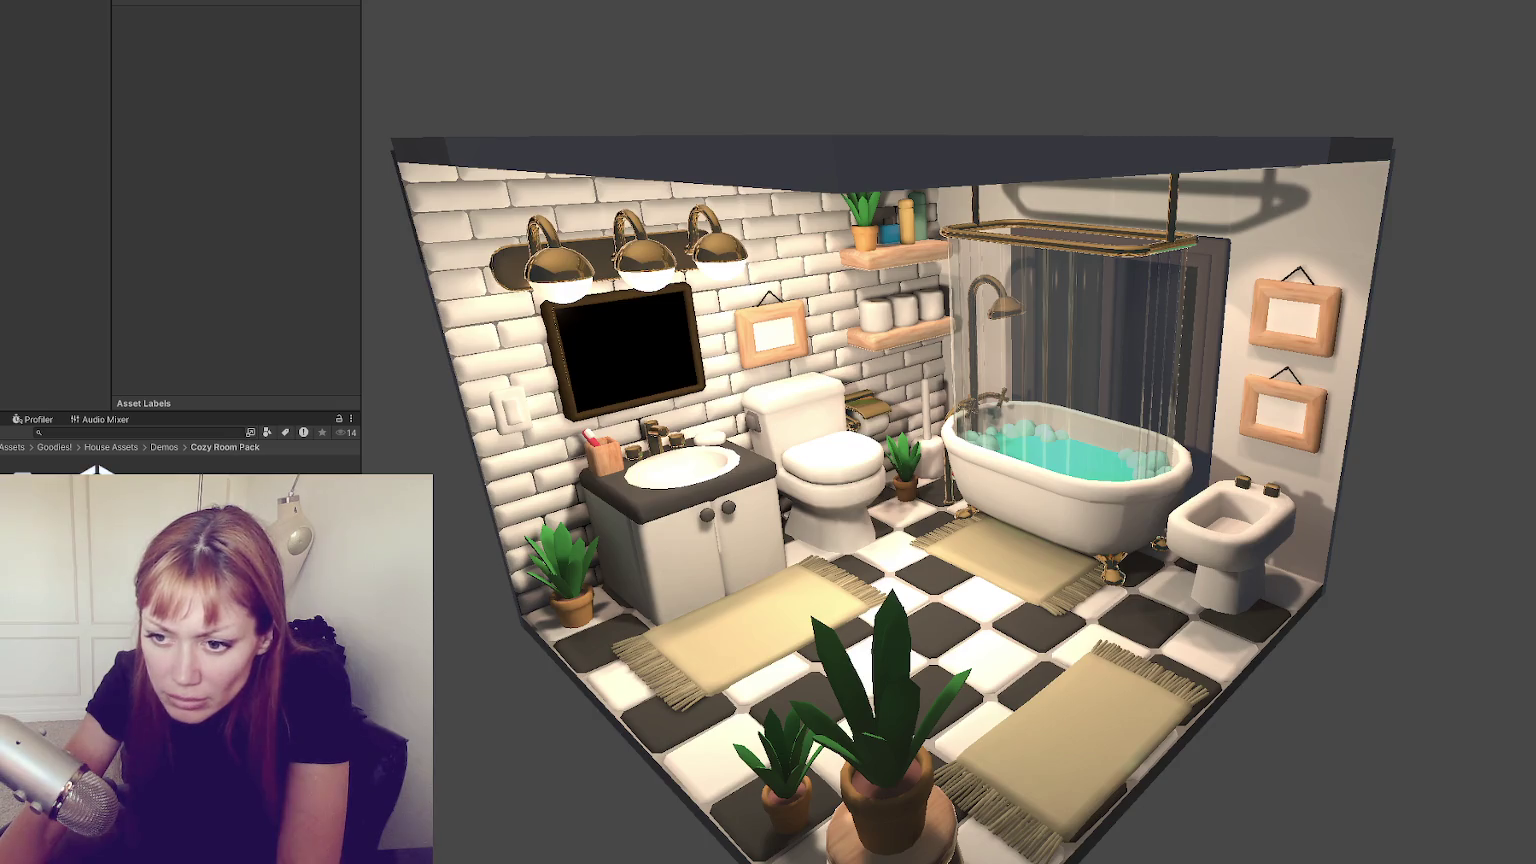
key("Down")
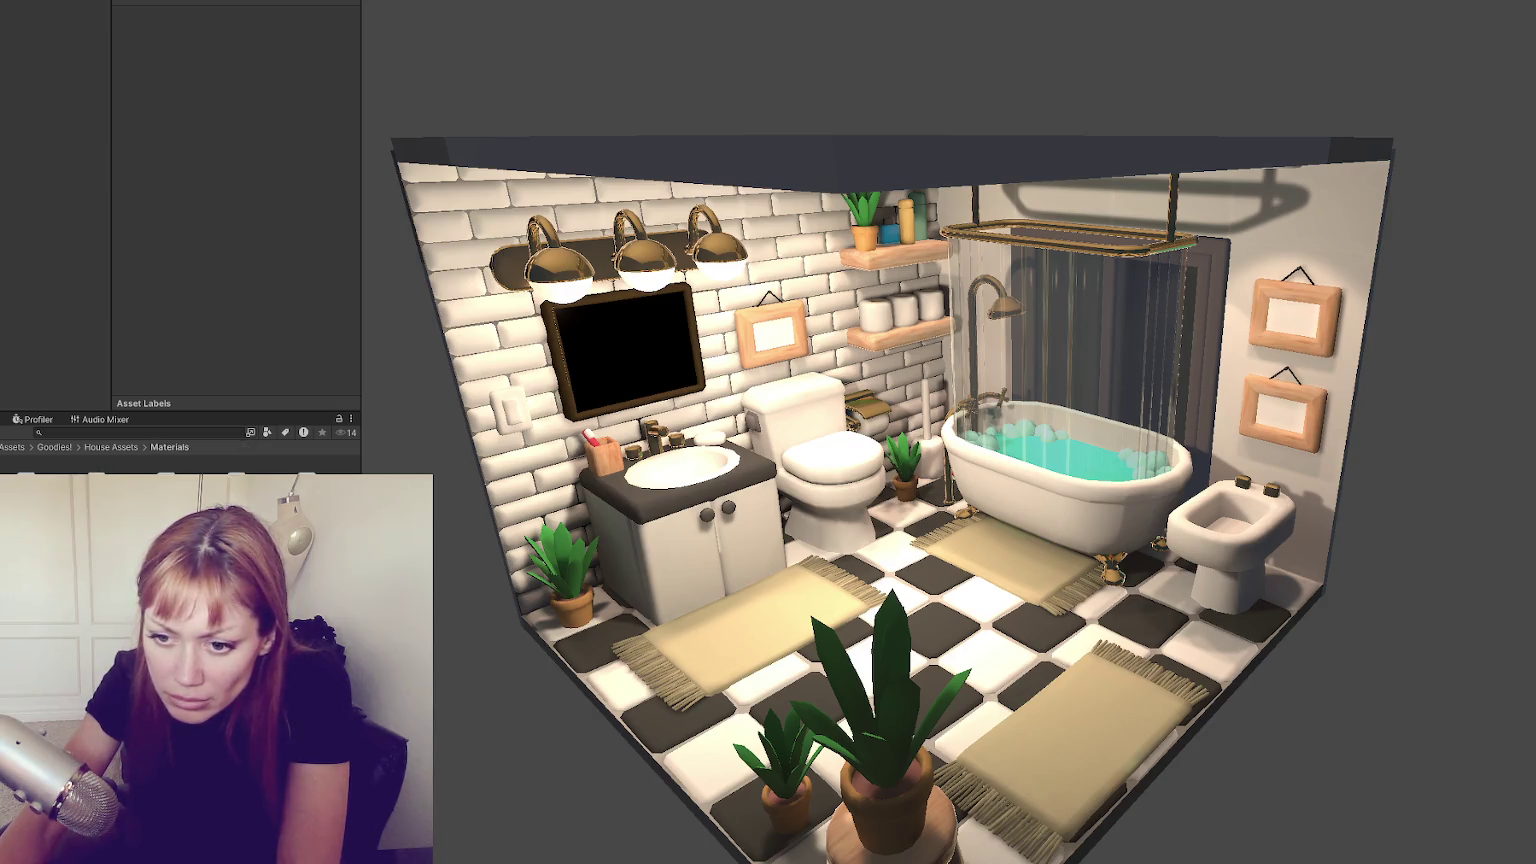
key("Right")
key("Down")
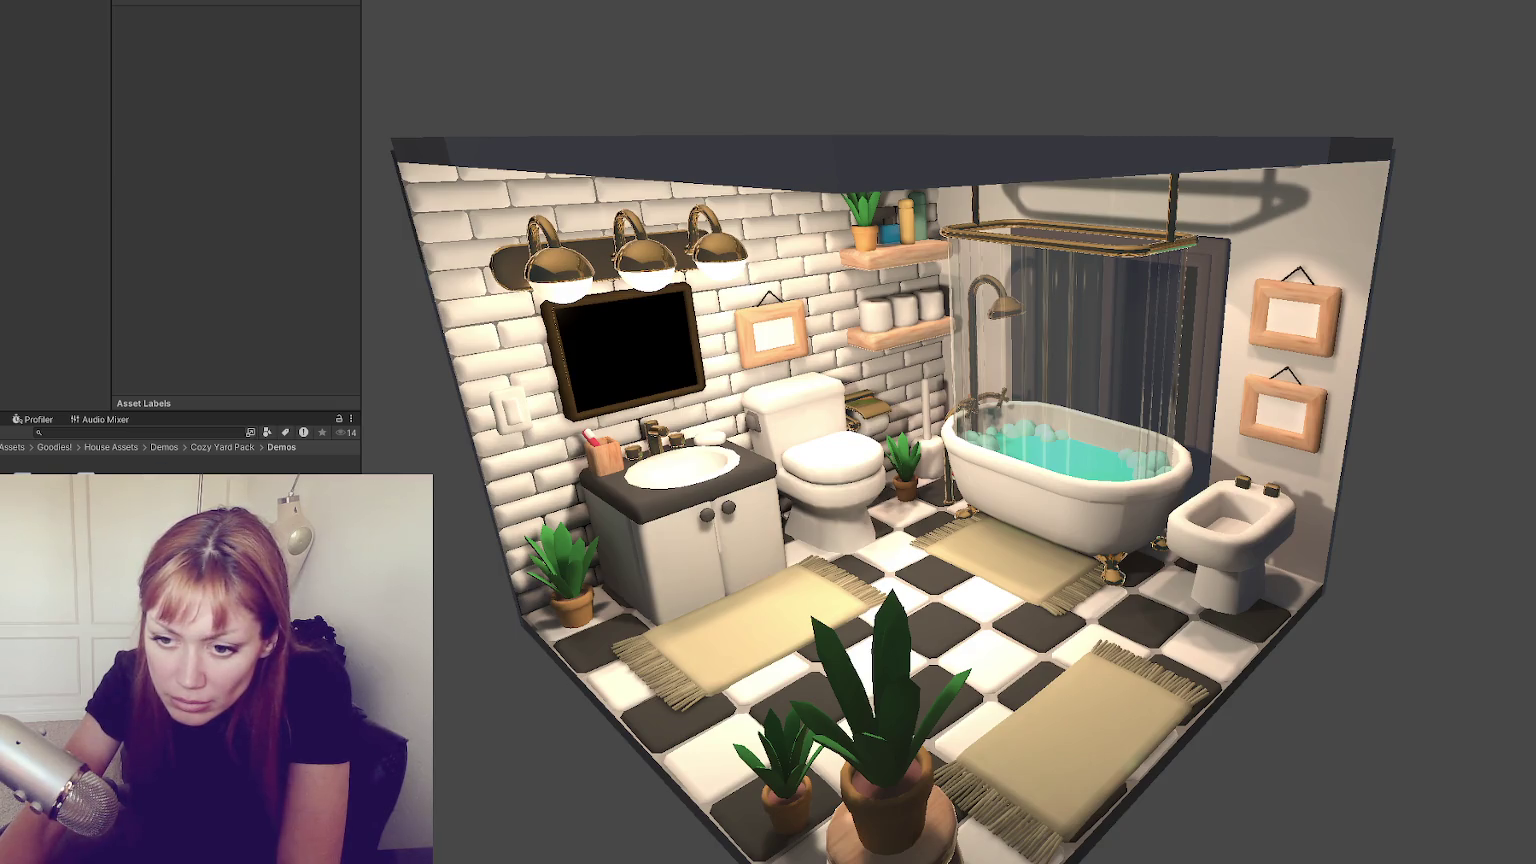
key("Up")
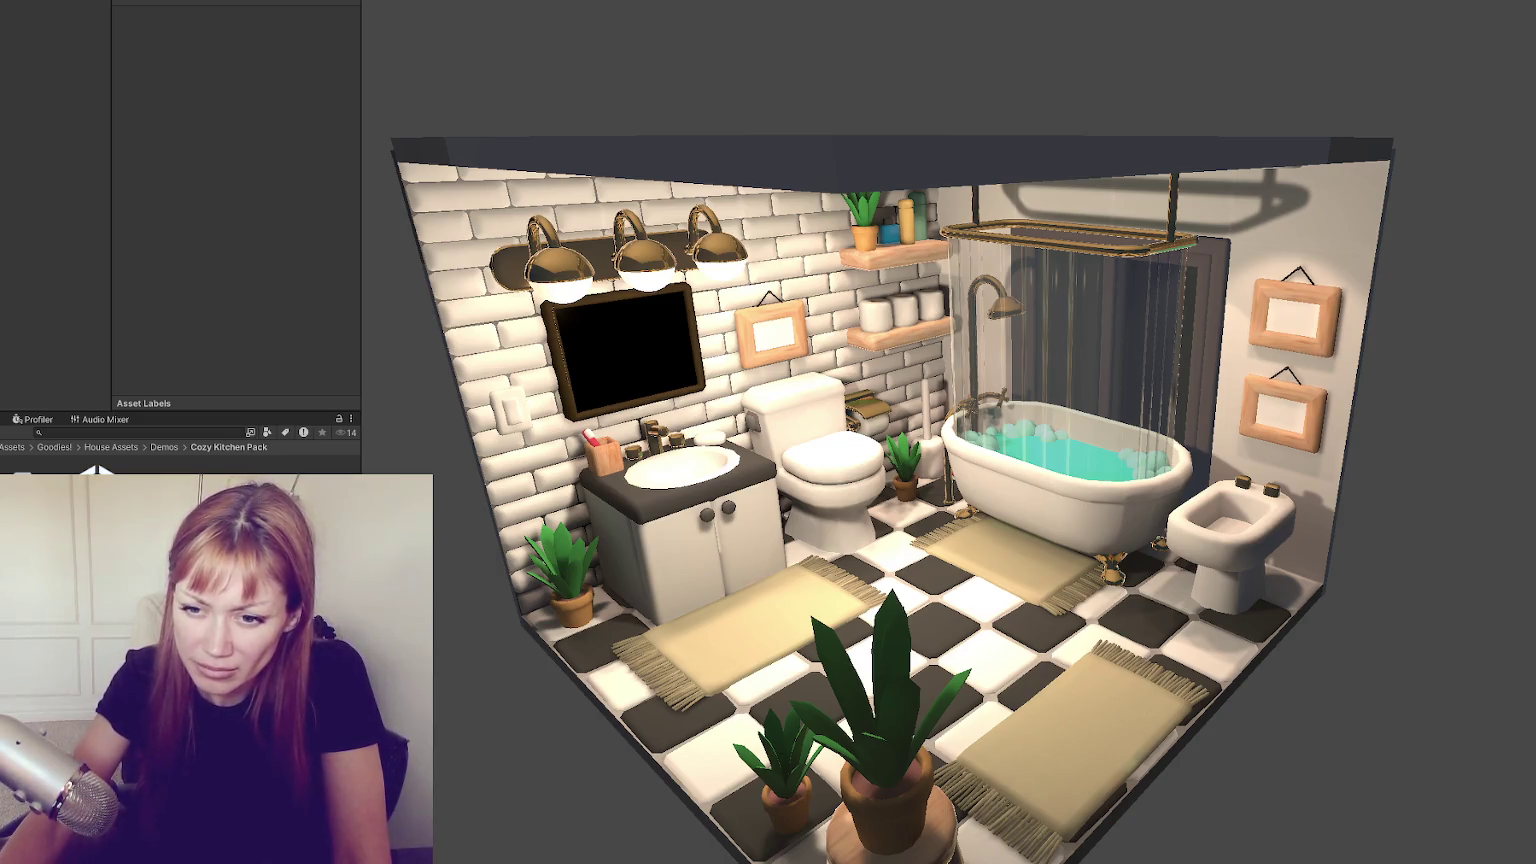
Check a project folder's options, dismiss them, and return to the Goodies! folder
right_click(96, 468)
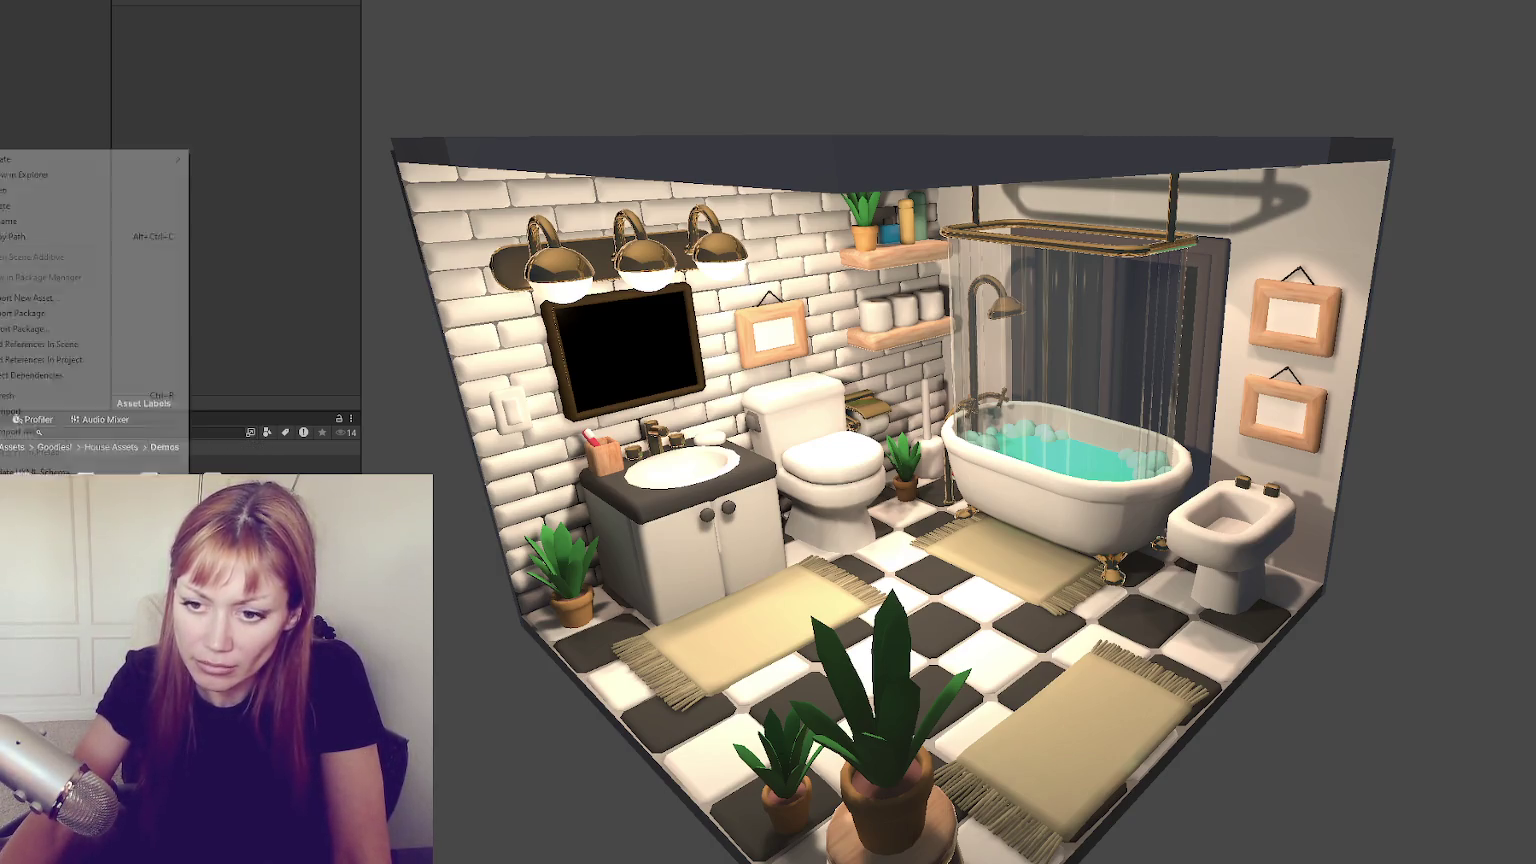
left_click(124, 184)
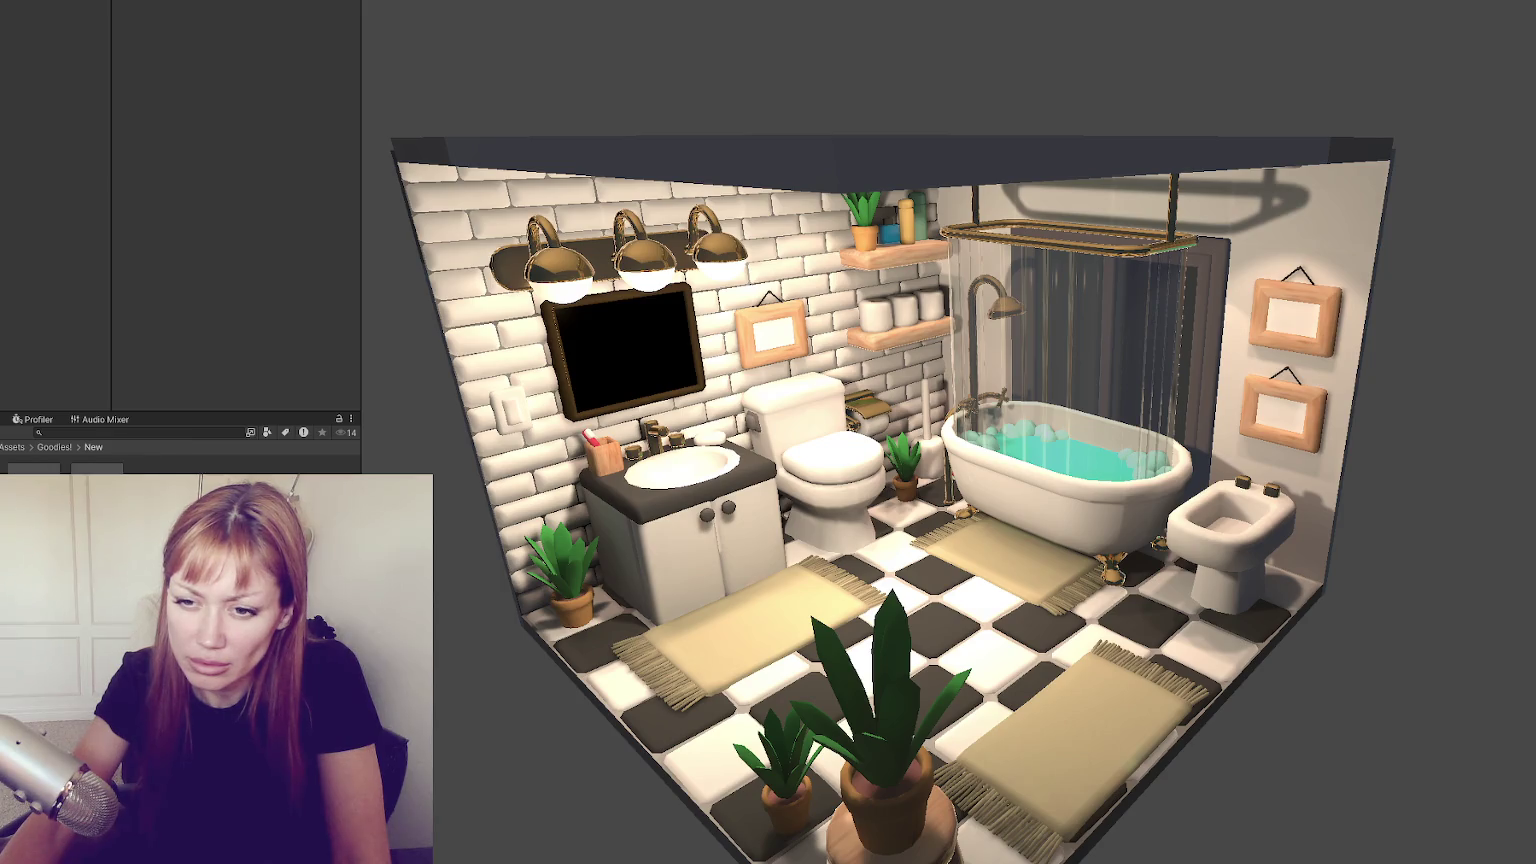
left_click(55, 447)
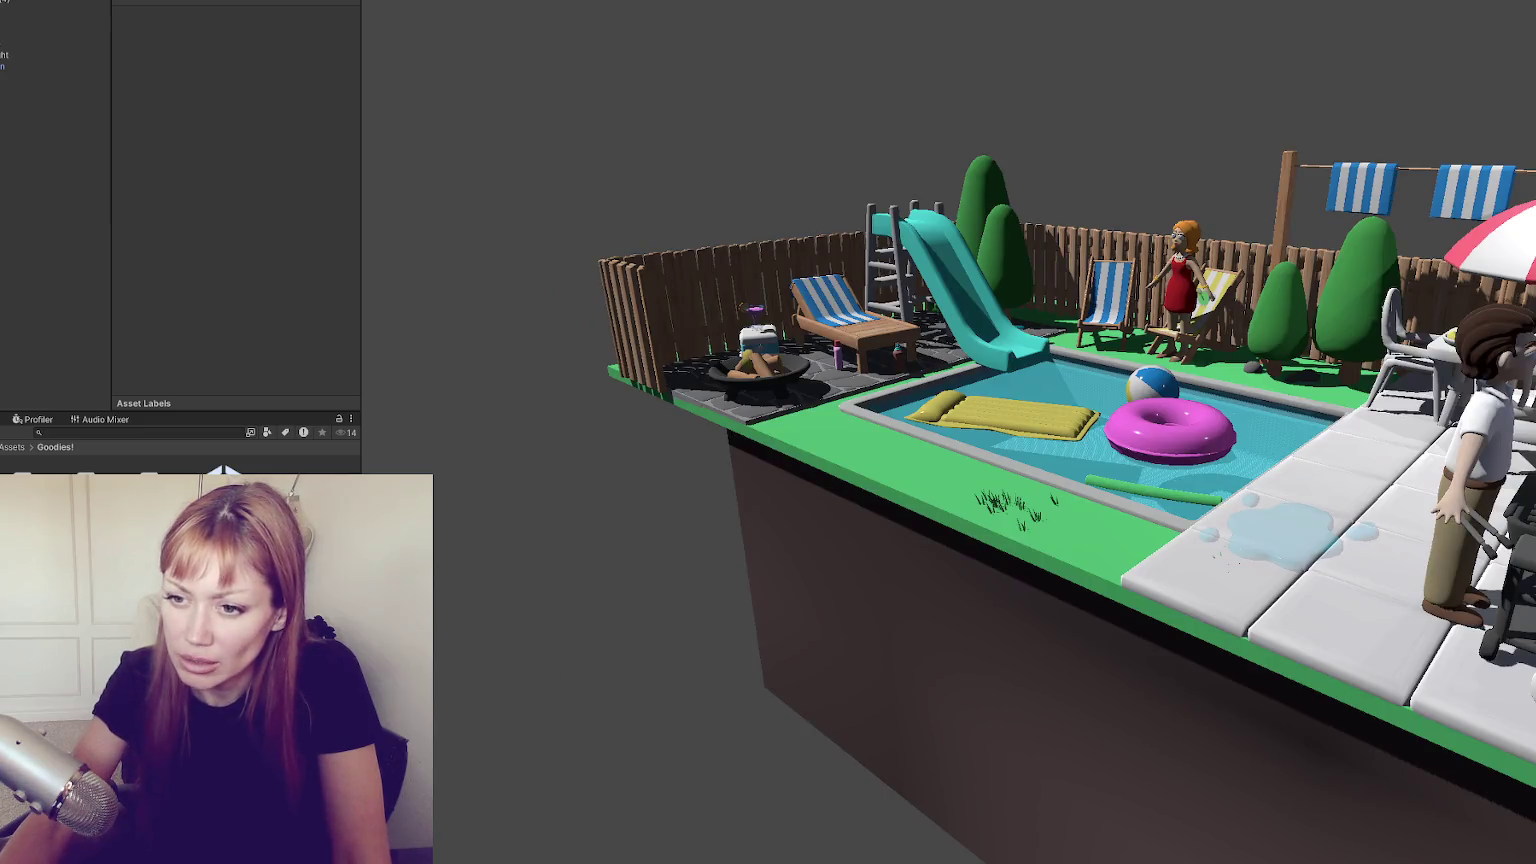
Open the House Assets Demos folder, then the Mesh folder, in the Project window
double_click(222, 470)
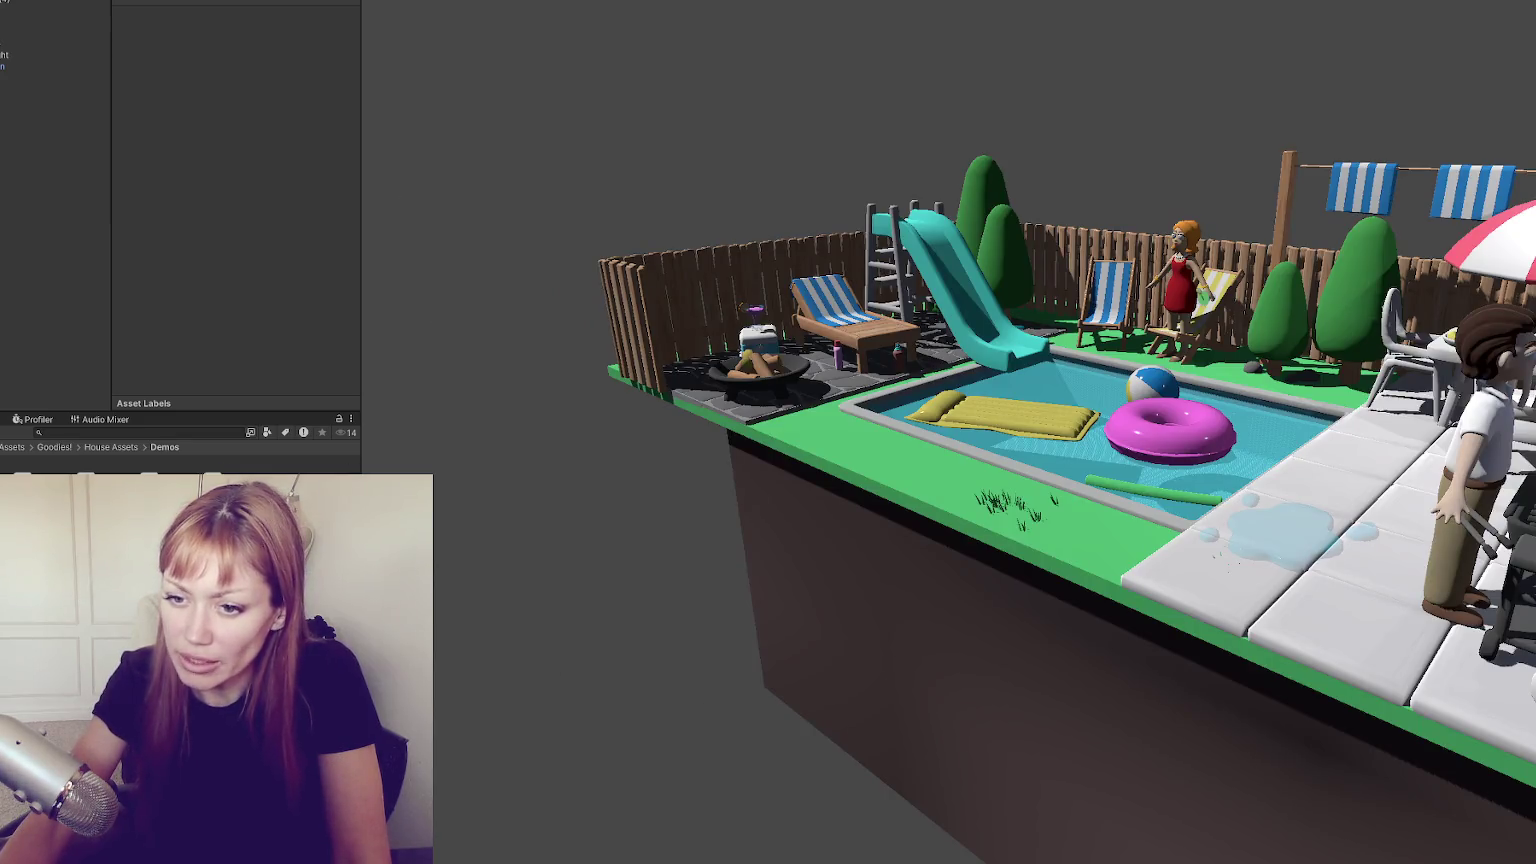
double_click(222, 490)
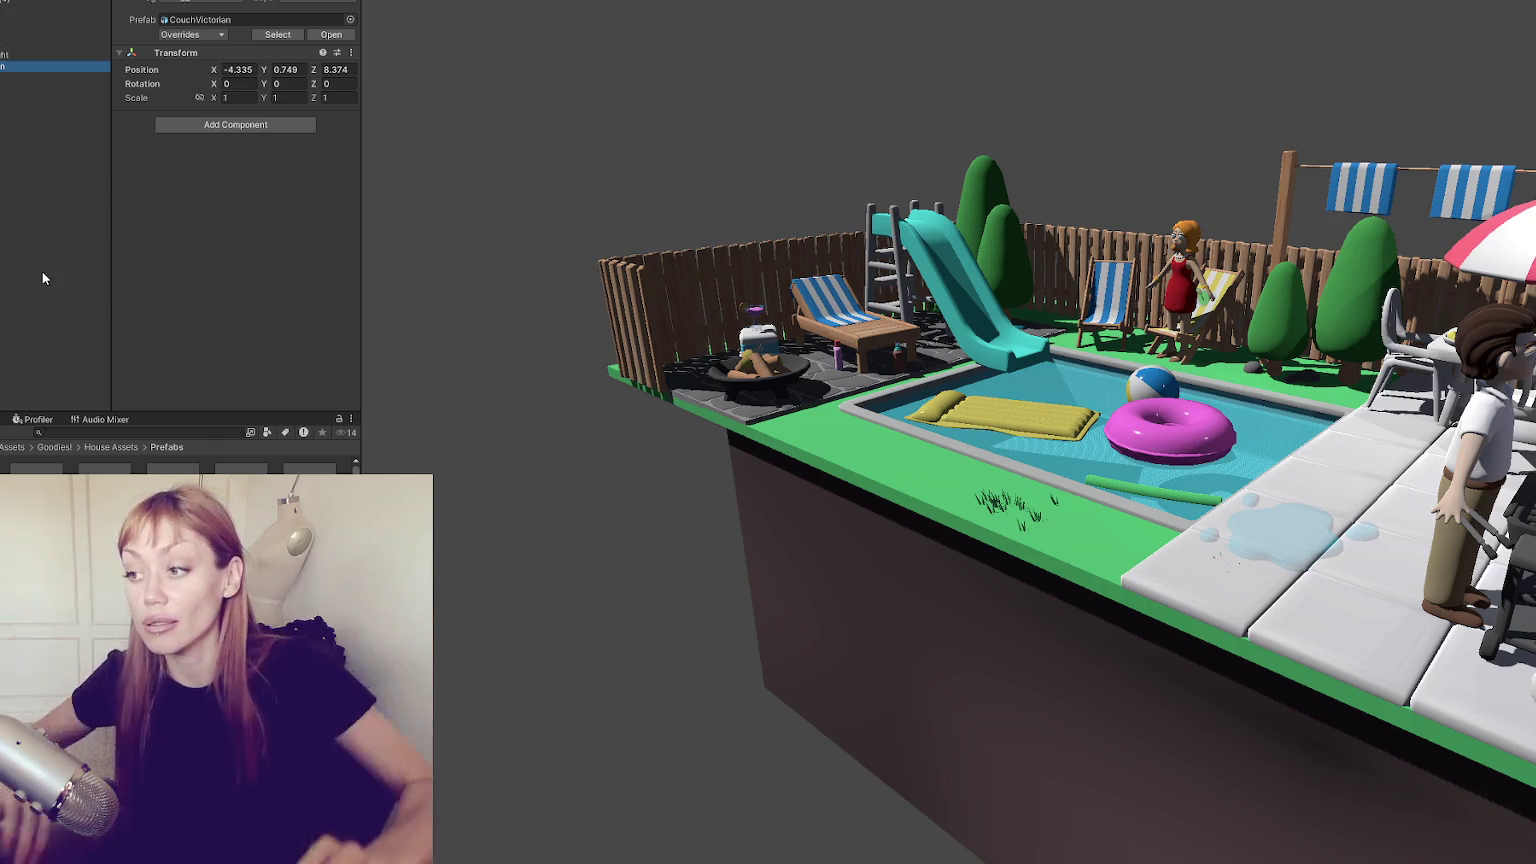
Select the ground block beneath the pool and check its shadow casting setting
left_click(1066, 452)
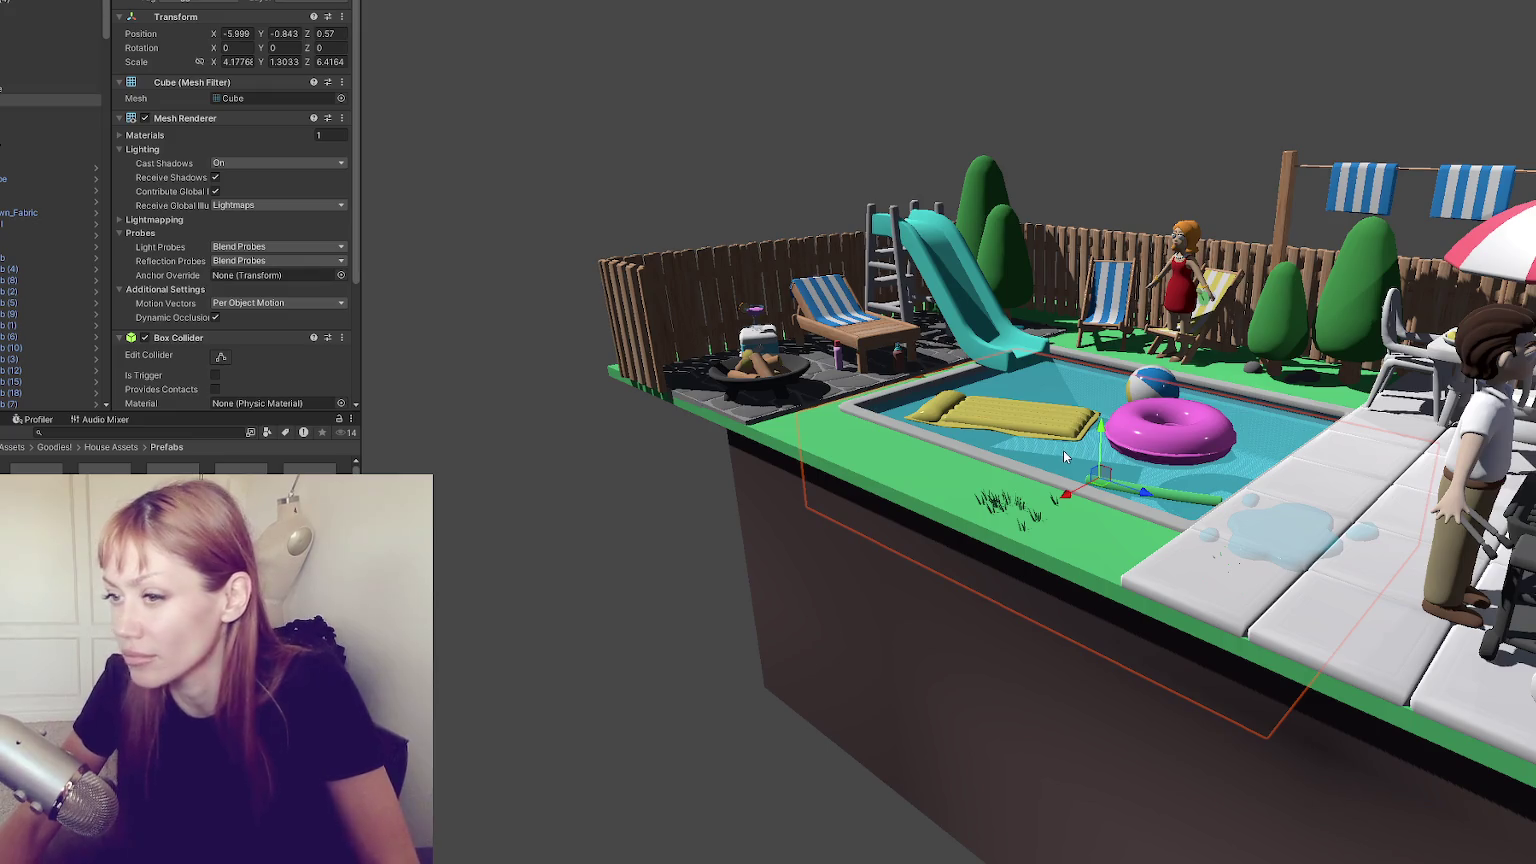
left_click(227, 163)
left_click(470, 243)
mouse_move(470, 243)
left_mouse_down()
mouse_move(857, 385)
mouse_move(681, 358)
left_mouse_up()
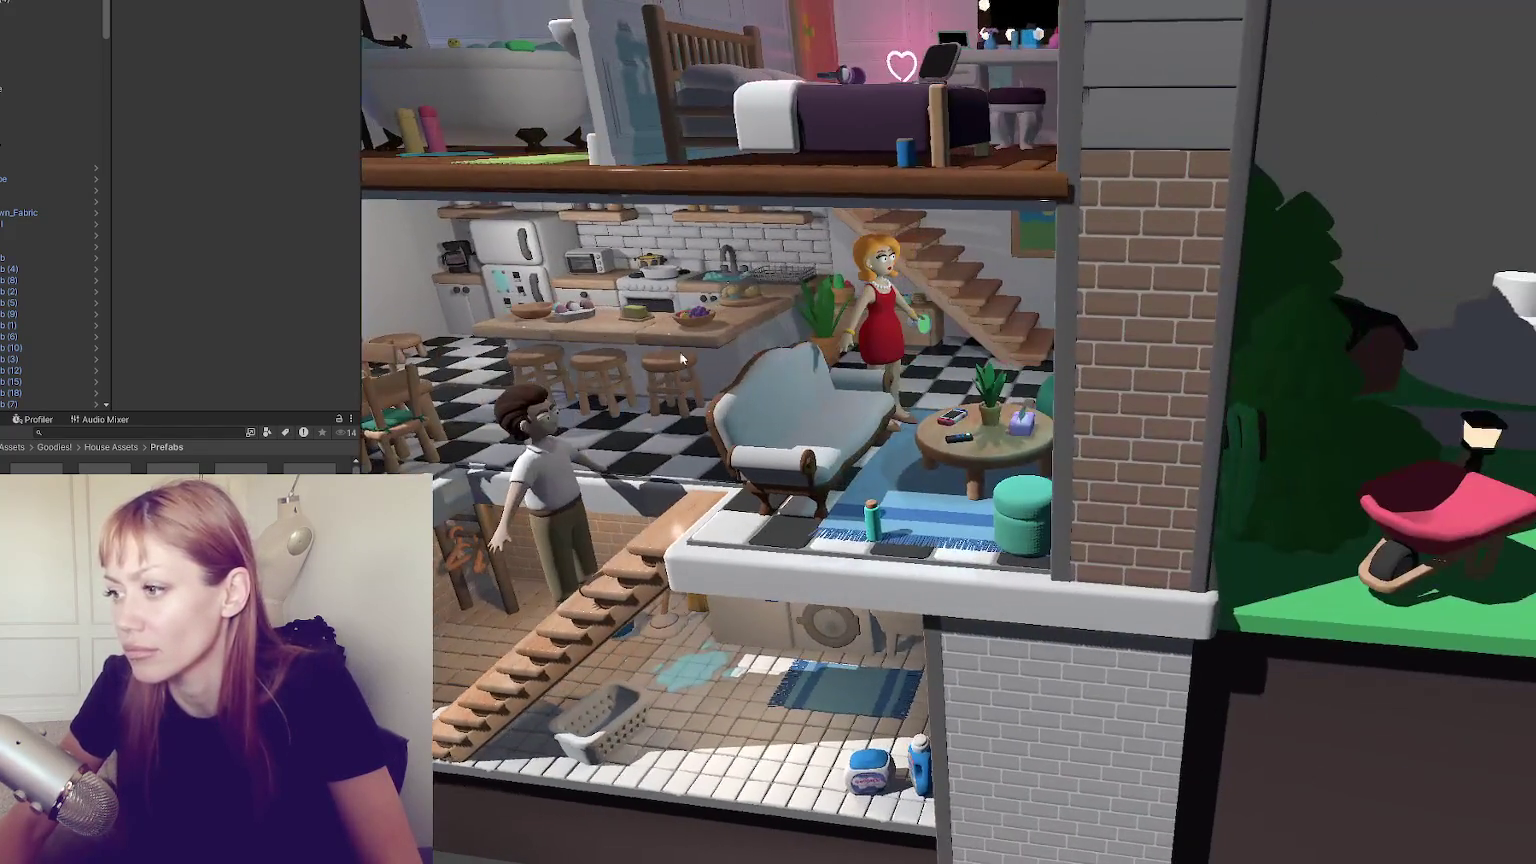
Delete the Victorian couch from the living room
left_click(800, 395)
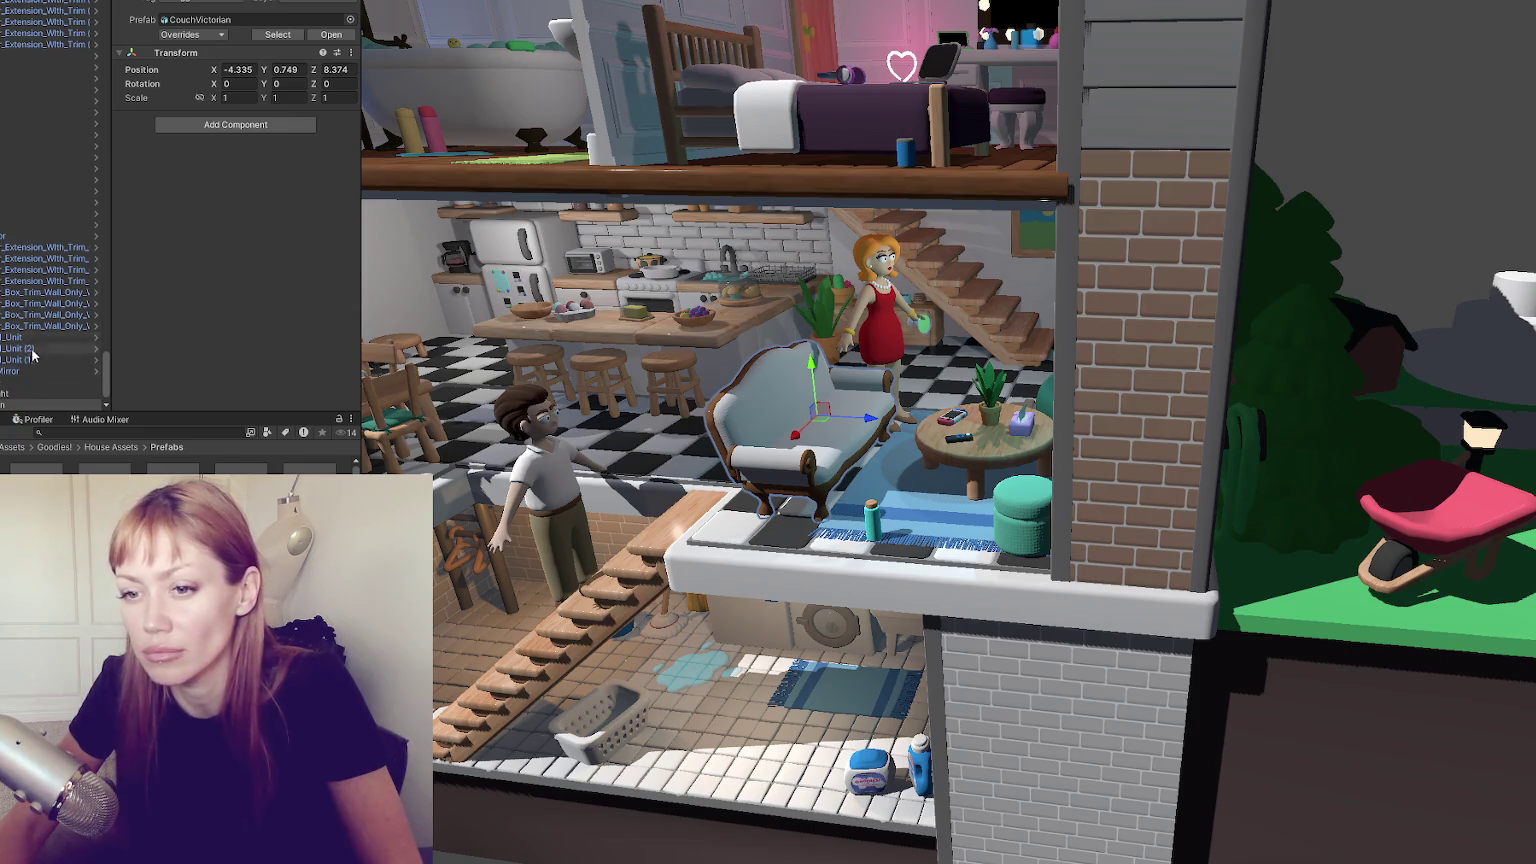
scroll(34, 362, "down", 1)
left_click(34, 405)
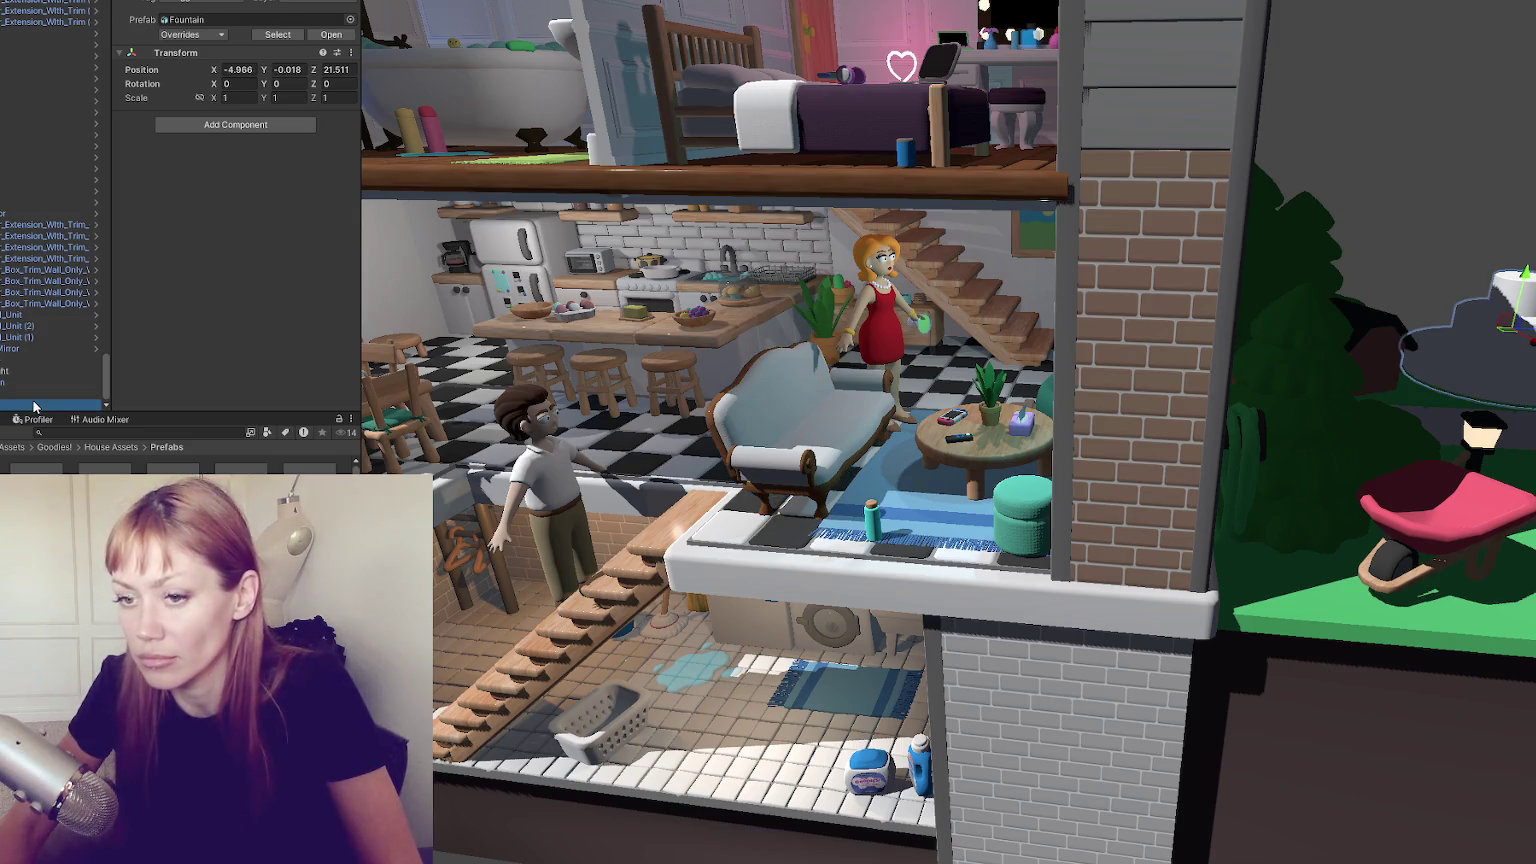
left_click(78, 395)
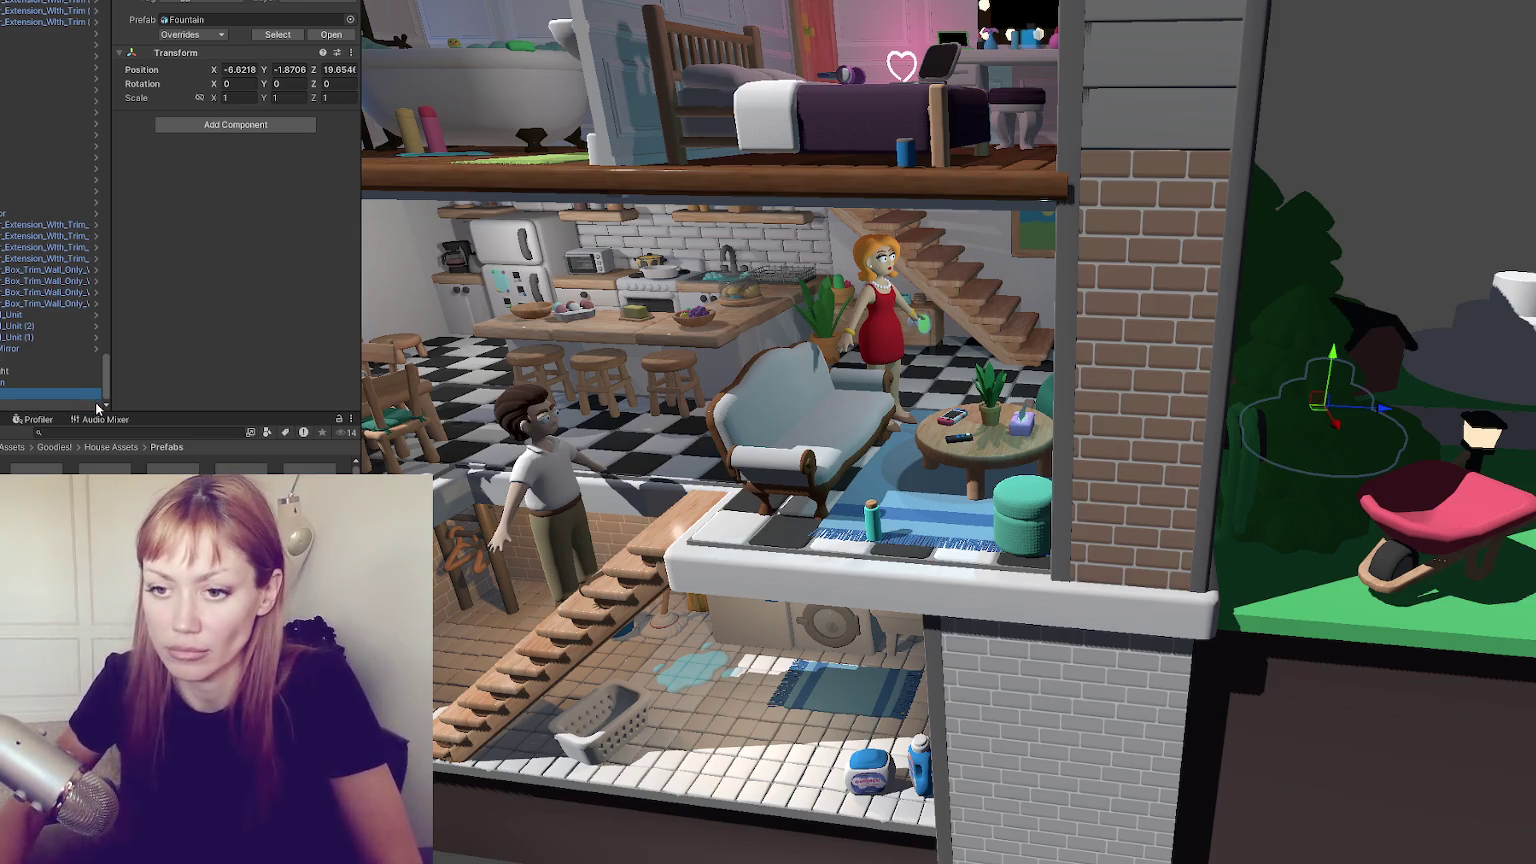
left_click(68, 389)
key("Delete")
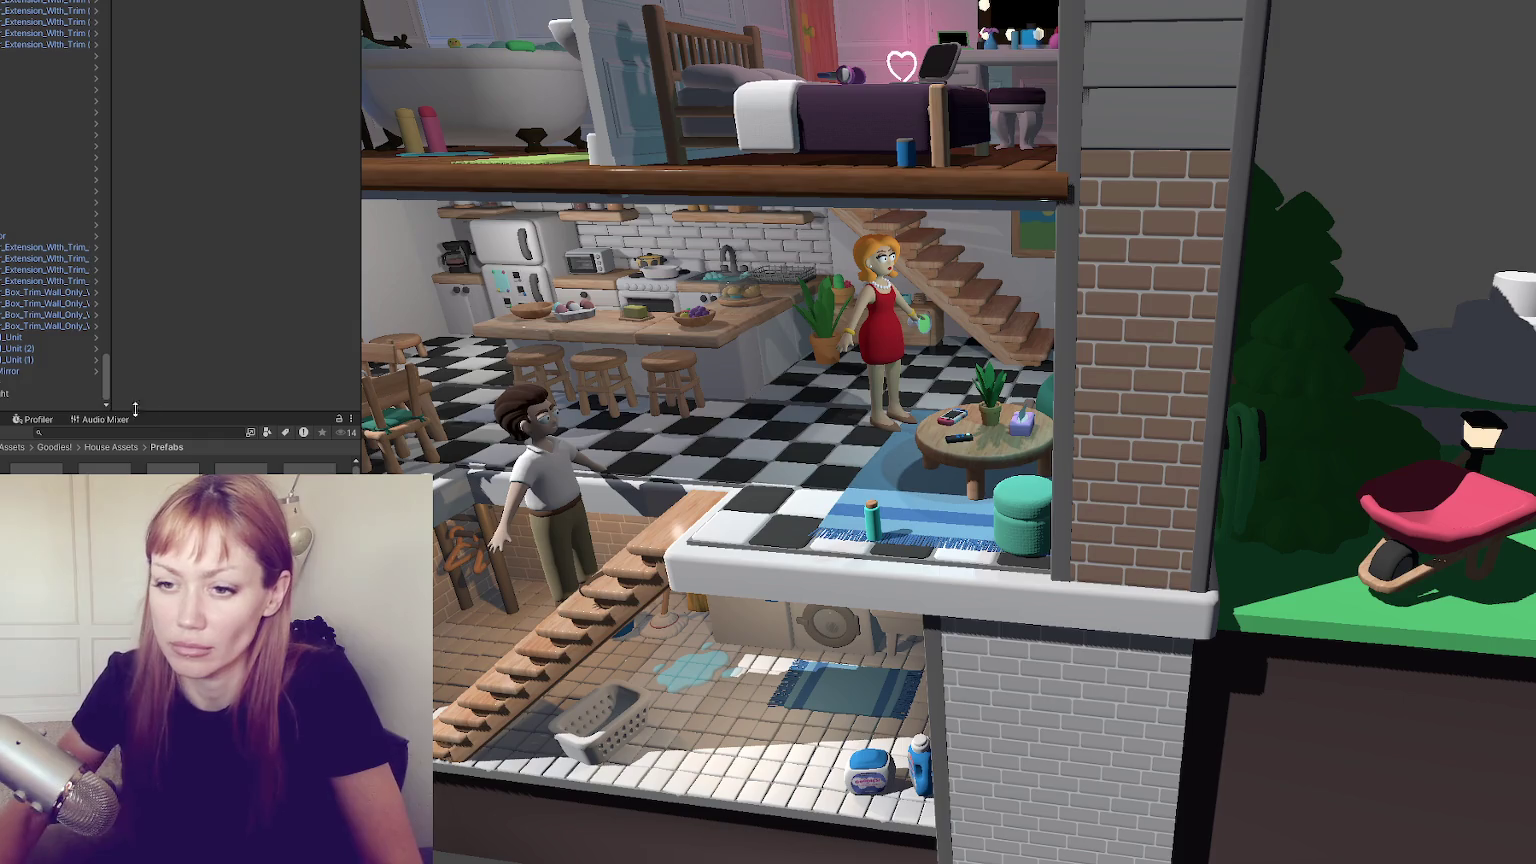
Drag the Fountain above Mirror in the Hierarchy and frame it in the view
left_click(5, 380)
left_click_drag(4, 378, 14, 367)
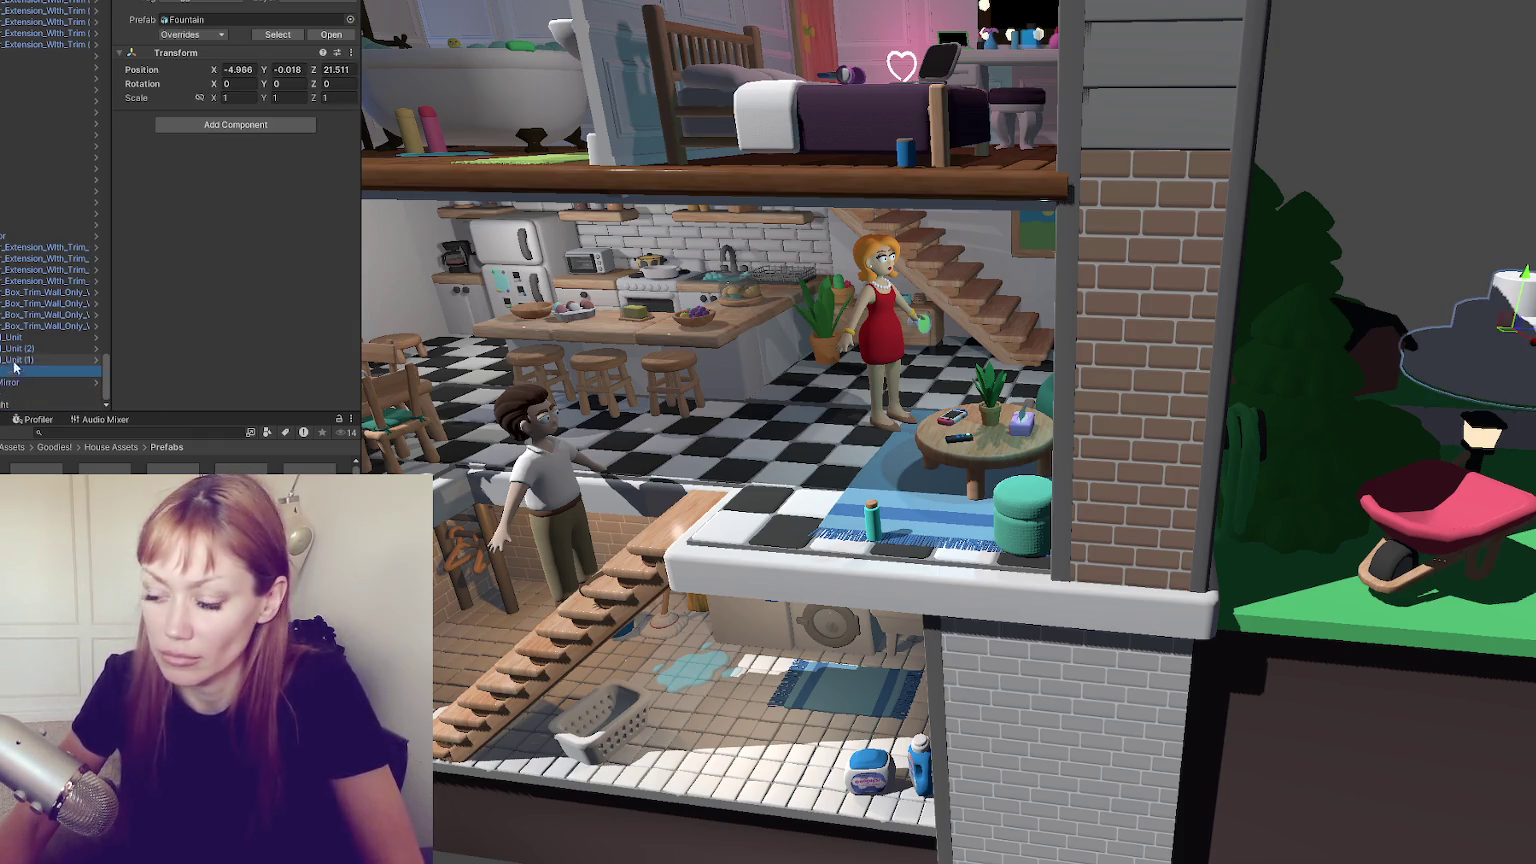
double_click(62, 372)
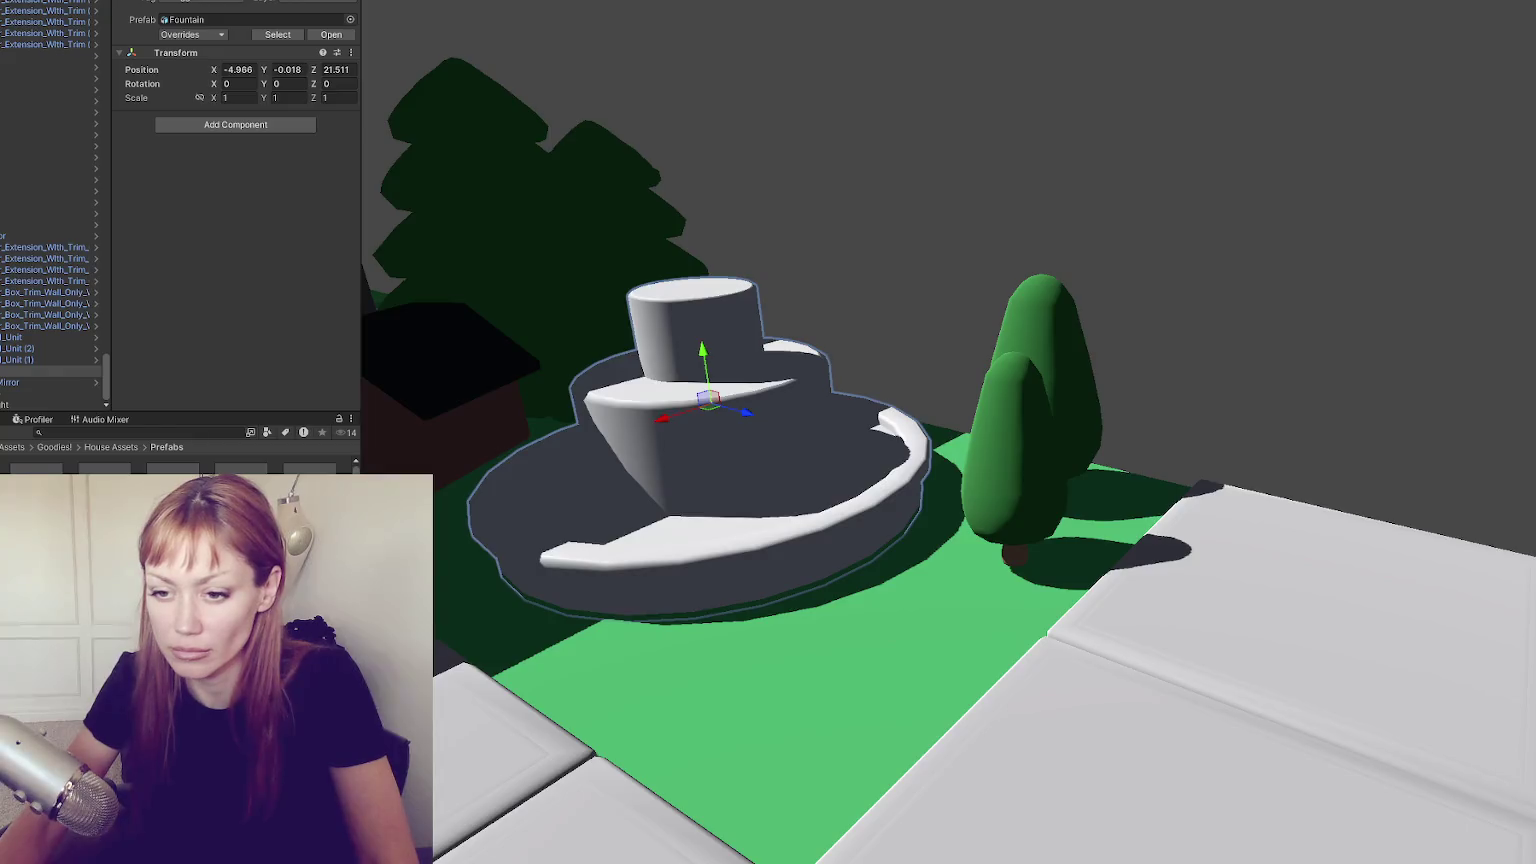
Give the fountain's stone the dark grey Flat material
double_click(180, 500)
double_click(60, 500)
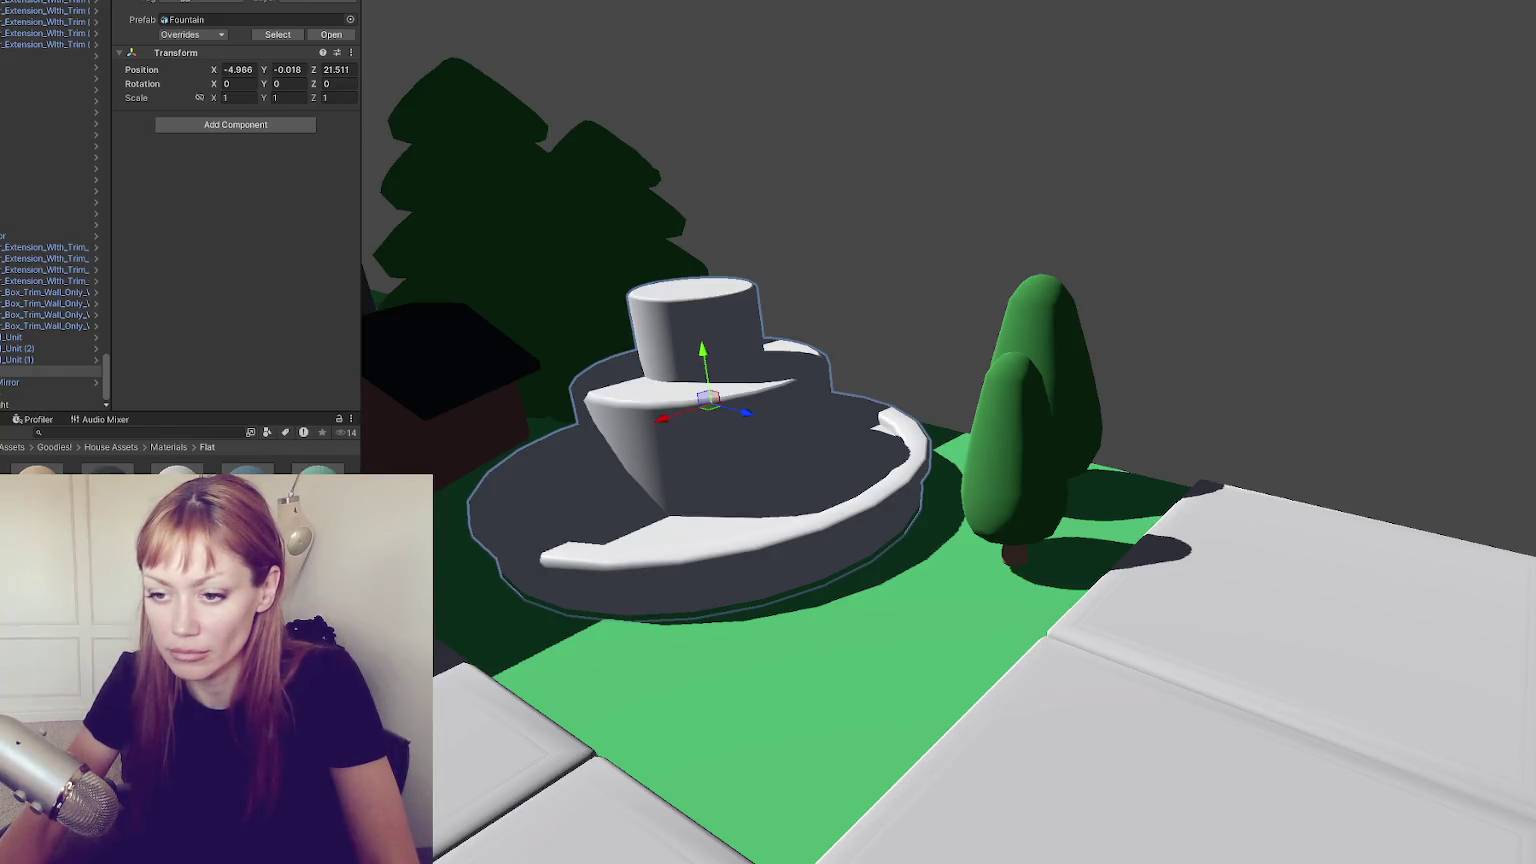
left_click_drag(210, 495, 691, 595)
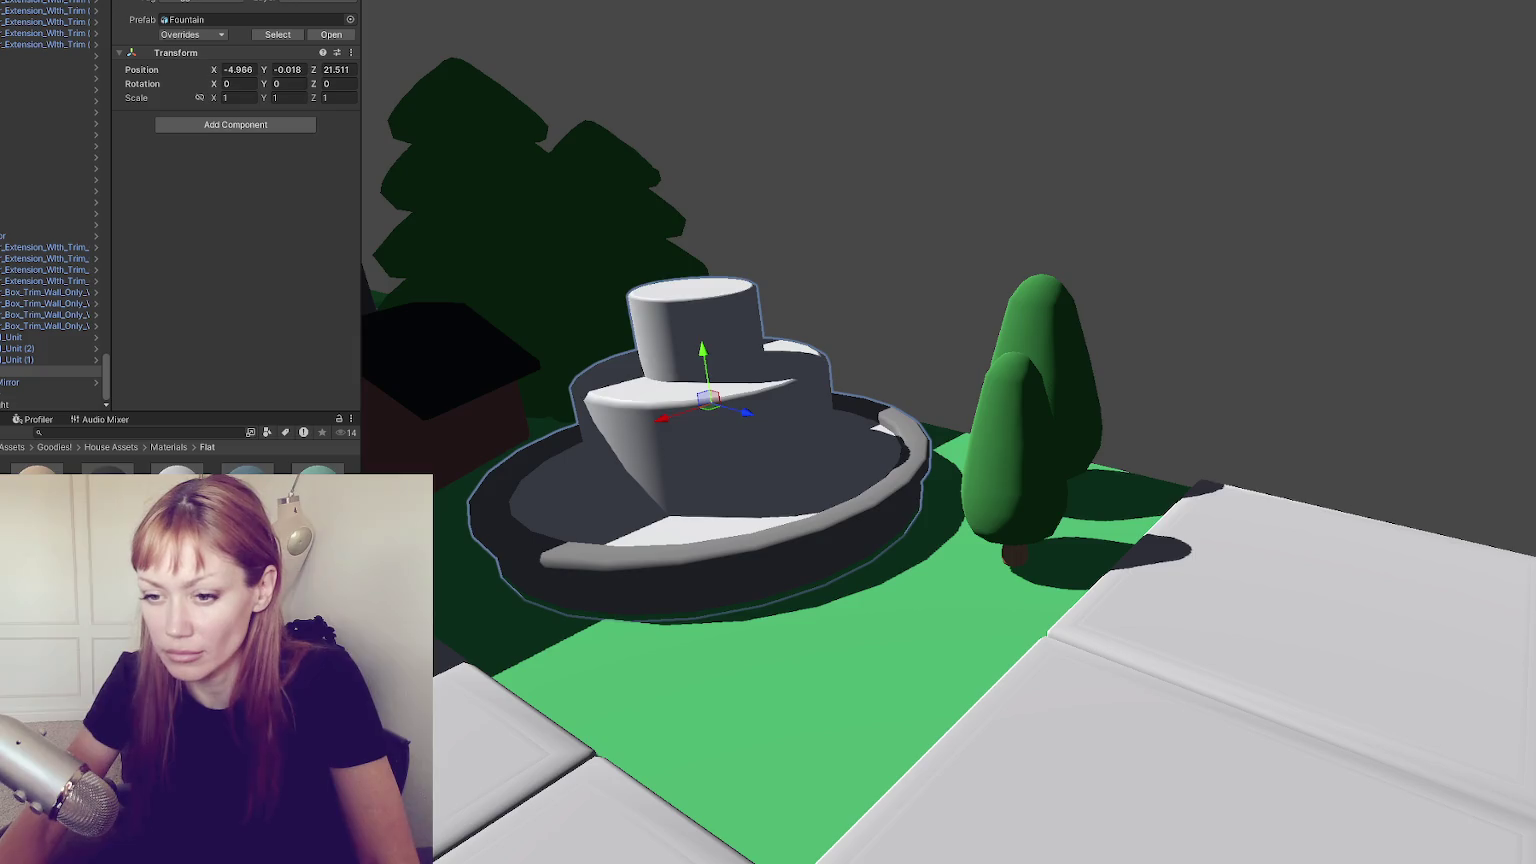
Apply the transparent blue water material to the fountain's upper tiers and lower basin
double_click(60, 500)
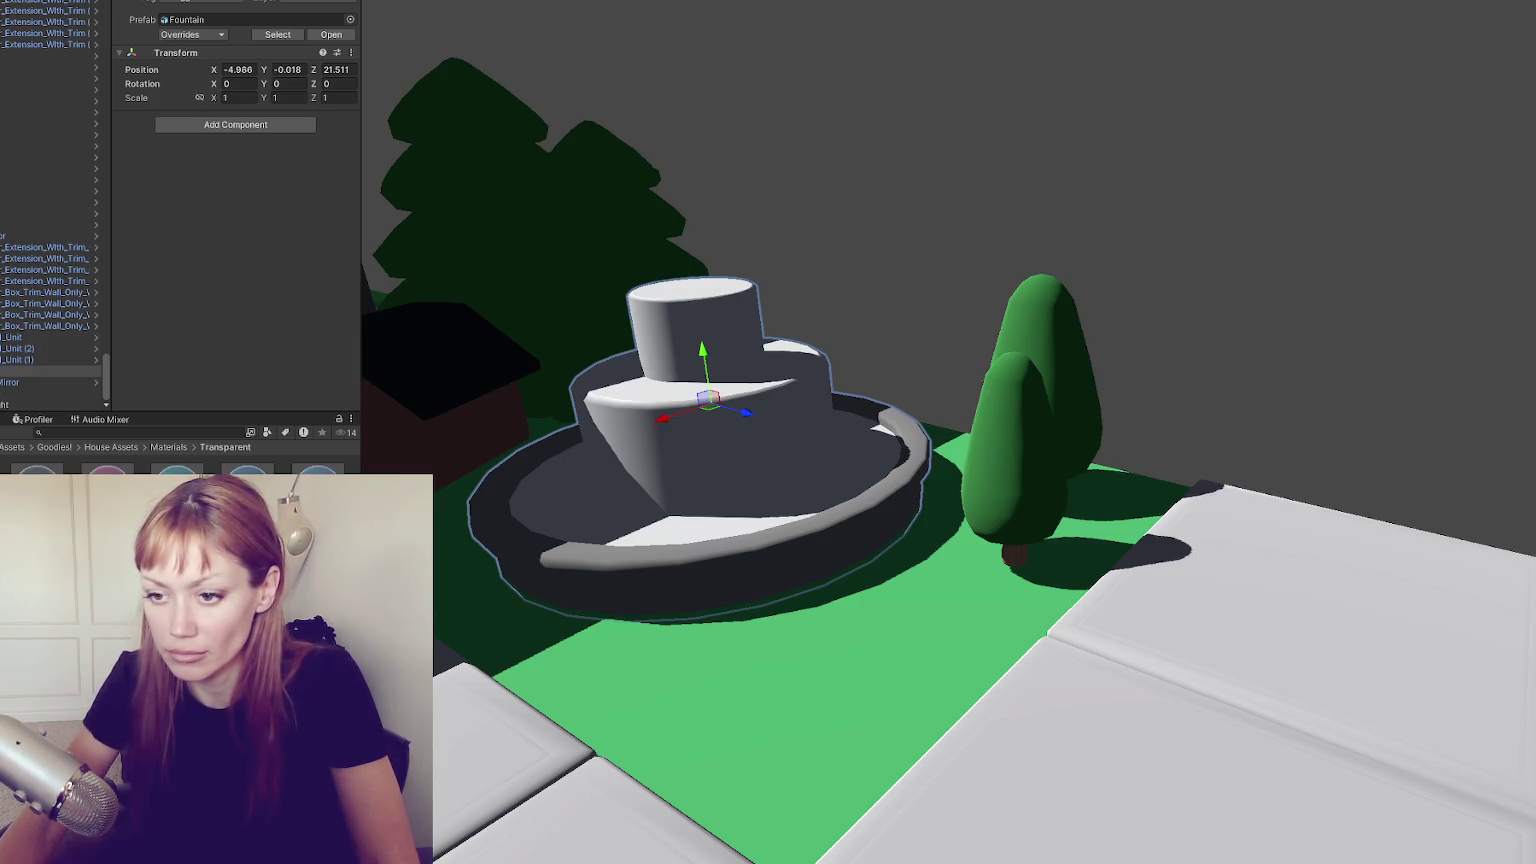
left_click_drag(100, 500, 715, 362)
scroll(720, 366, "up", 1)
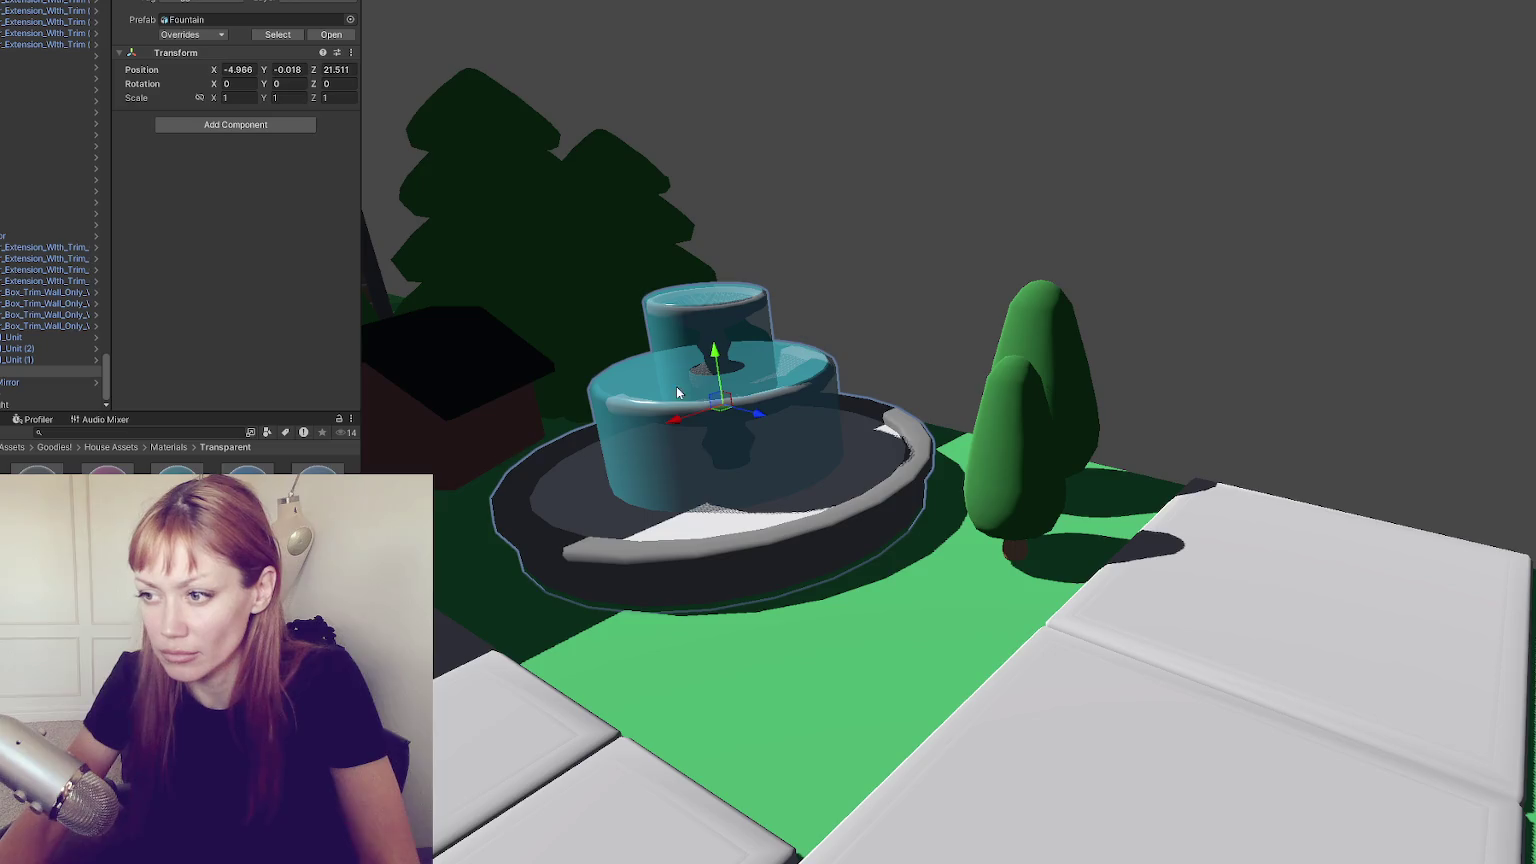
left_click(682, 390)
left_click_drag(177, 470, 612, 520)
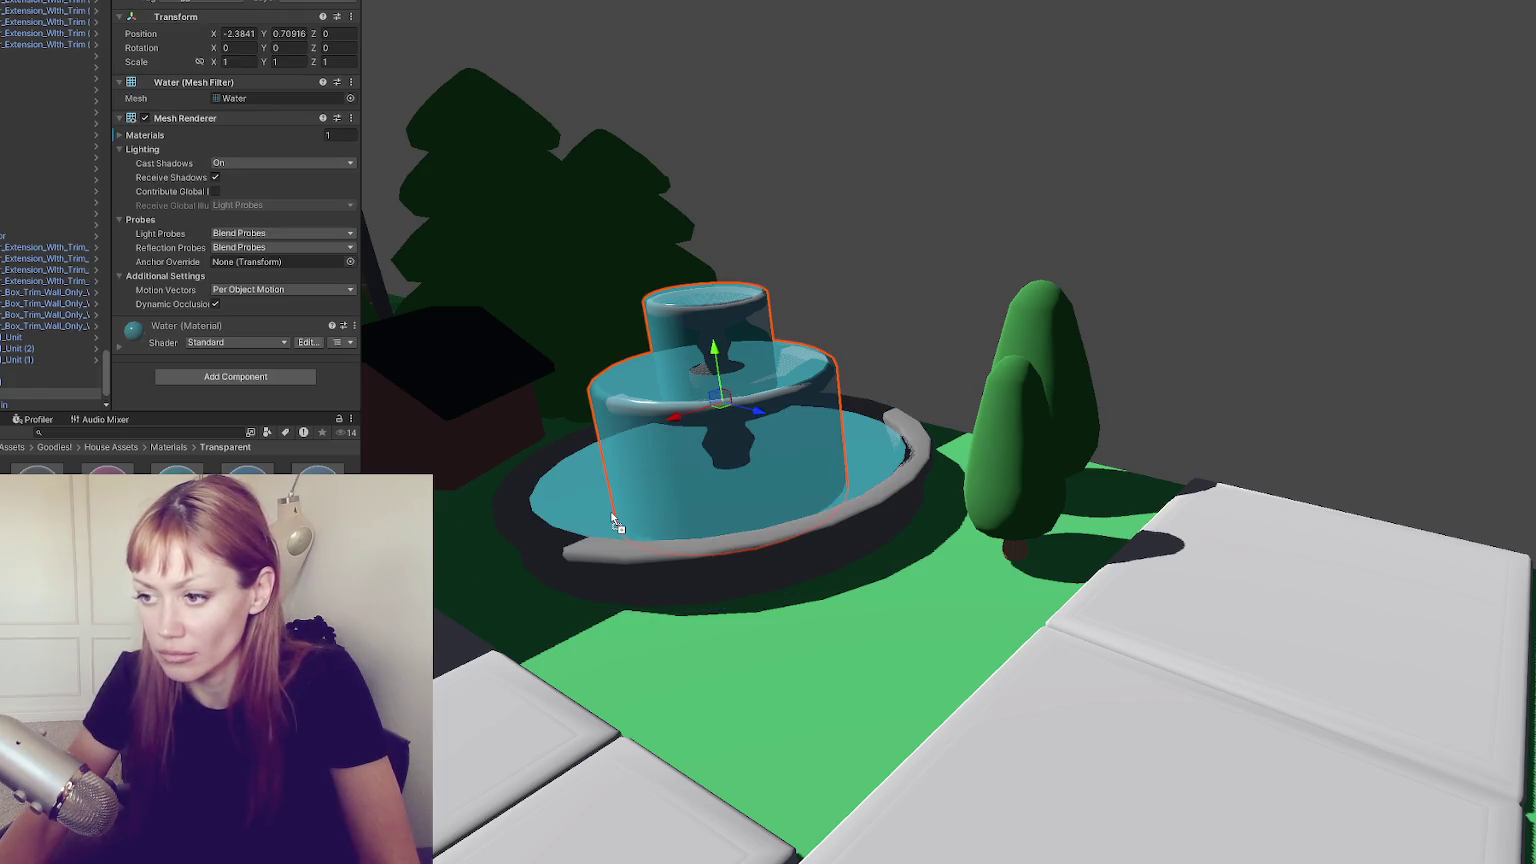
Set Cast Shadows to Off on the fountain's WaterBottom water mesh
left_click(653, 497)
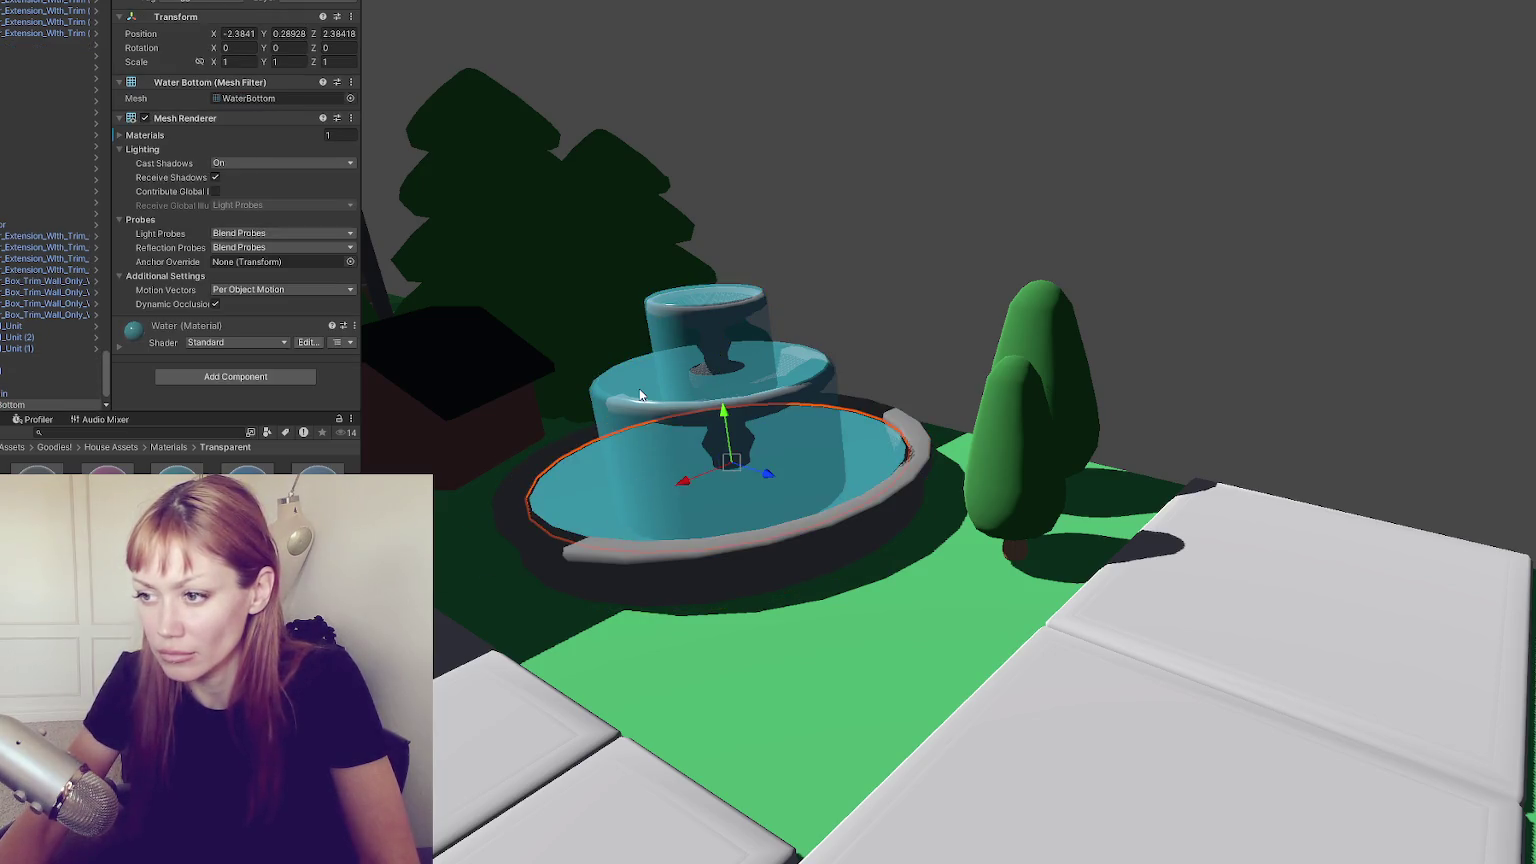
left_click(280, 163)
left_click(250, 172)
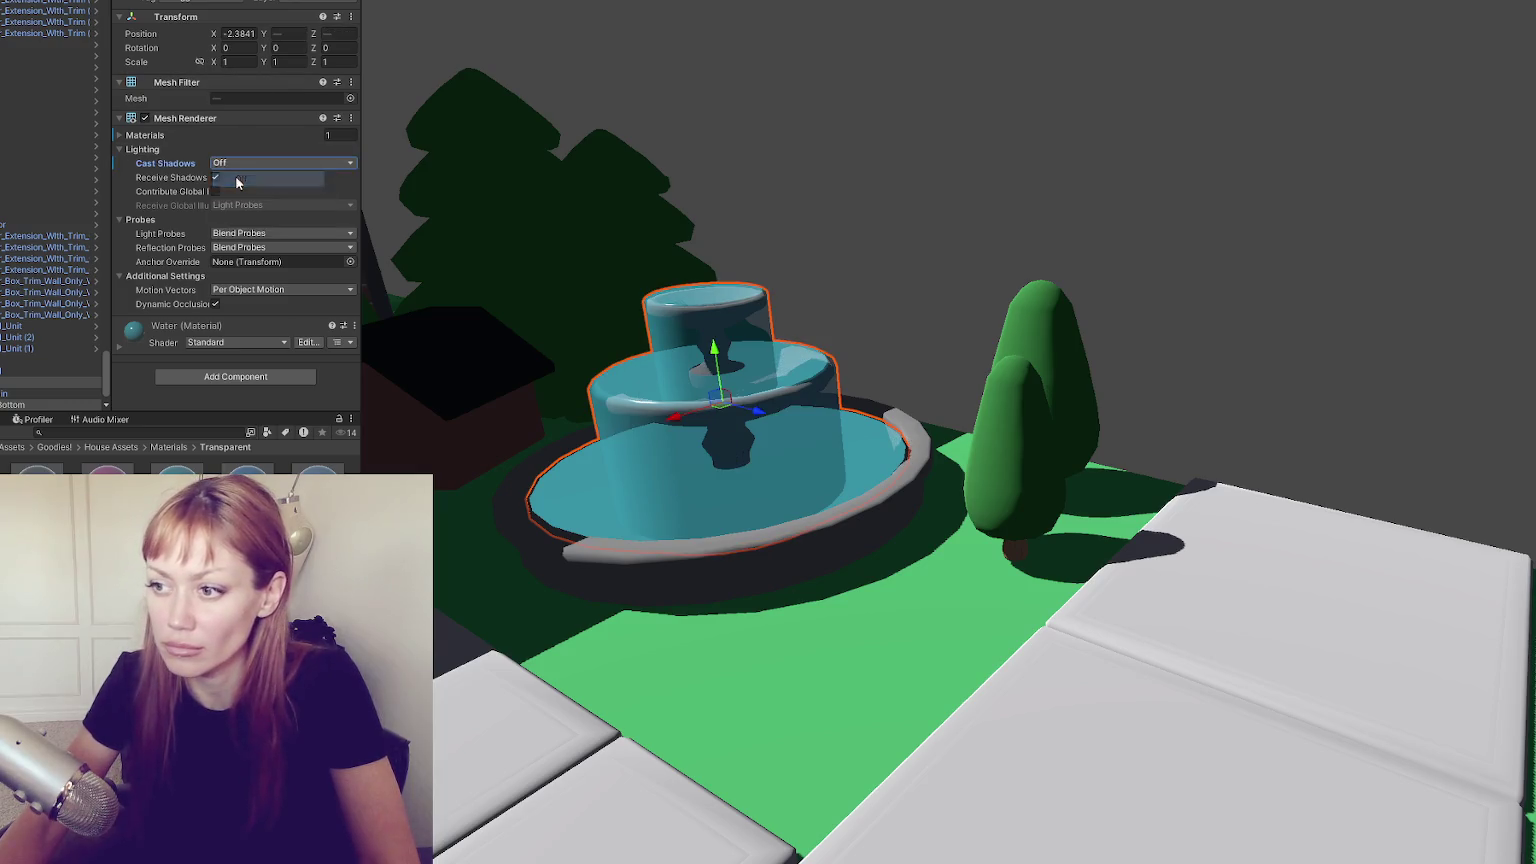
left_click(860, 297)
mouse_move(859, 297)
left_mouse_down()
mouse_move(1128, 206)
mouse_move(998, 295)
mouse_move(946, 233)
mouse_move(785, 302)
mouse_move(998, 298)
mouse_move(1008, 251)
mouse_move(852, 233)
left_mouse_up()
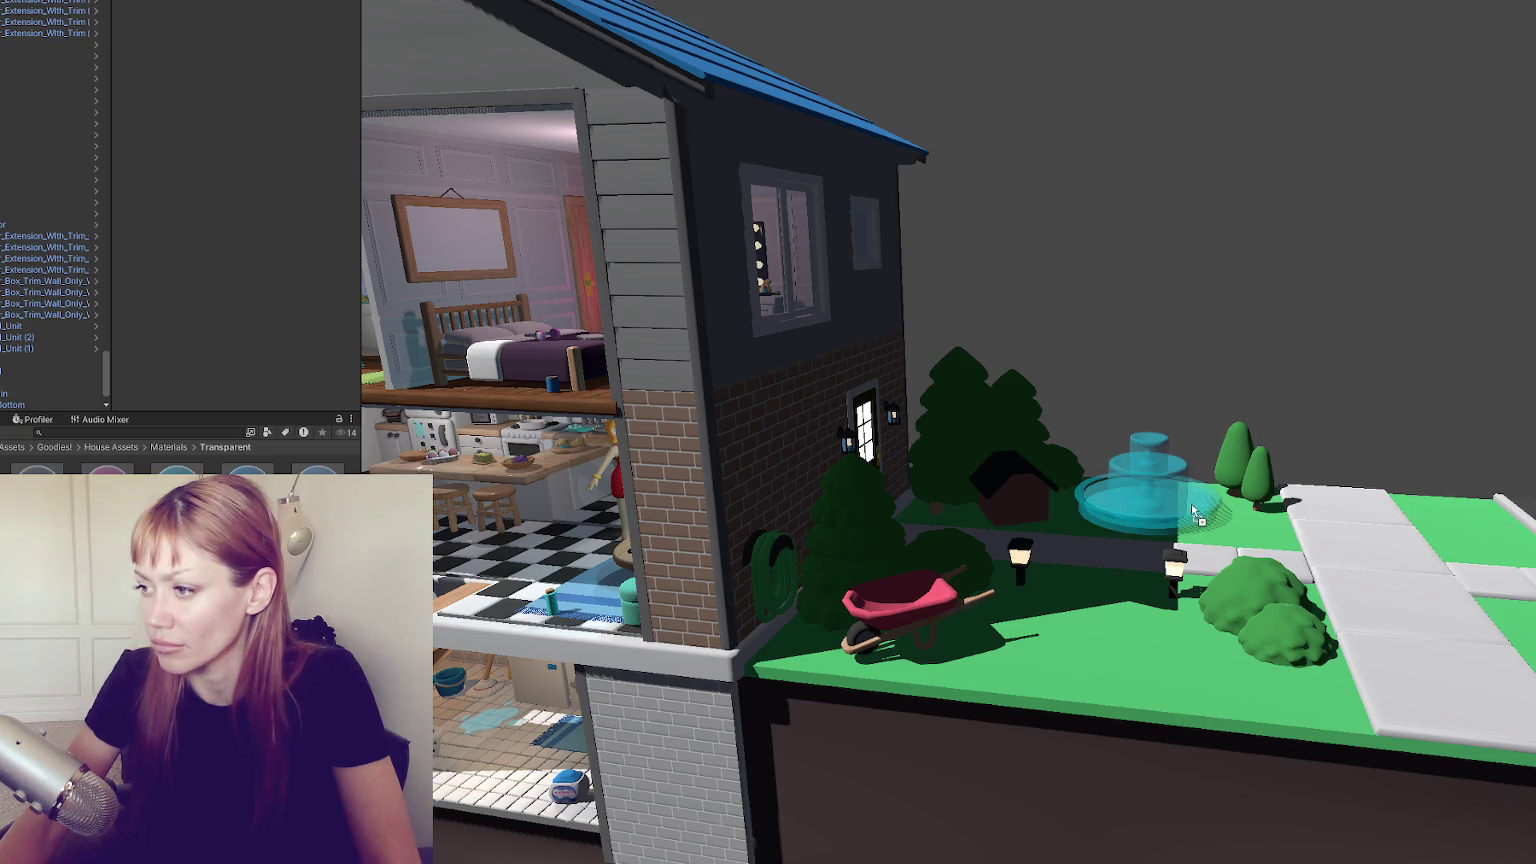
Orbit and pan around the cutaway house, then open the House Assets Demos folder
mouse_move(1138, 490)
left_mouse_down()
mouse_move(1476, 372)
mouse_move(745, 410)
left_mouse_up()
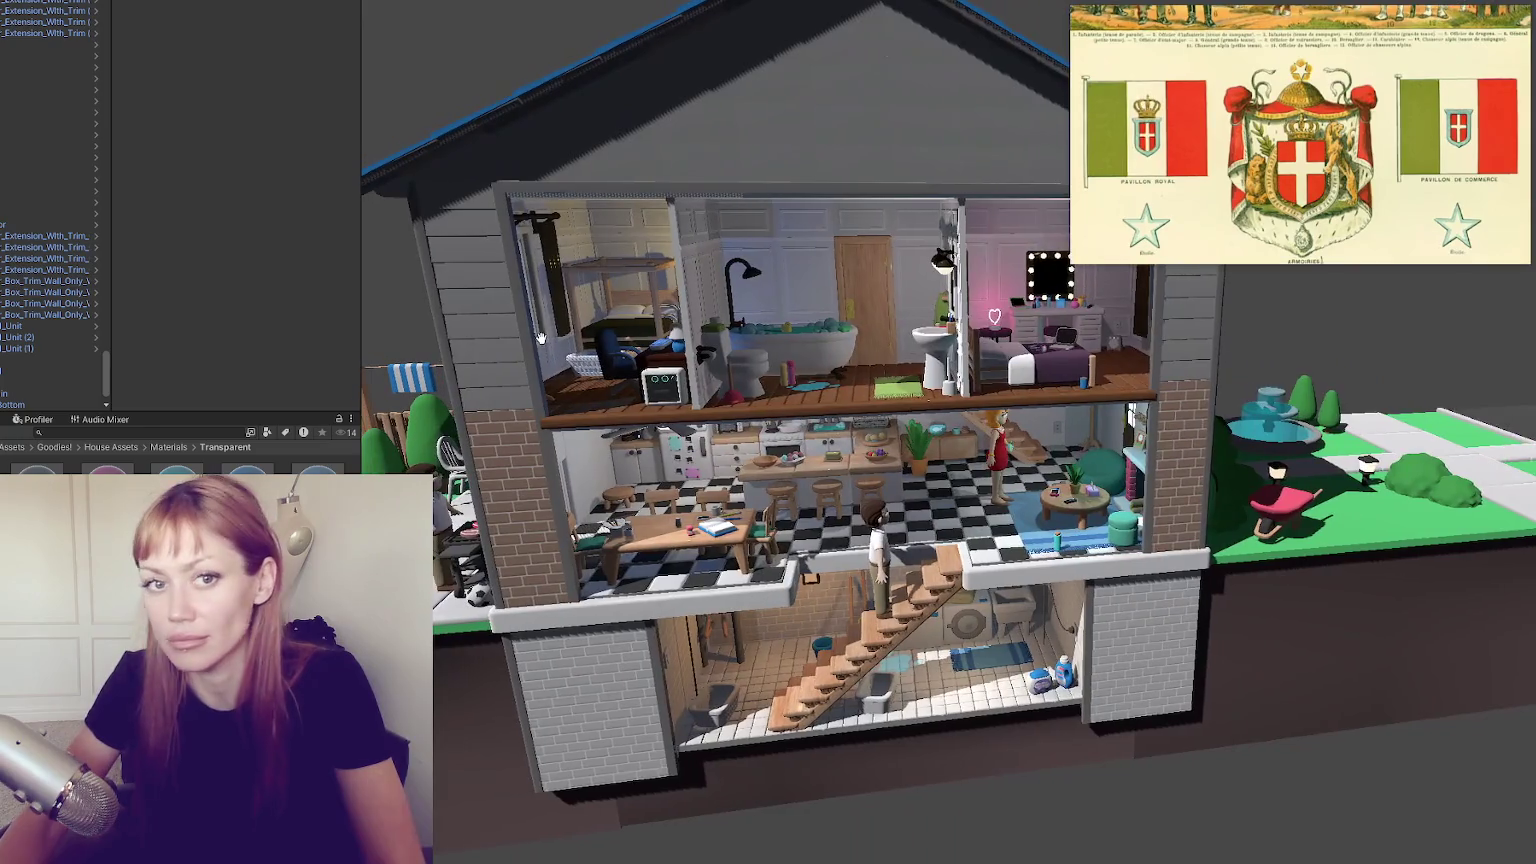
mouse_move(540, 337)
left_mouse_down()
mouse_move(578, 363)
mouse_move(452, 357)
mouse_move(525, 357)
mouse_move(480, 365)
mouse_move(500, 373)
left_mouse_up()
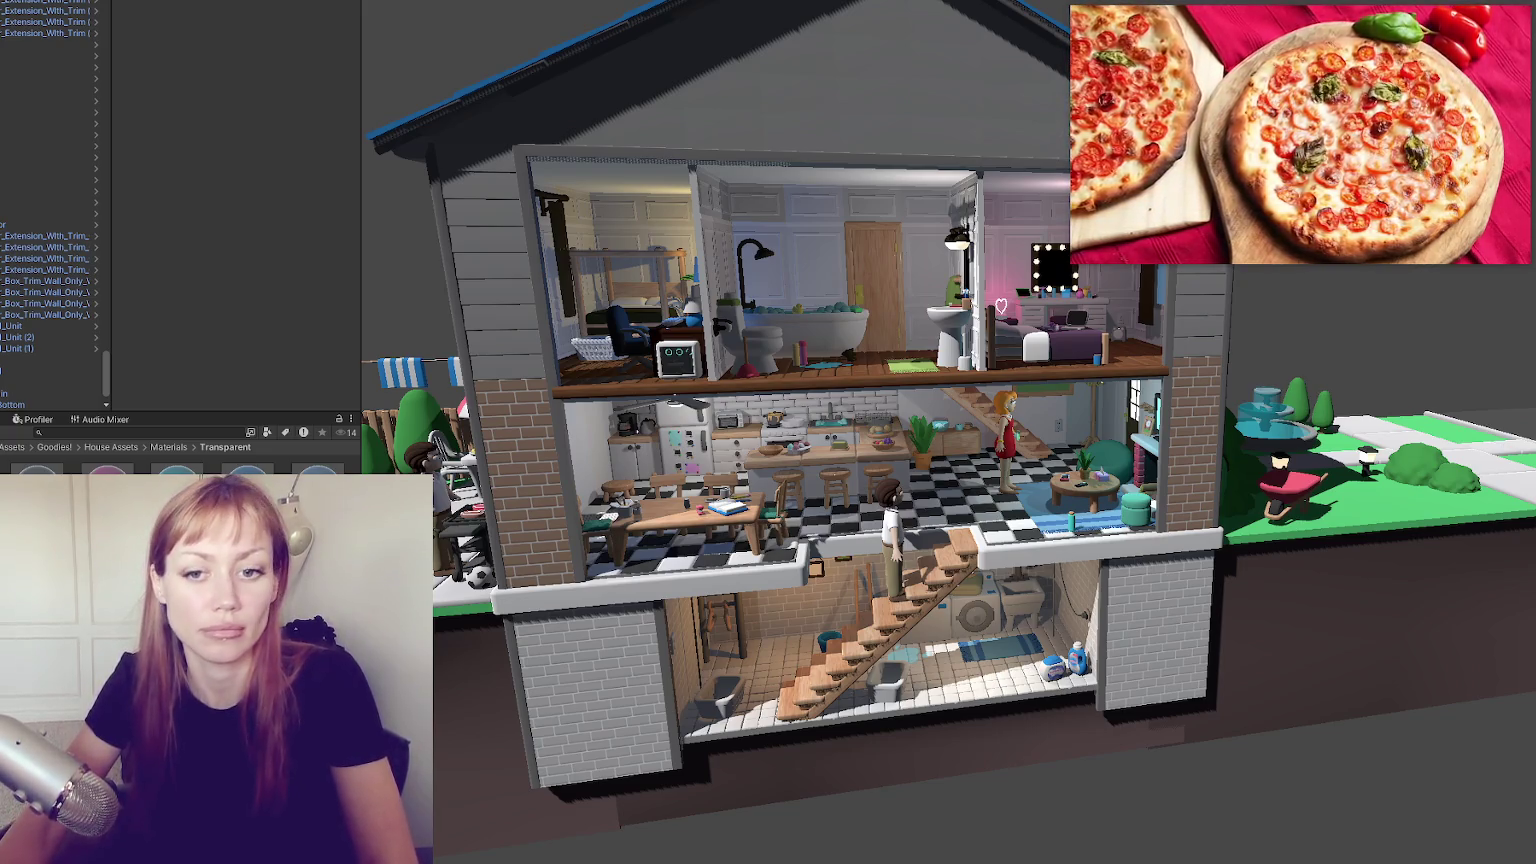
left_click_drag(395, 410, 364, 376)
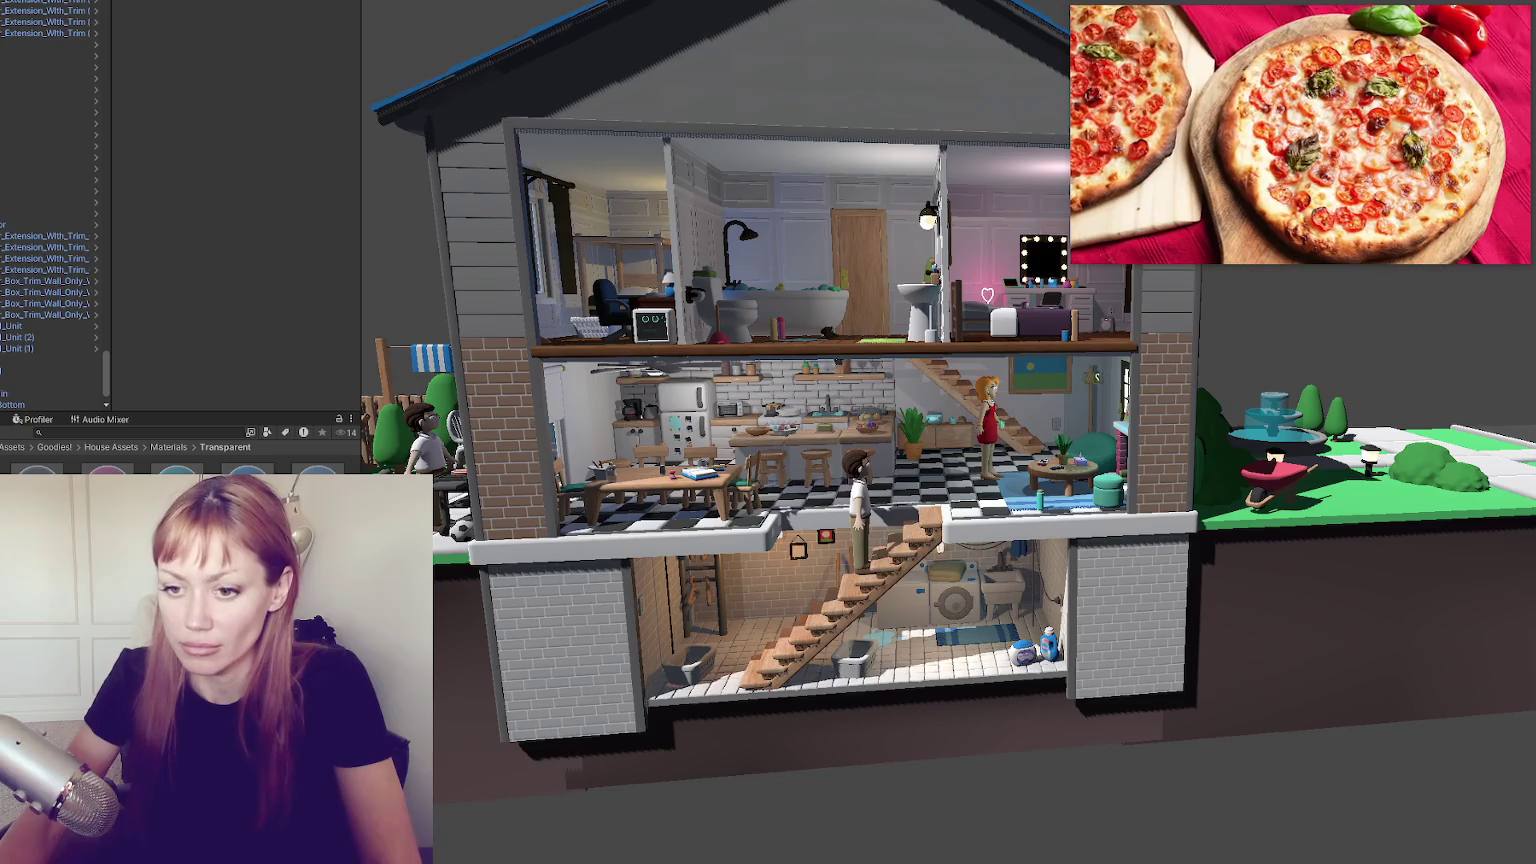
left_click(60, 520)
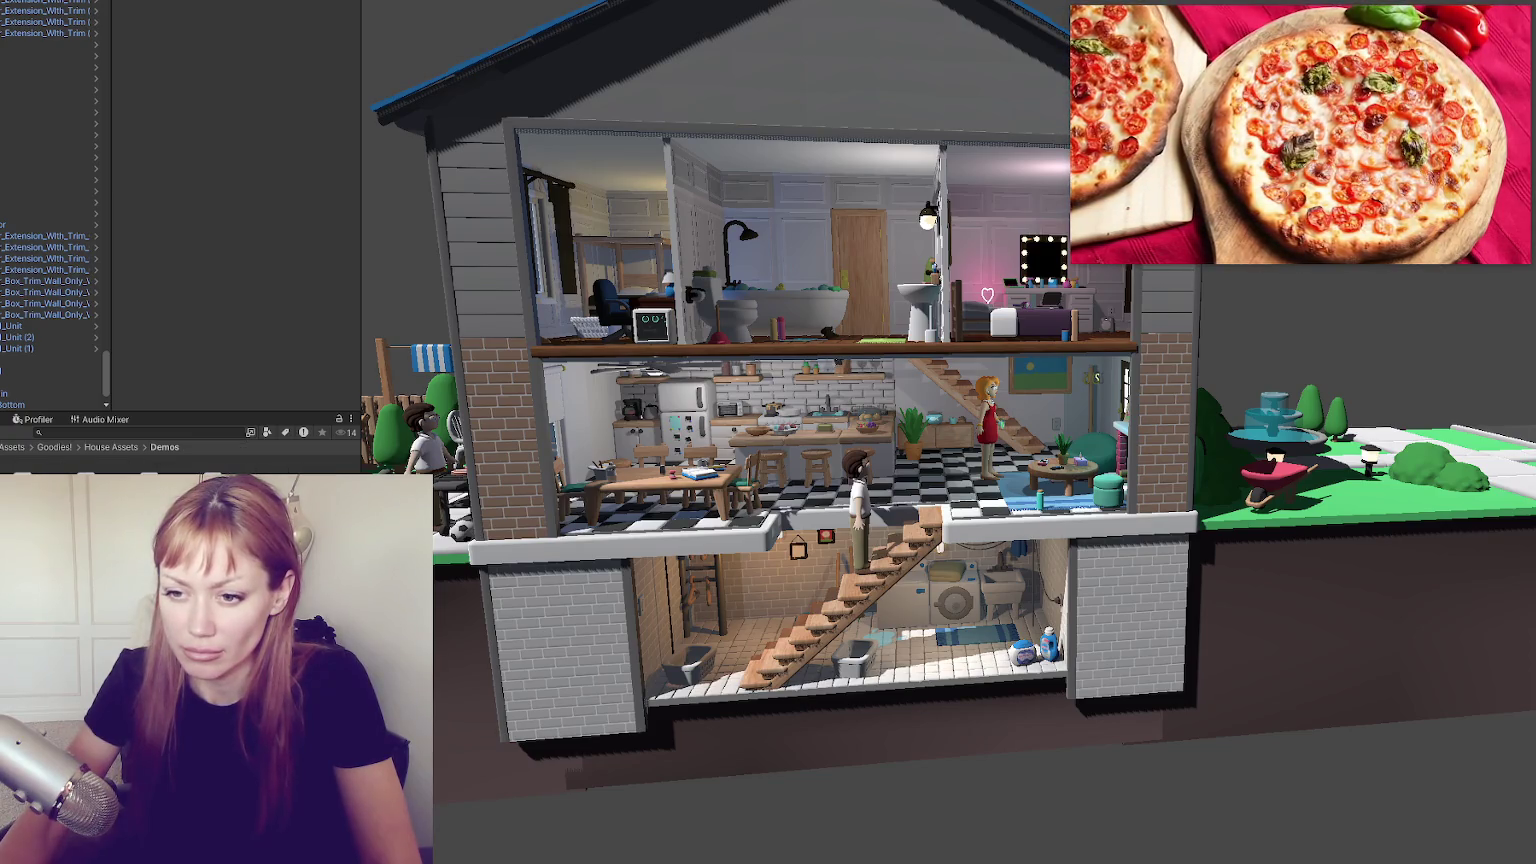
Create a new empty scene from the Project window's Create menu
right_click(103, 470)
mouse_move(200, 187)
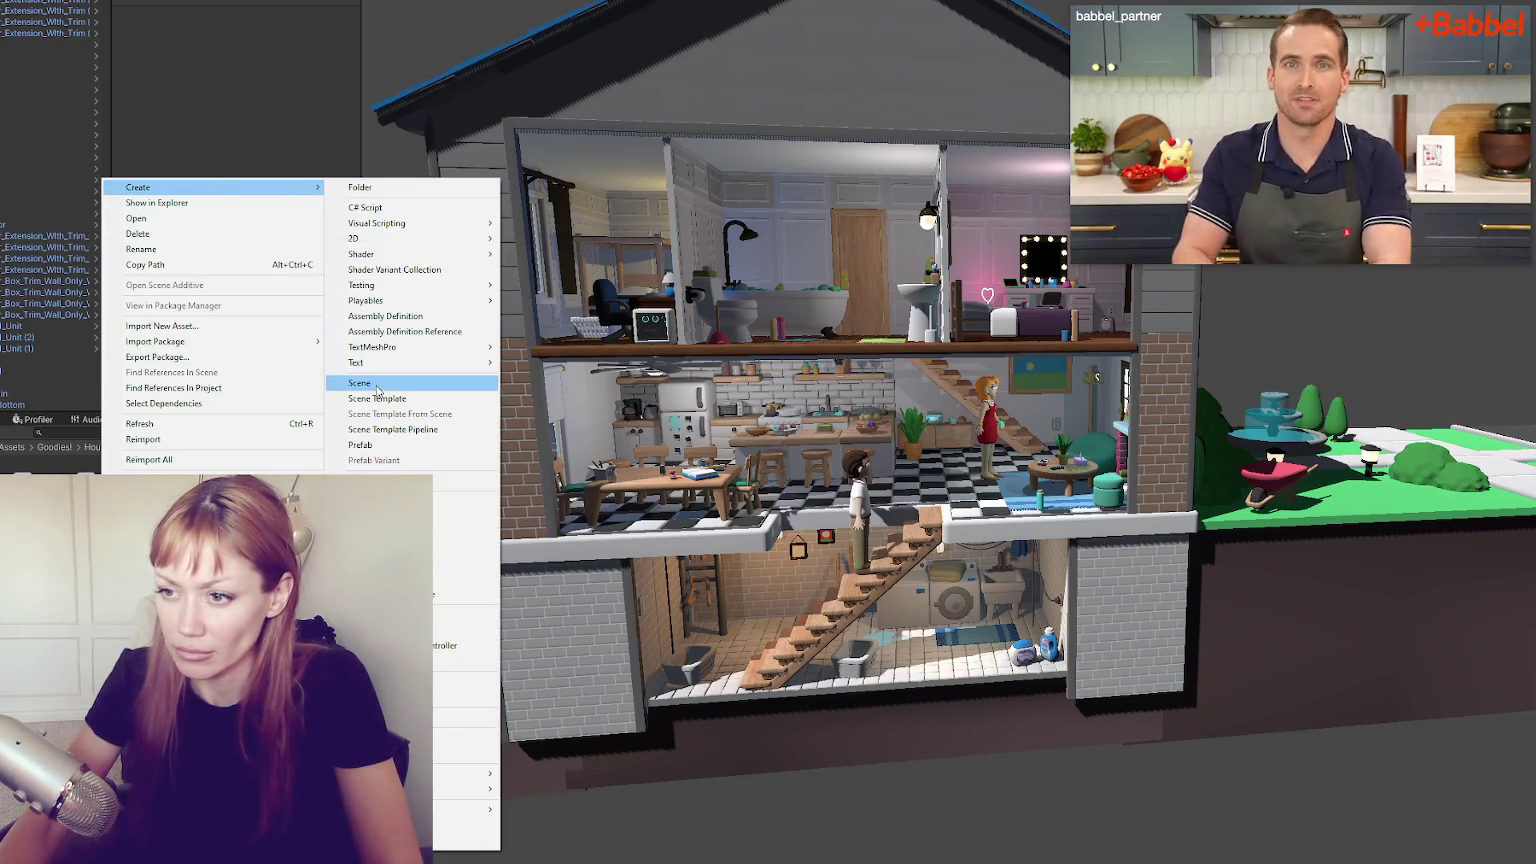
left_click(379, 385)
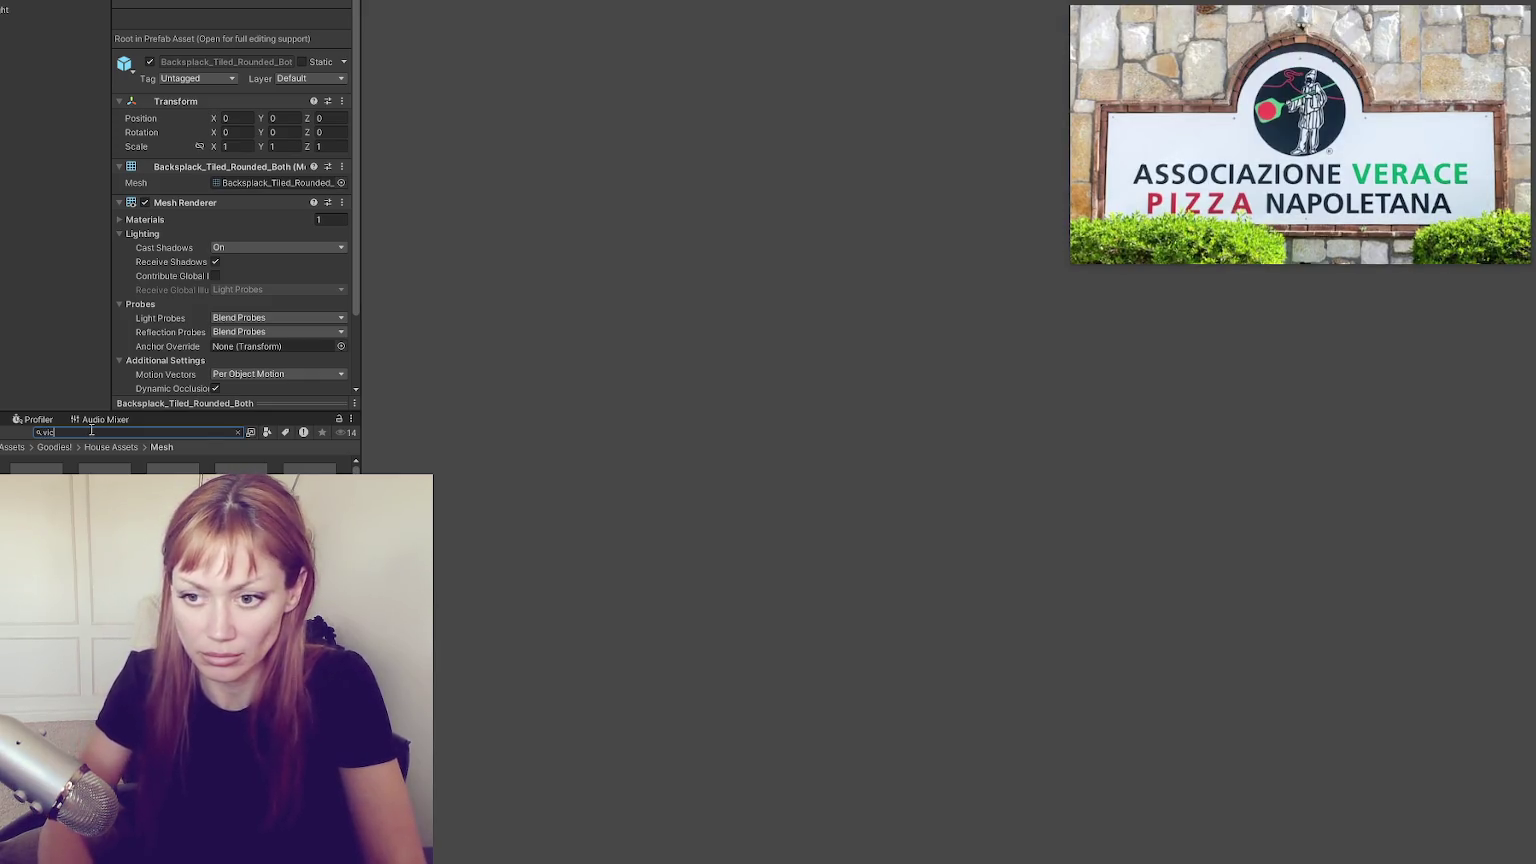
Search 'vic' and drag the CouchVictorian model into the scene
type("vic")
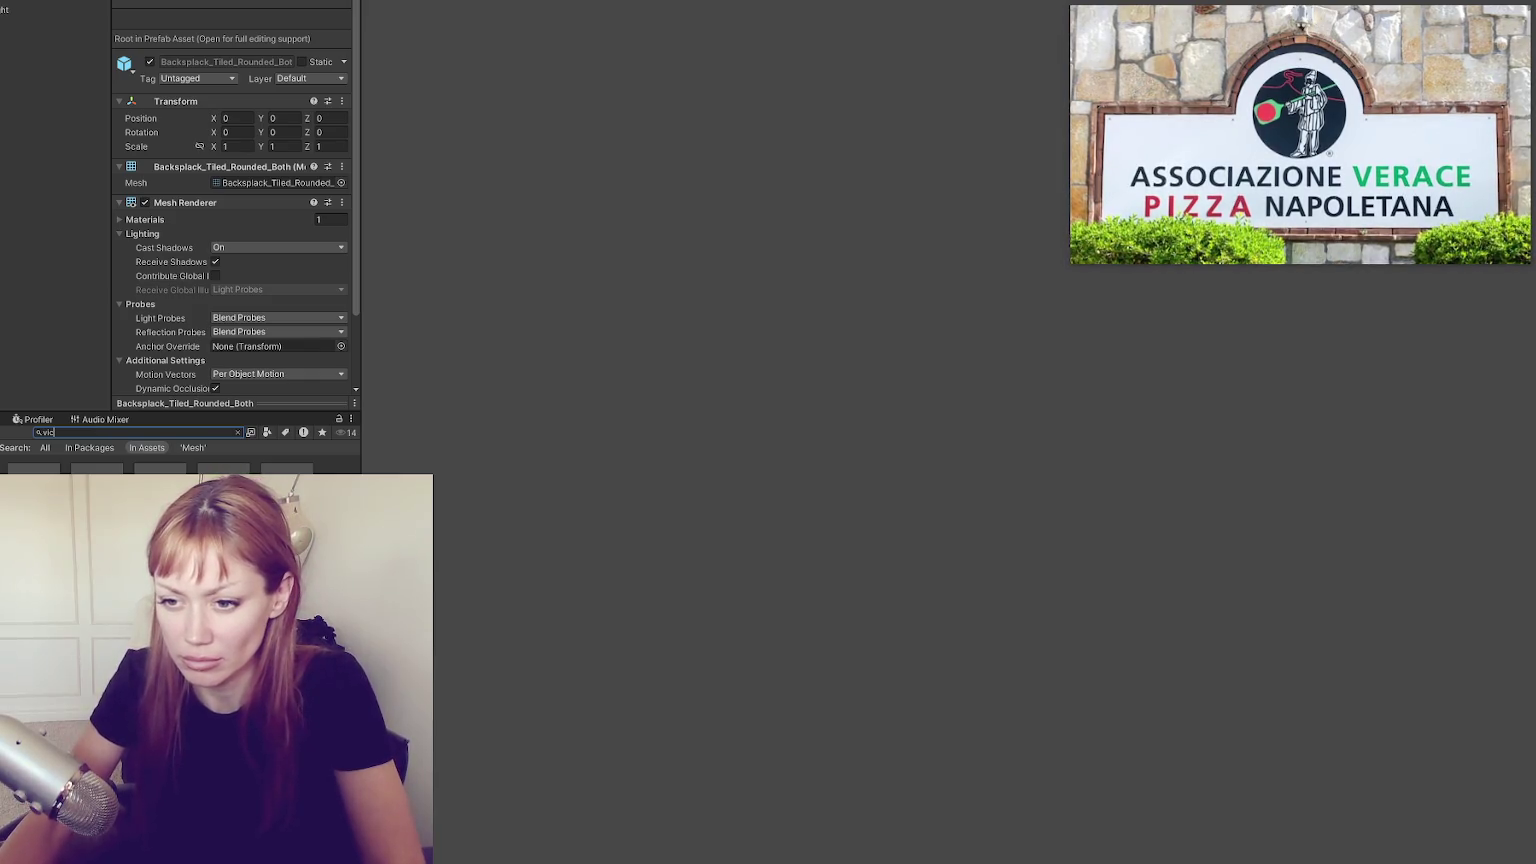
left_click(97, 490)
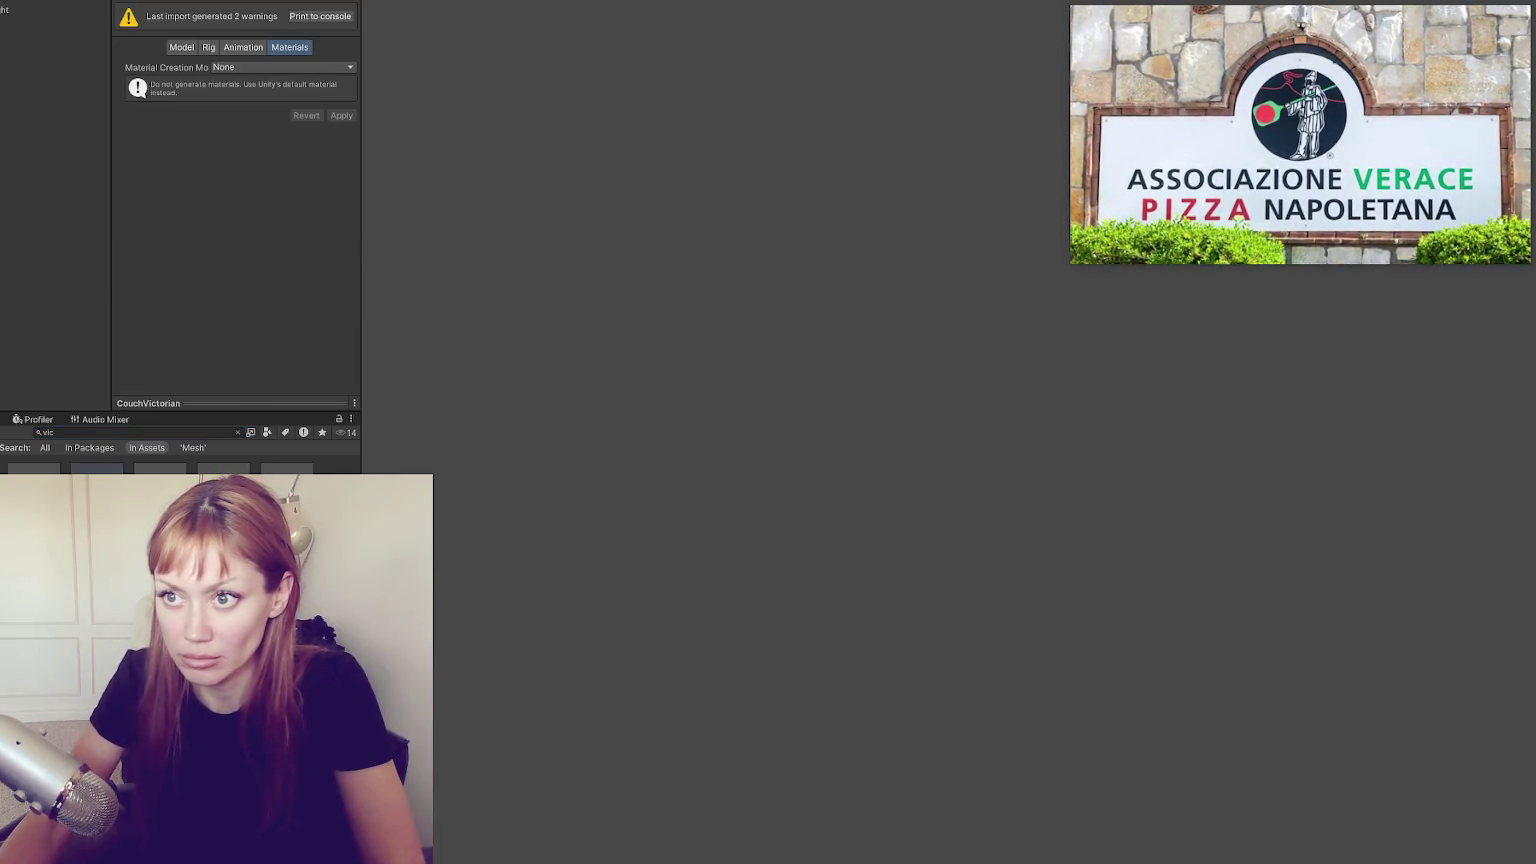
left_click_drag(97, 490, 53, 295)
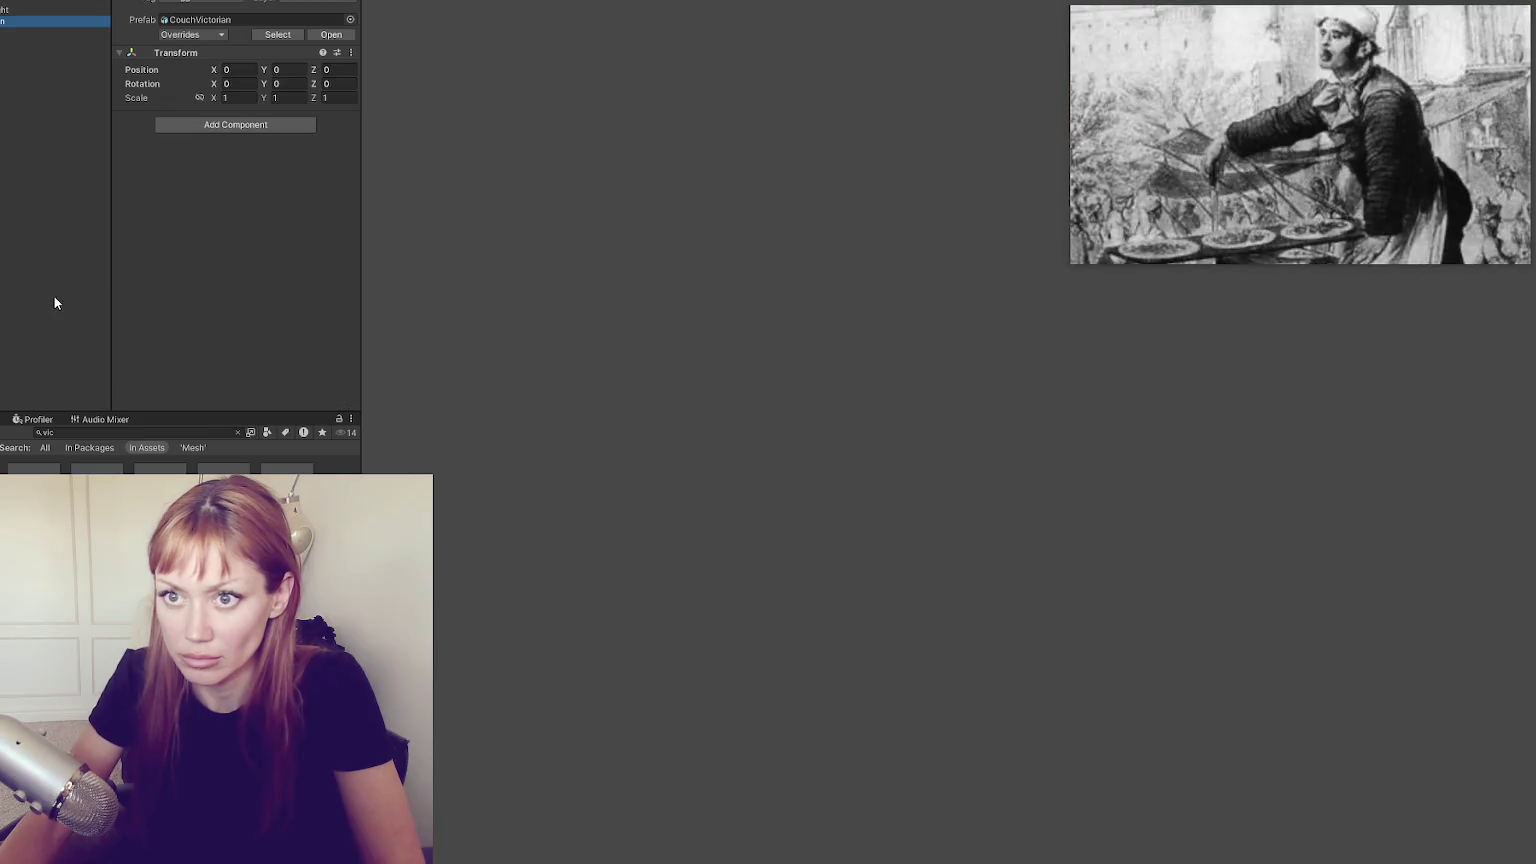
left_click(140, 432)
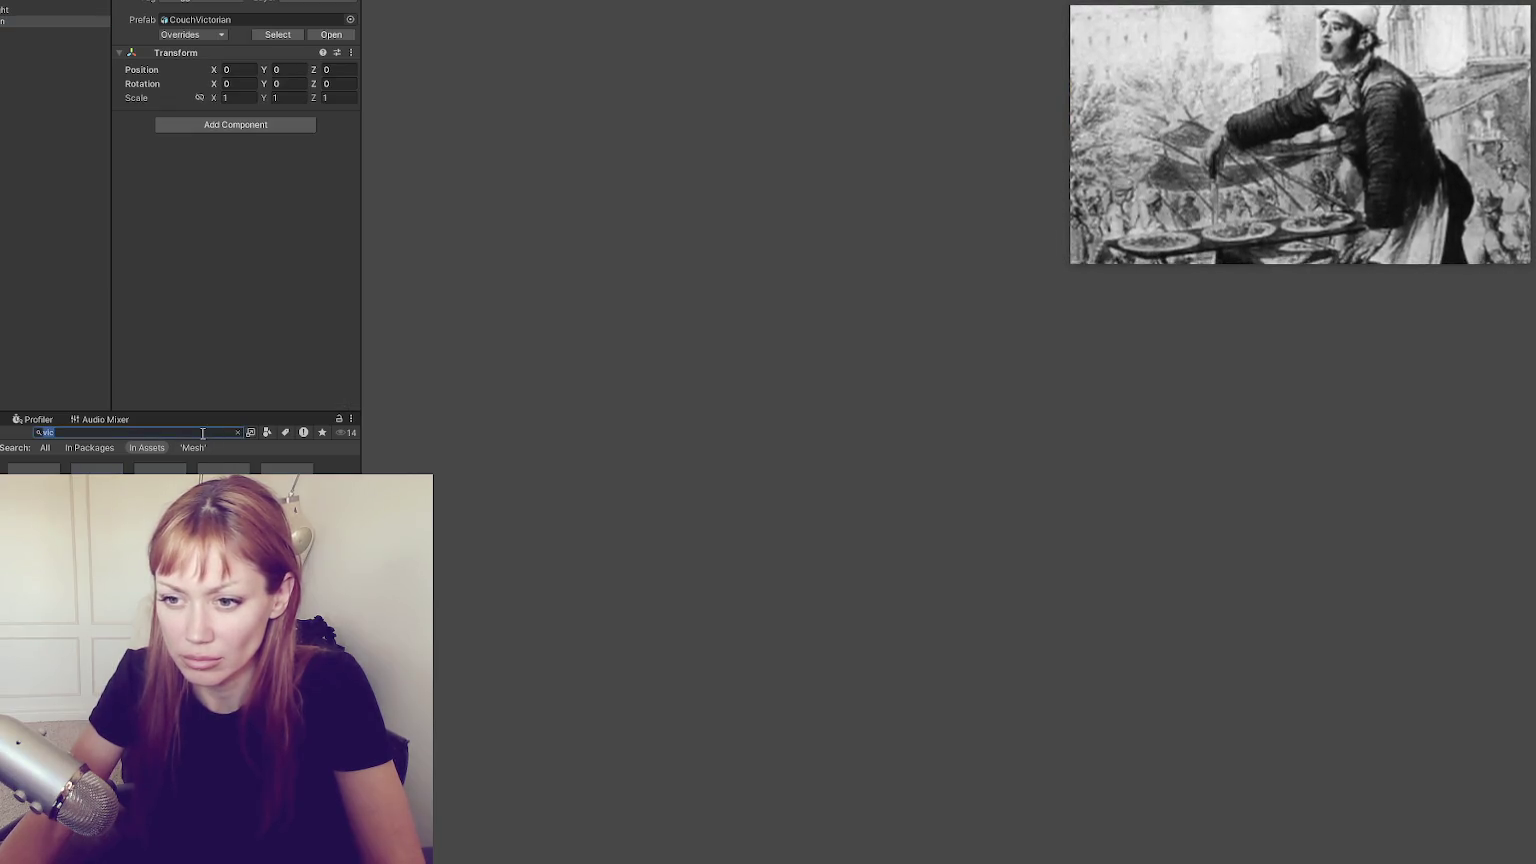
left_click(838, 545)
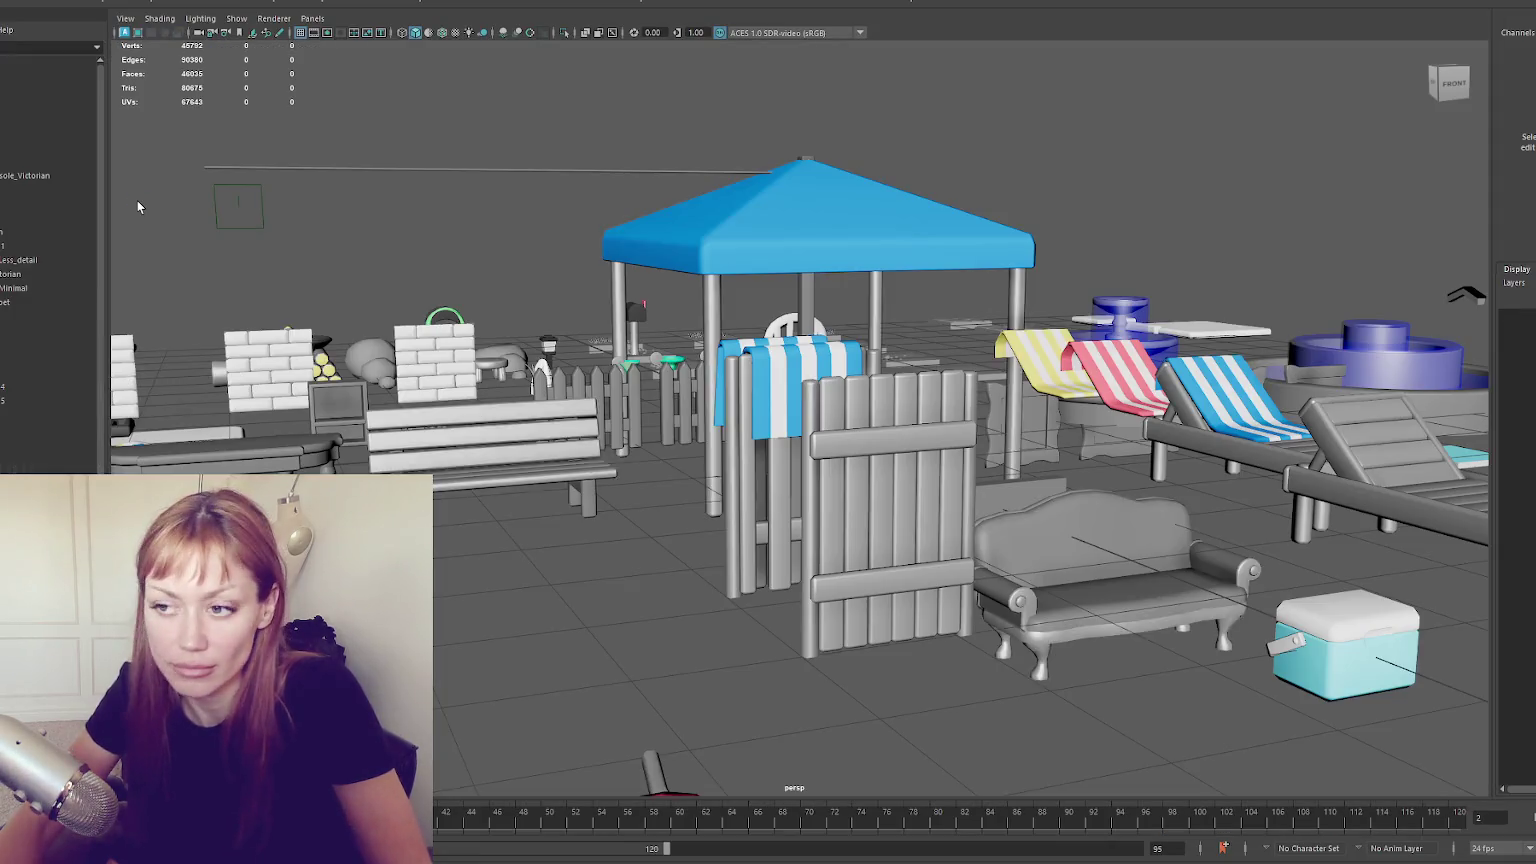
Compare the Victorian couch and the Minimal fountain by selecting each in the Outliner
left_click(1164, 636)
left_click(36, 290)
left_click(38, 276)
left_click(36, 289)
left_click(38, 276)
left_click(34, 288)
left_click(14, 275)
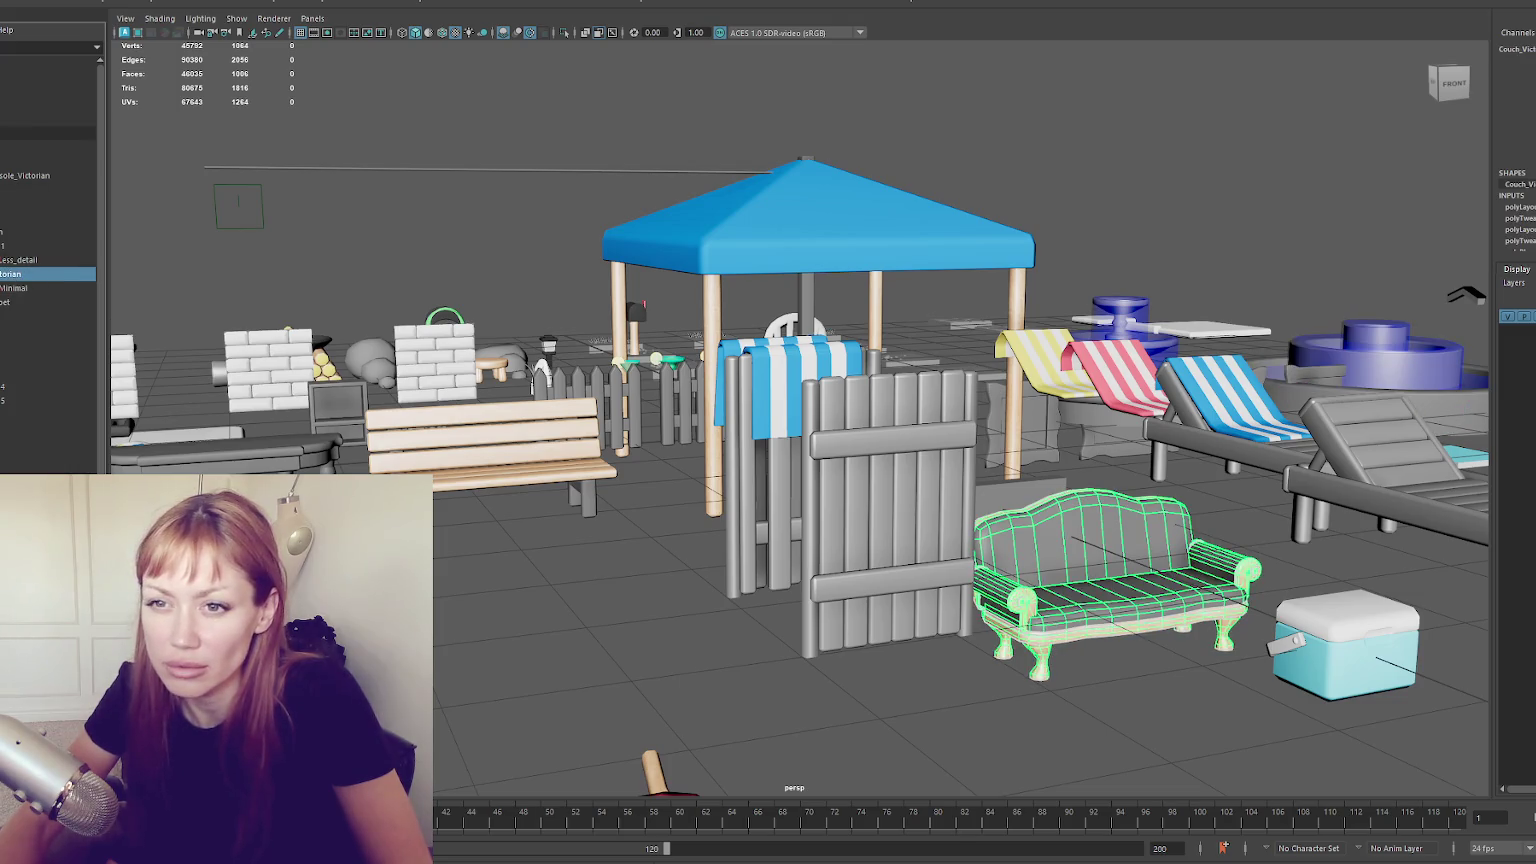
Move Zebra_Carpet in the Outliner so it sits just above the Victorian couch
scroll(40, 260, "down", 3)
mouse_move(50, 470)
left_mouse_down()
mouse_move(53, 446)
mouse_move(38, 451)
mouse_move(60, 431)
left_mouse_up()
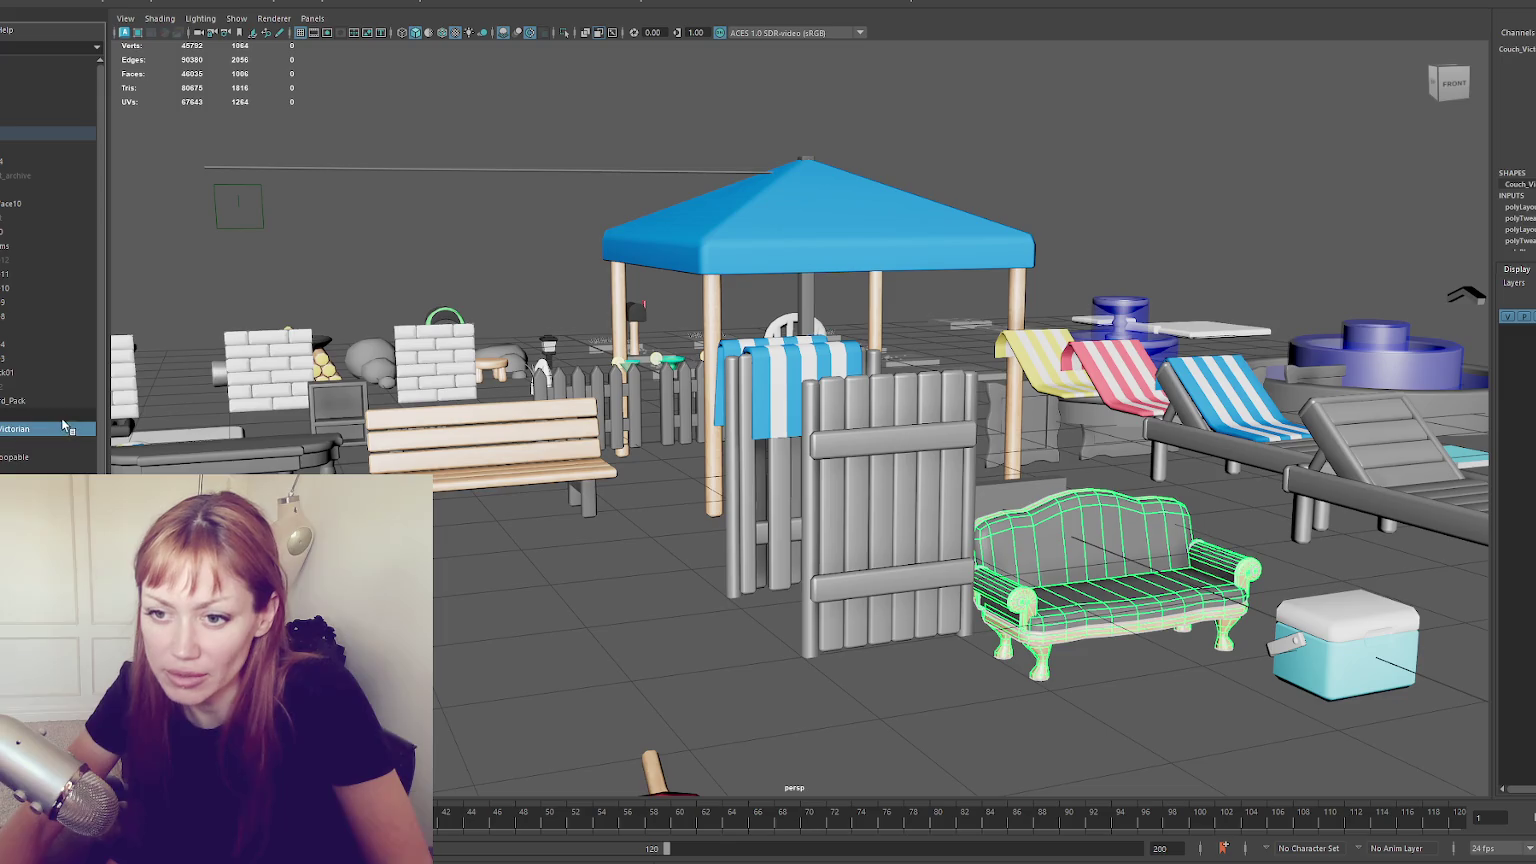
left_click(40, 490)
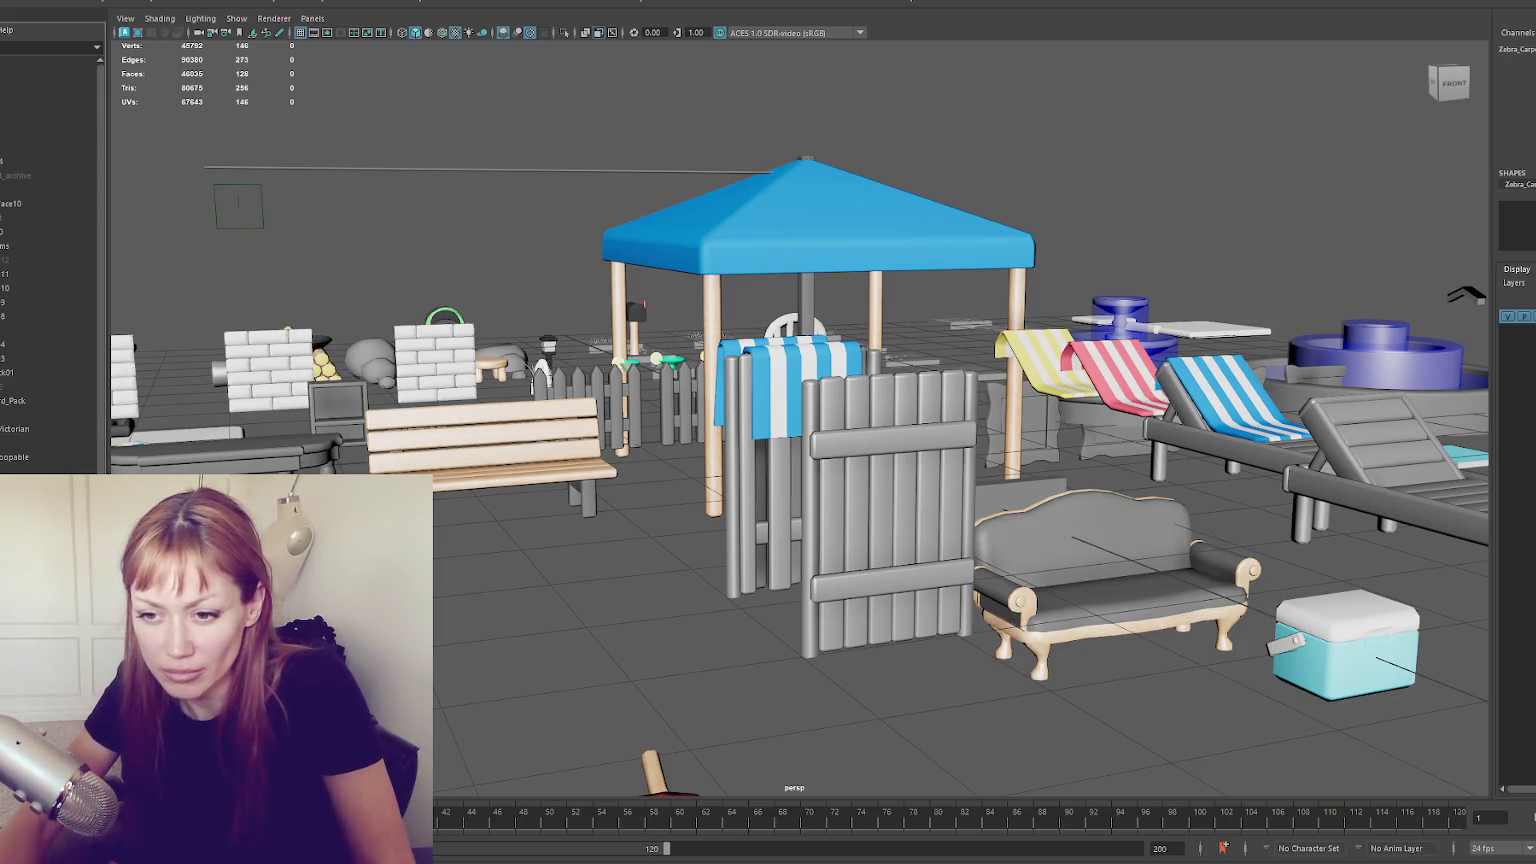
left_click_drag(48, 429, 57, 430)
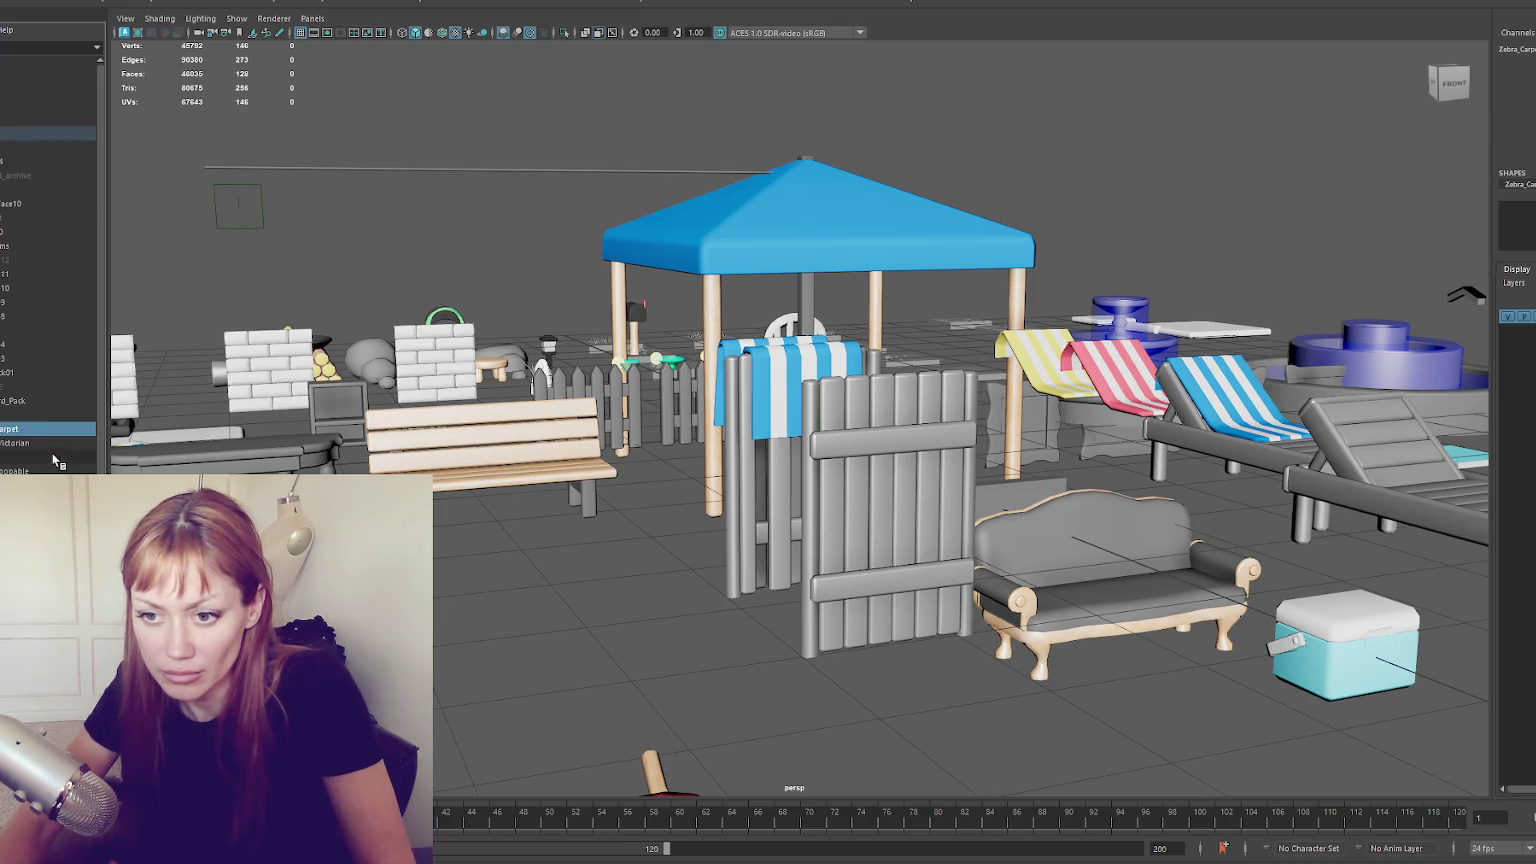
left_click(53, 470)
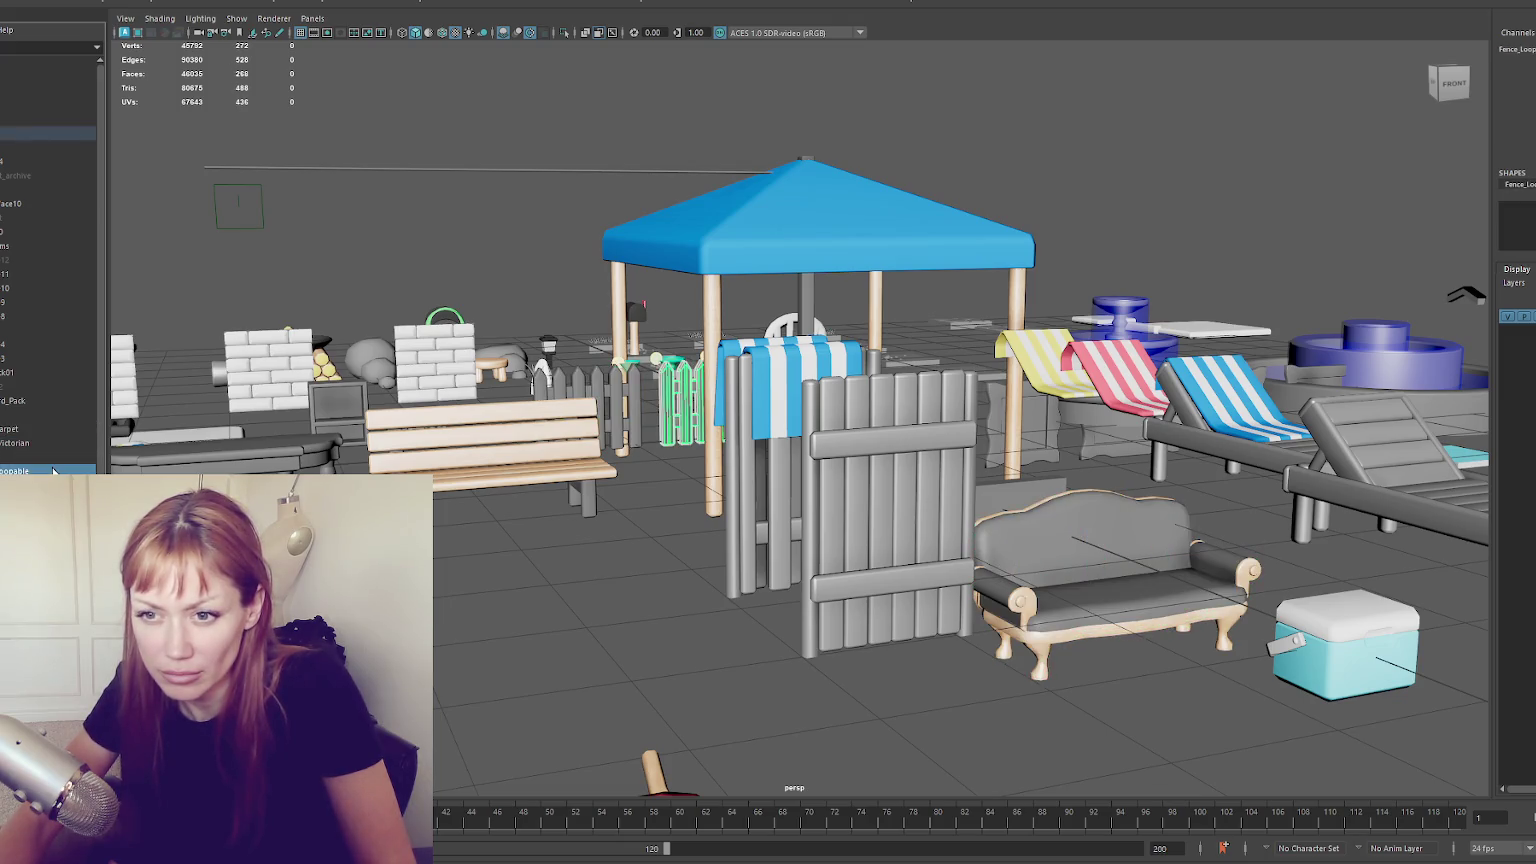
Frame the whole Fountain1 object, then select and frame the Victorian couch
left_click(40, 134)
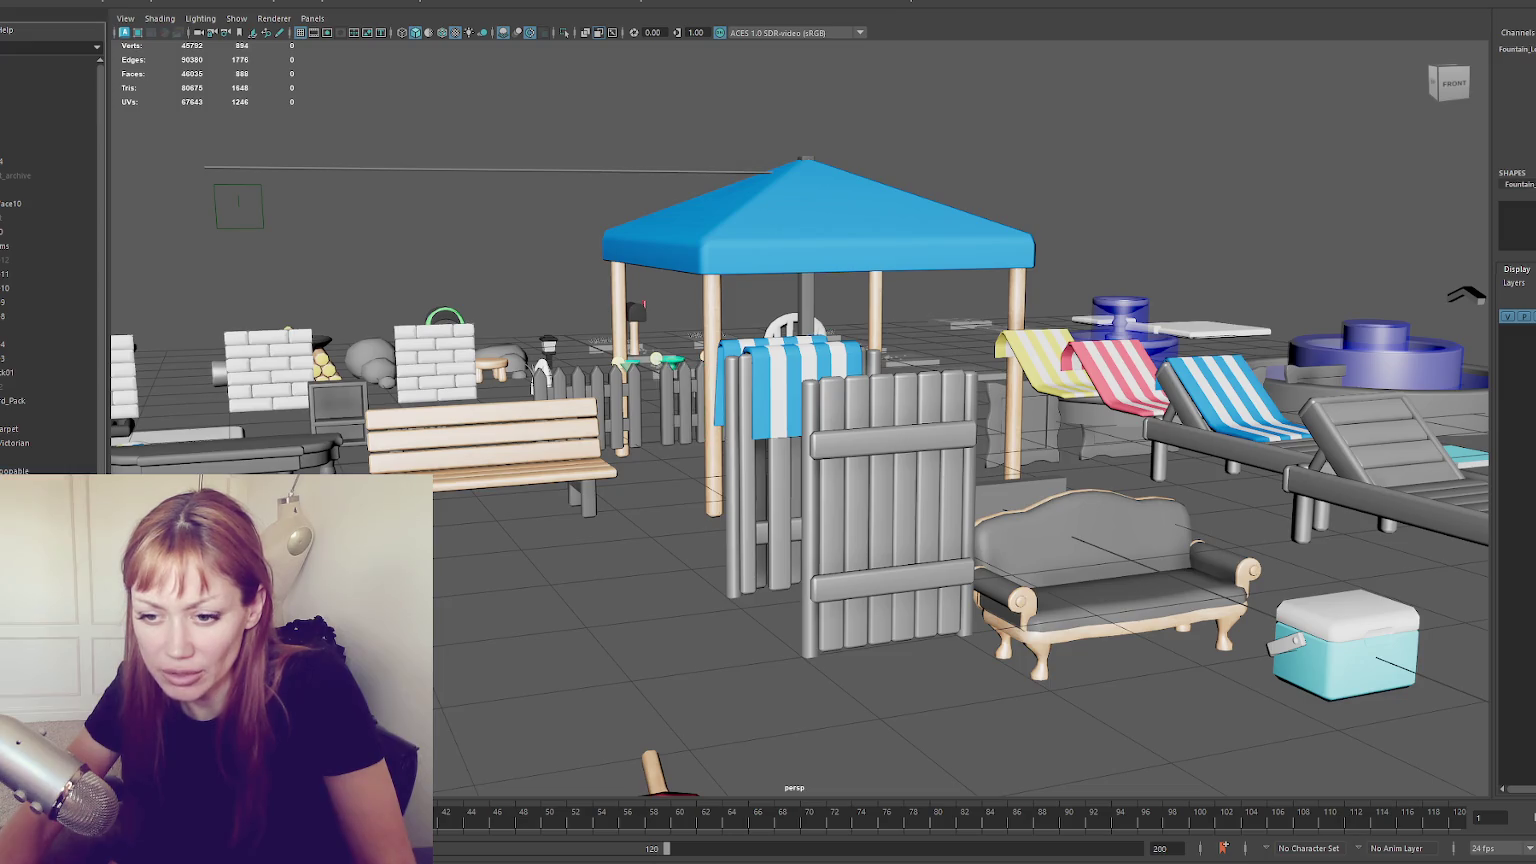
key("f")
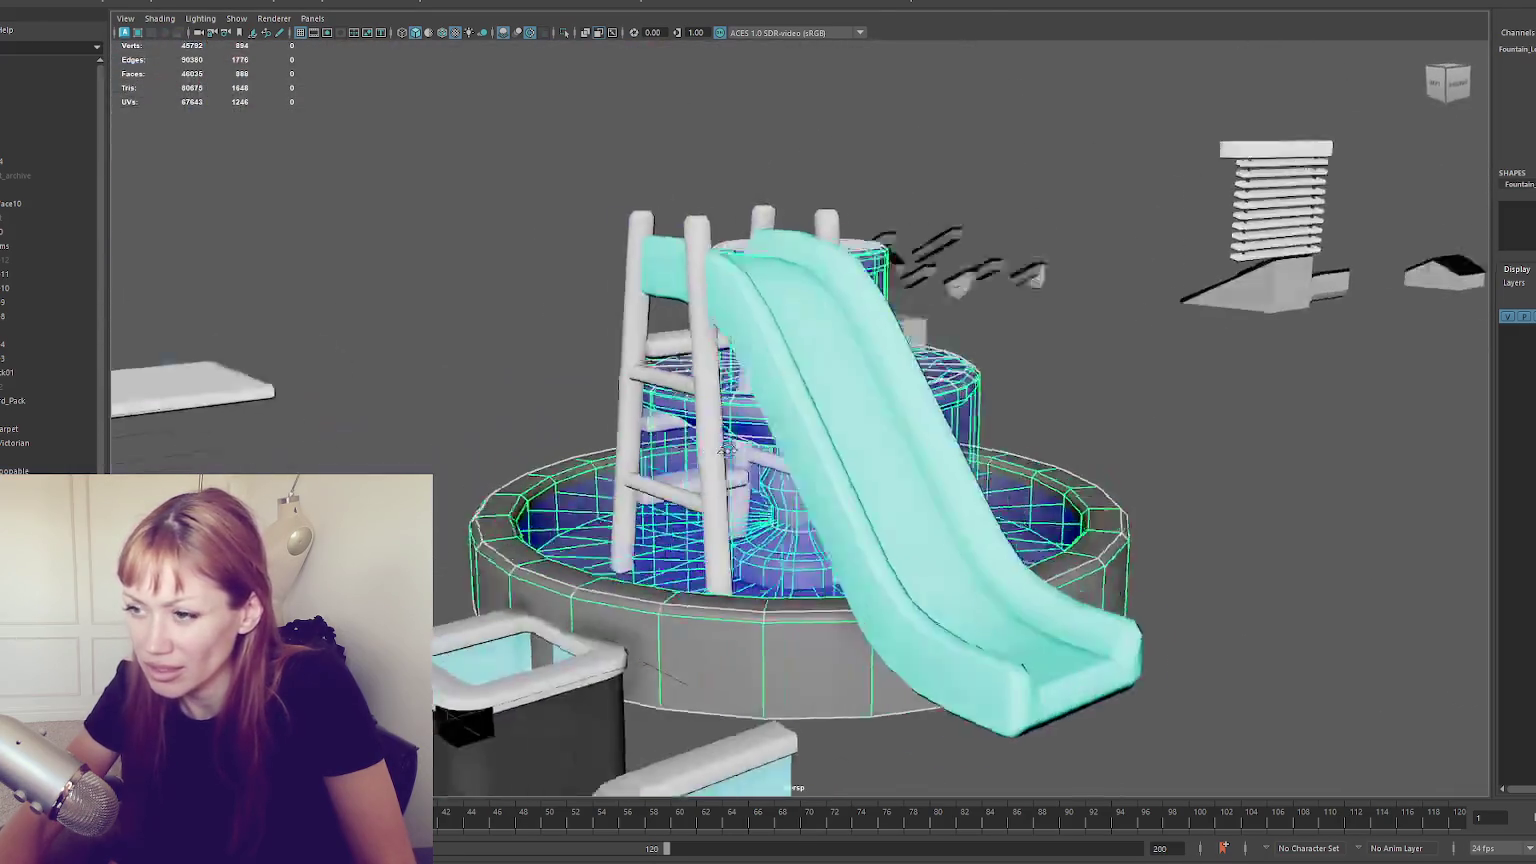
left_click_drag(726, 450, 704, 459)
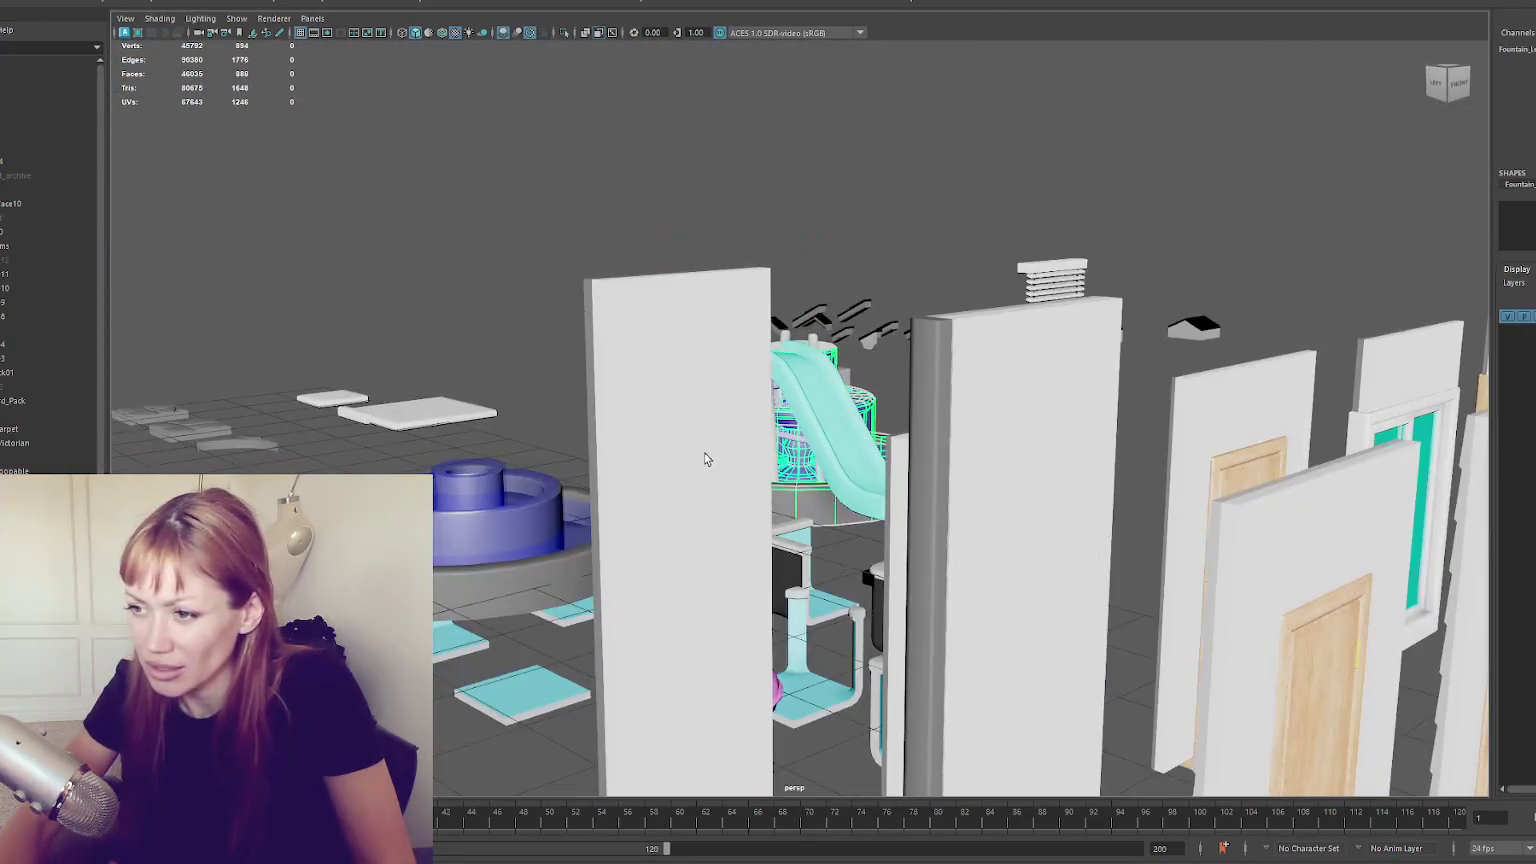
left_click_drag(466, 530, 400, 538)
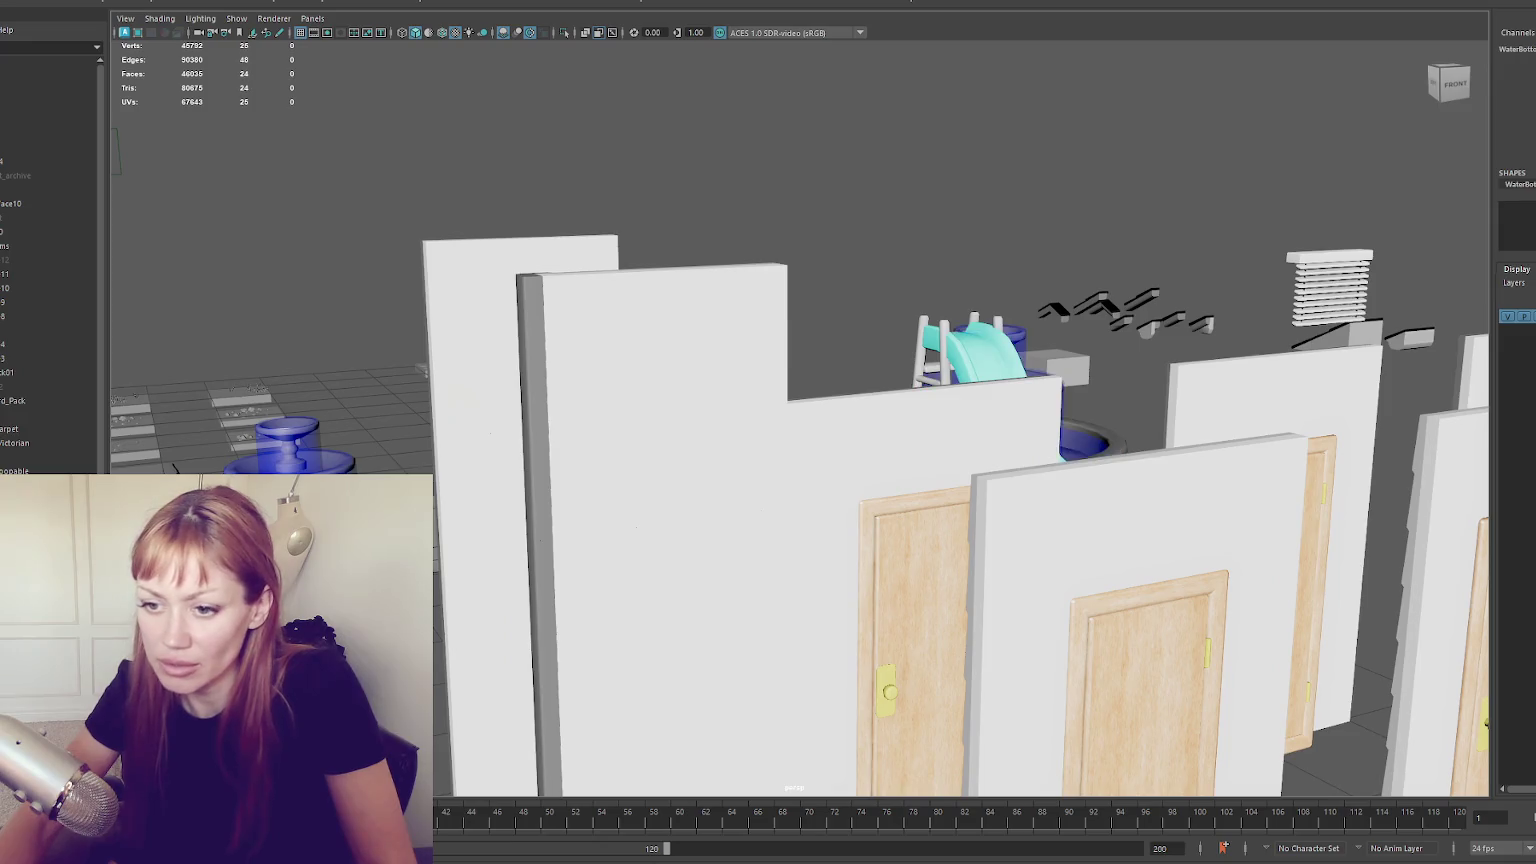
key("Up")
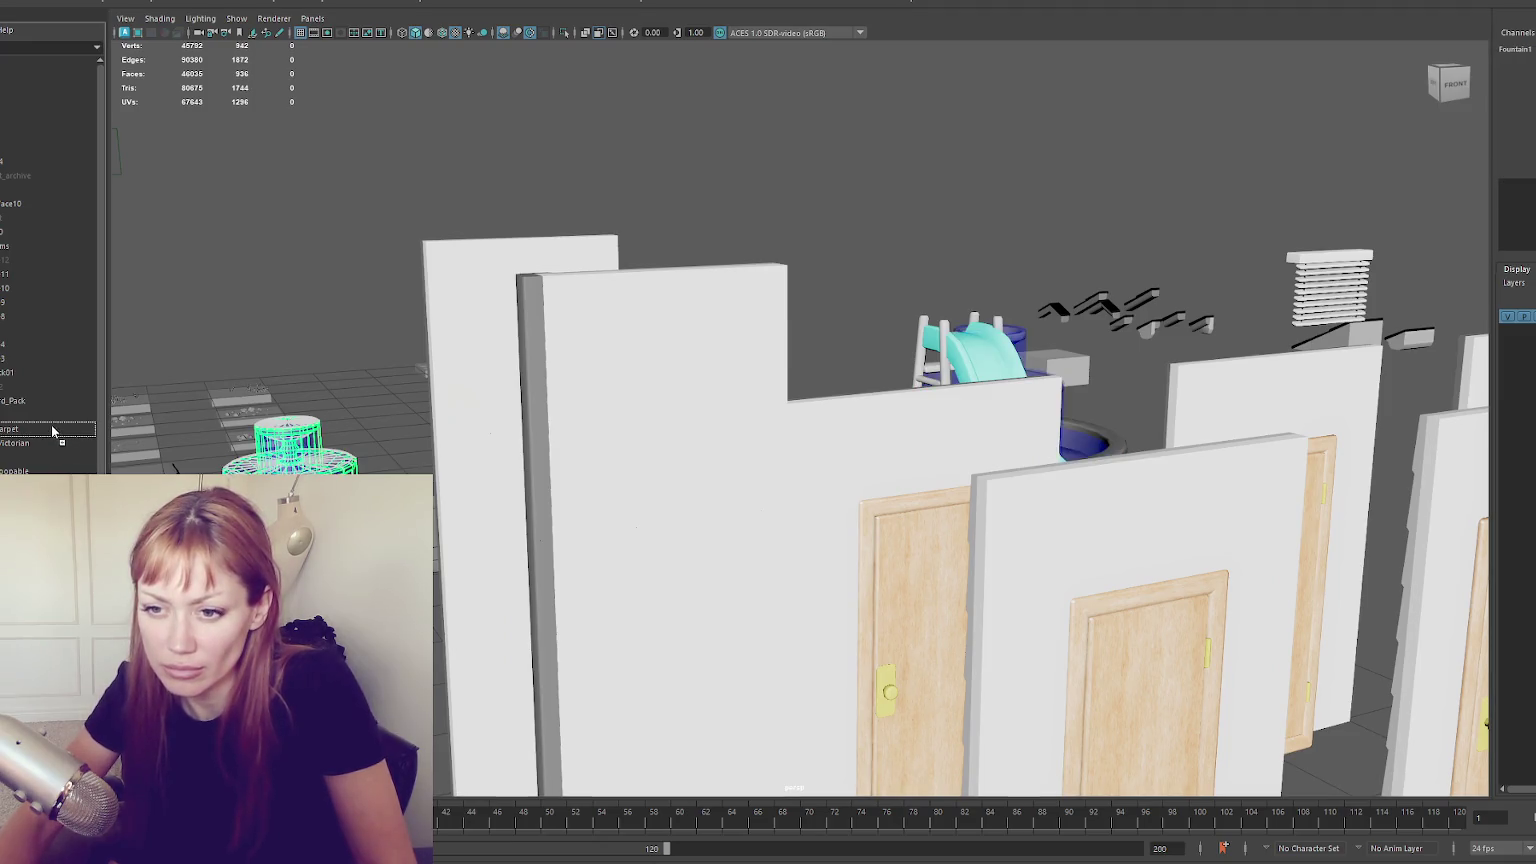
left_click(54, 428)
left_click(24, 443)
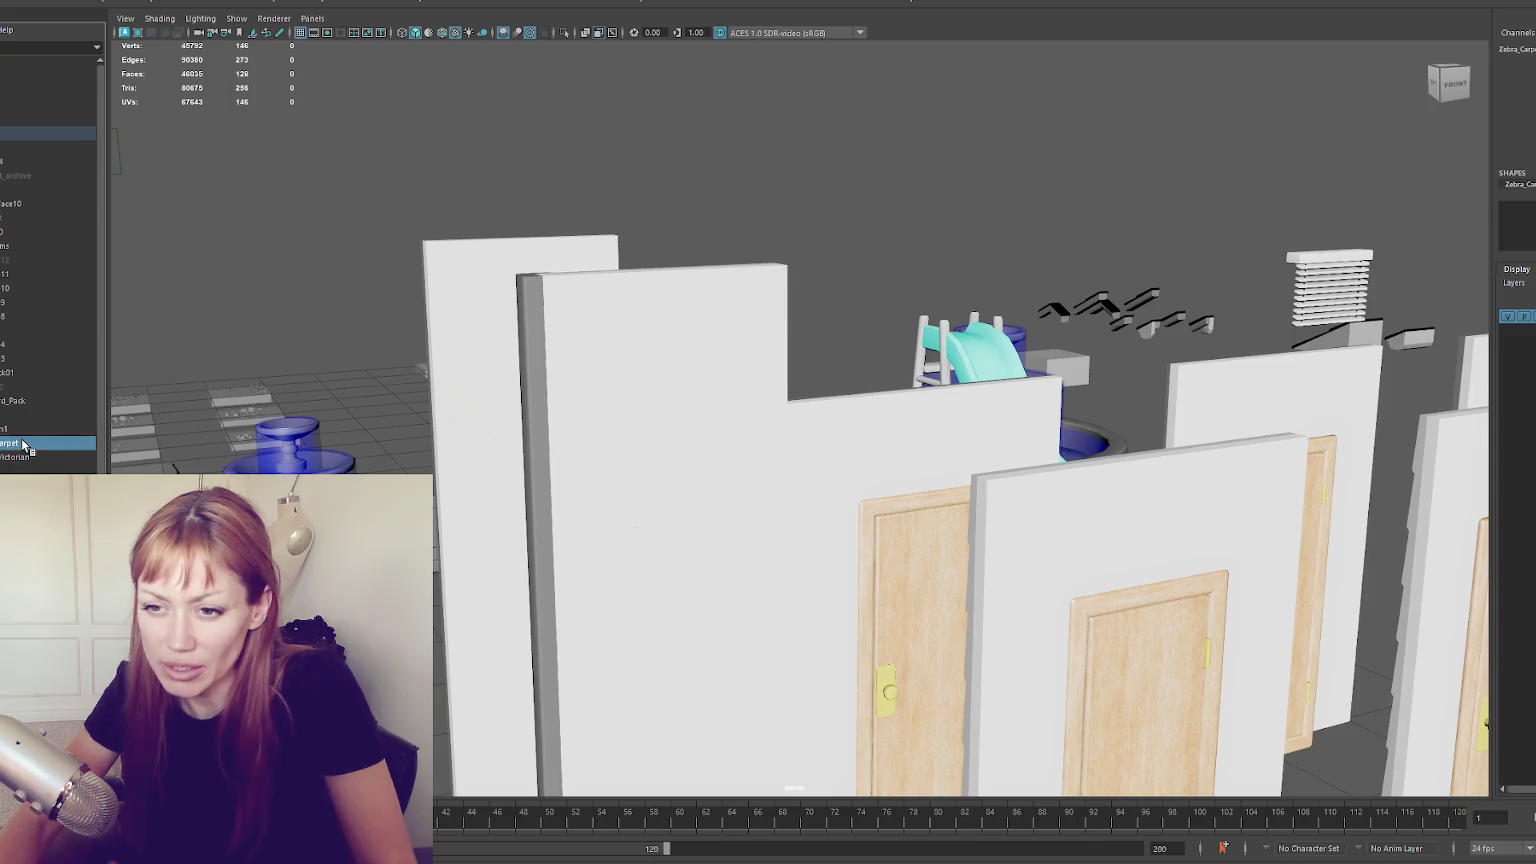
left_click(24, 457)
key("f")
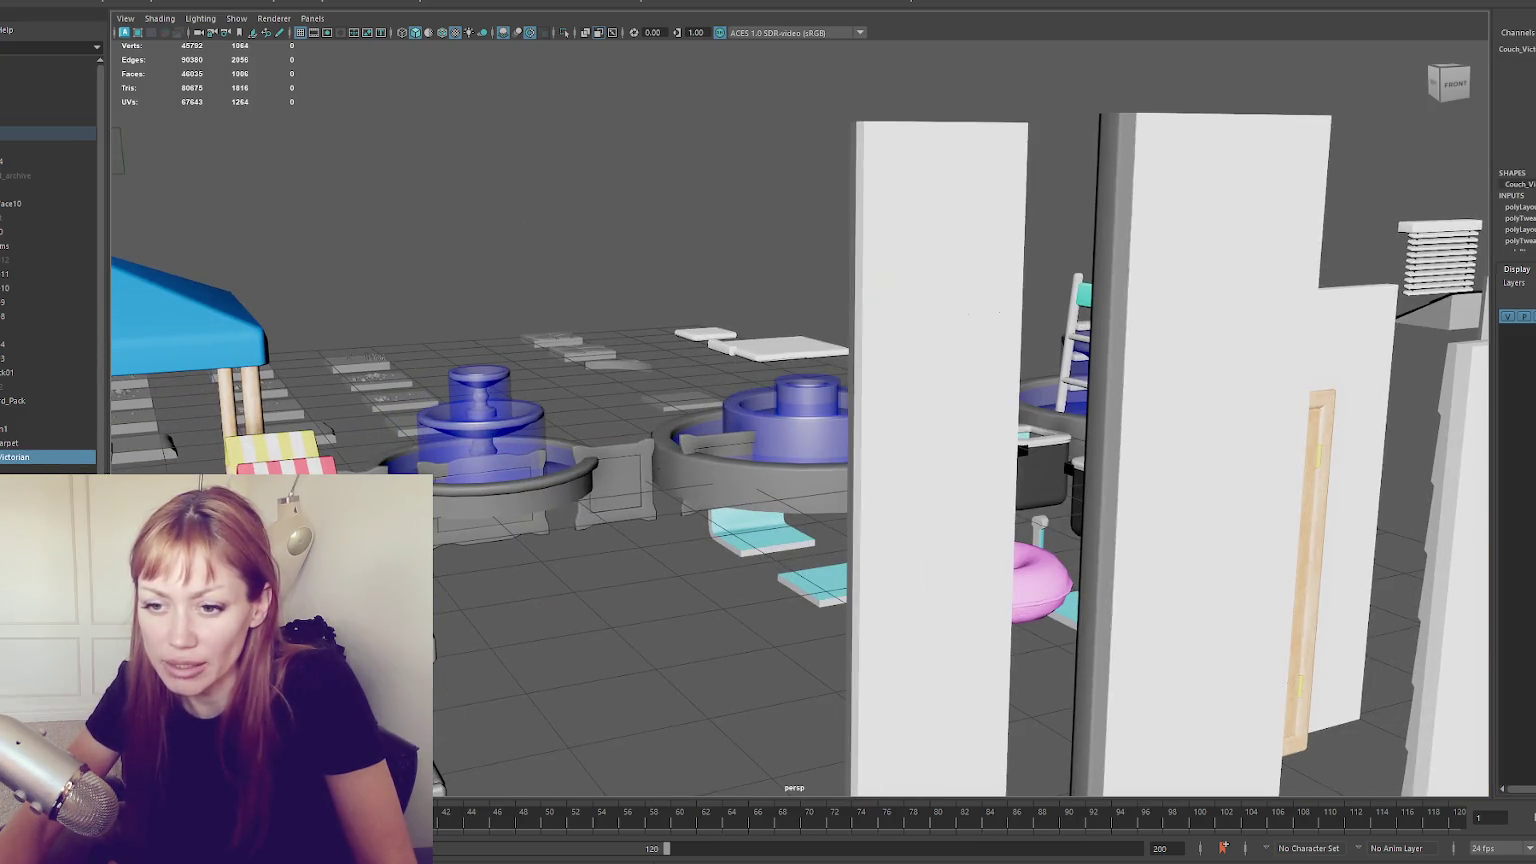
Inspect pCube66, Fountain1, Zebra_Carpet and Fence_Loopable, ending with only Zebra_Carpet selected
scroll(48, 260, "down", 3)
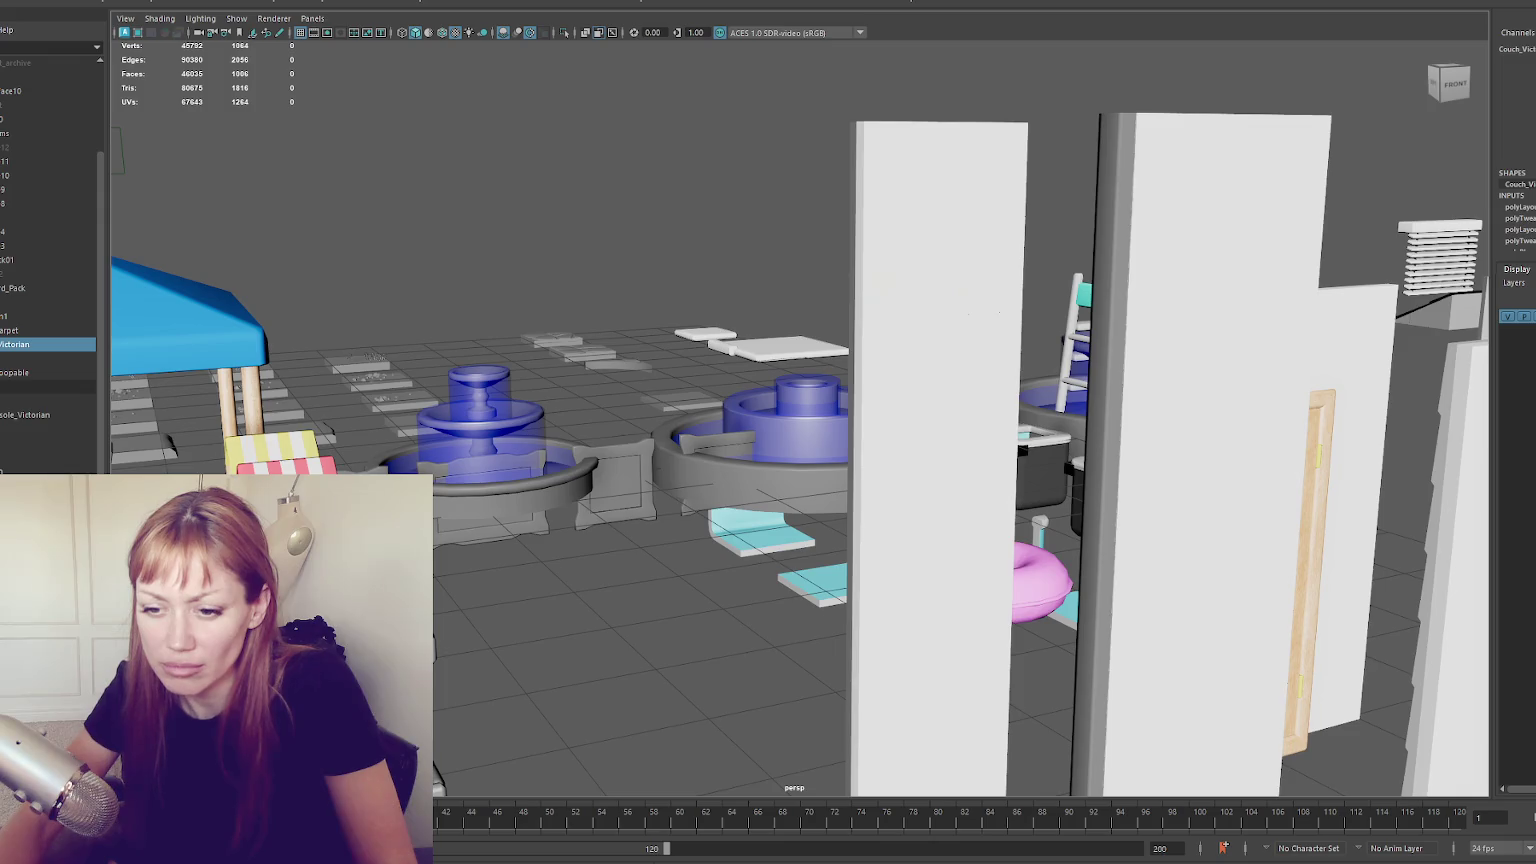
left_click(12, 312)
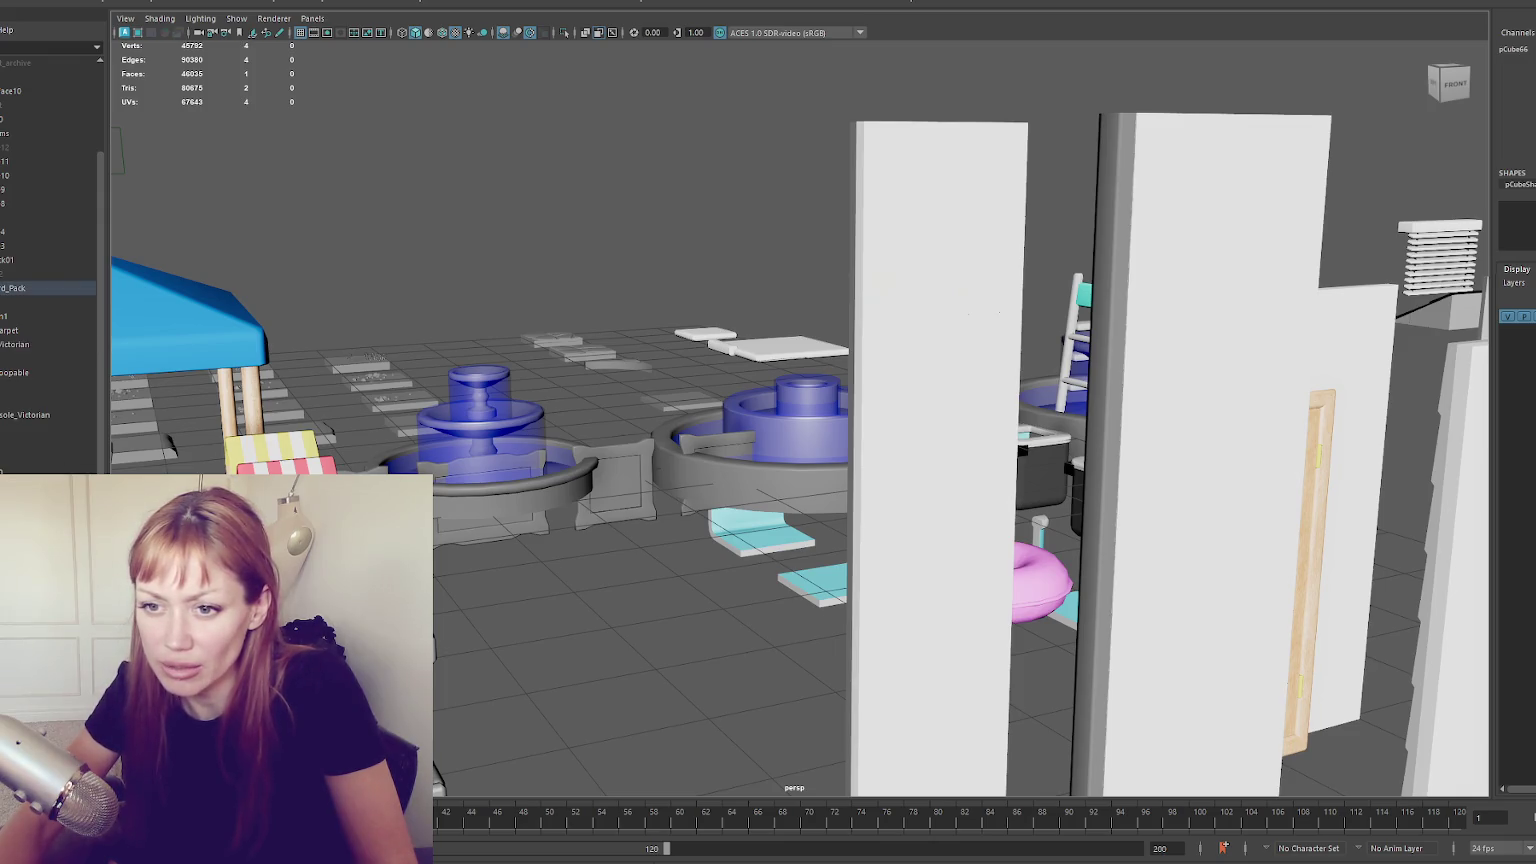
left_click(20, 318)
left_click(28, 331)
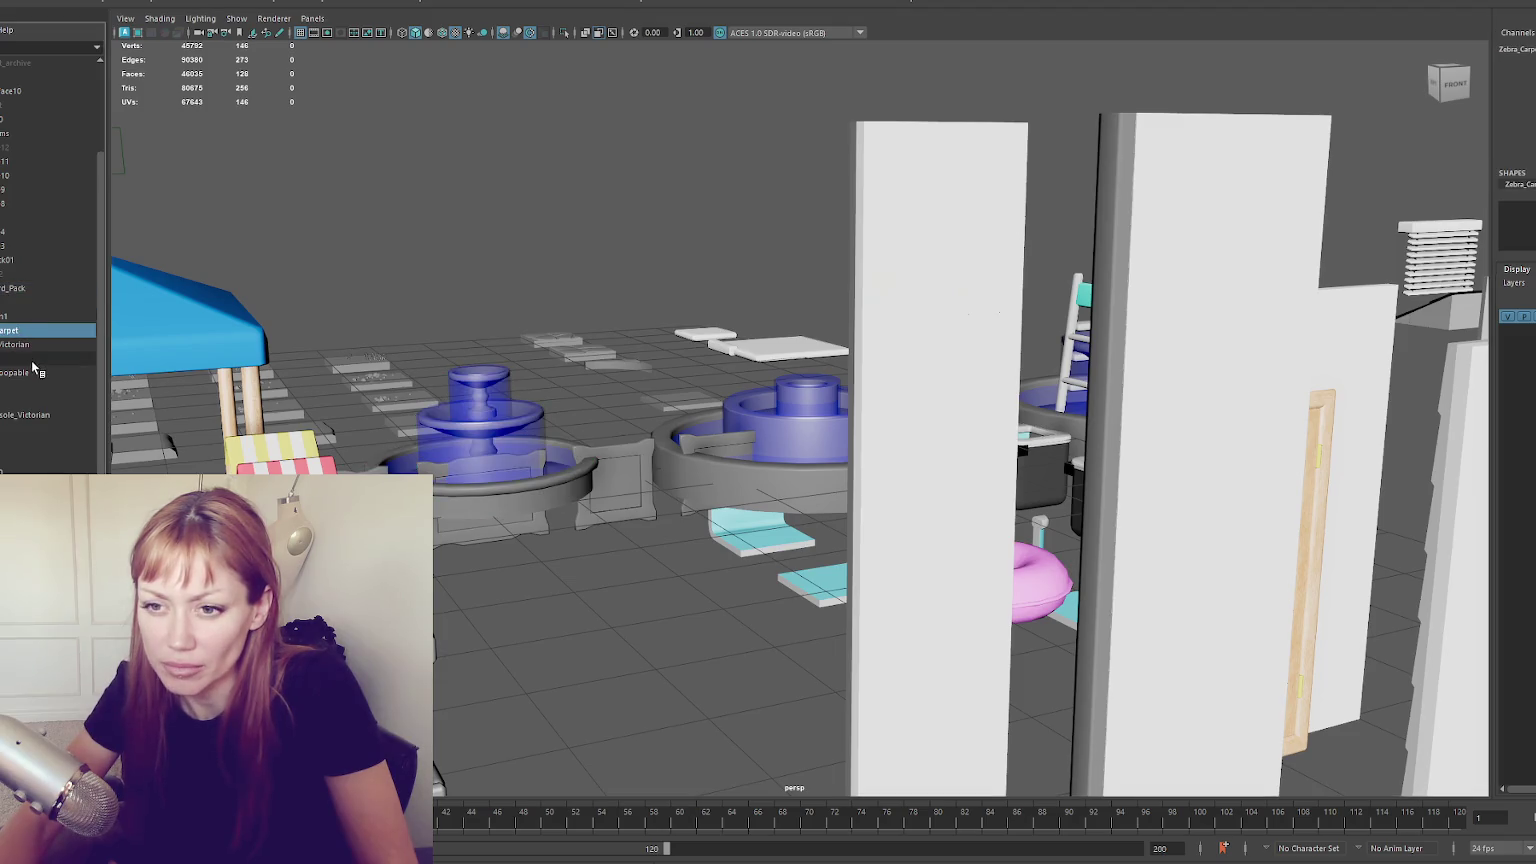
left_click(34, 371, "ctrl")
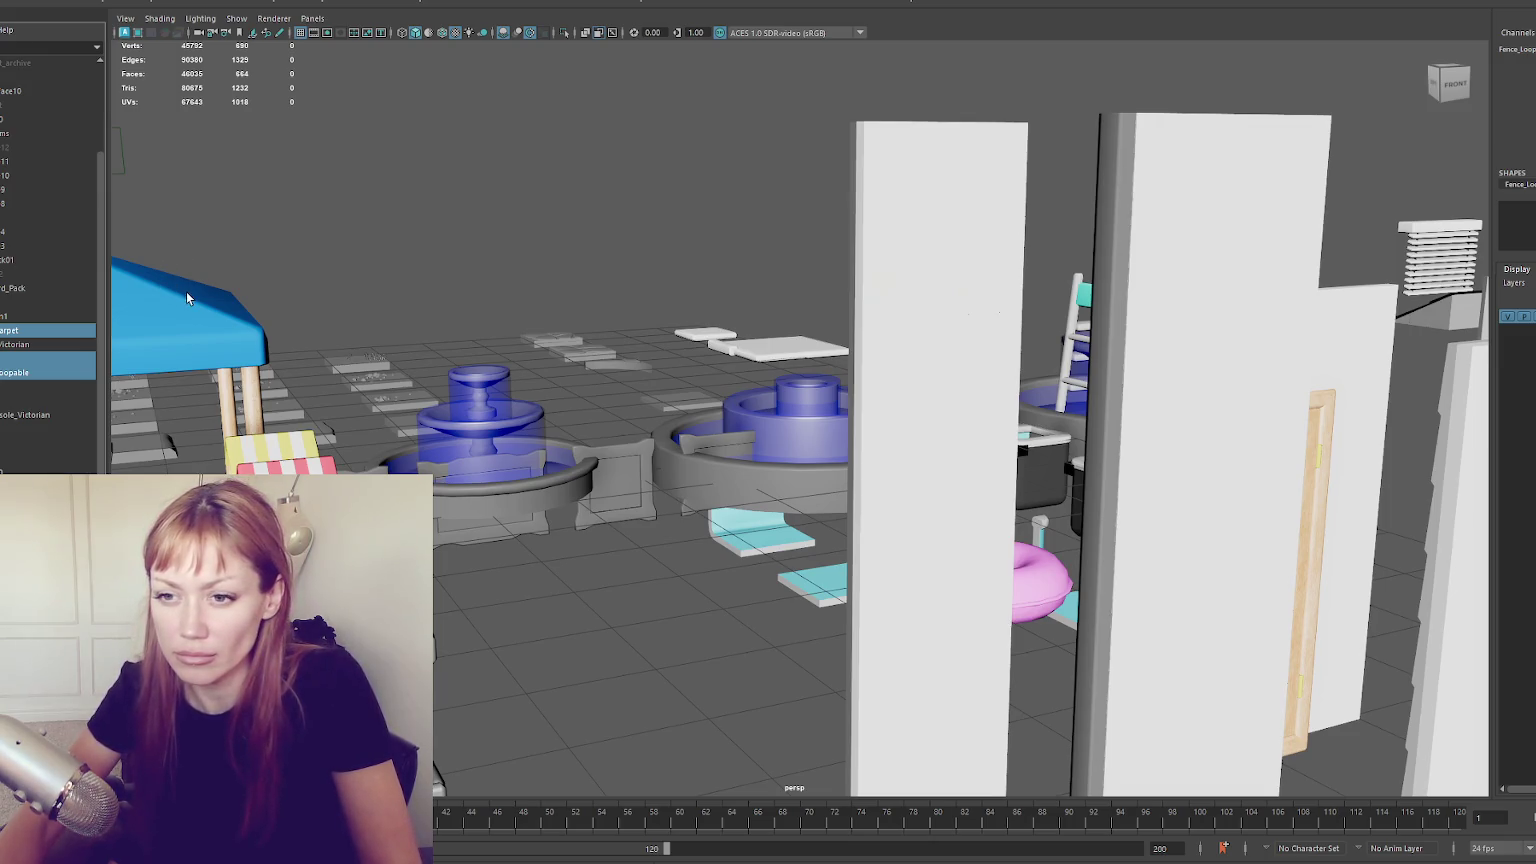
left_click(58, 331)
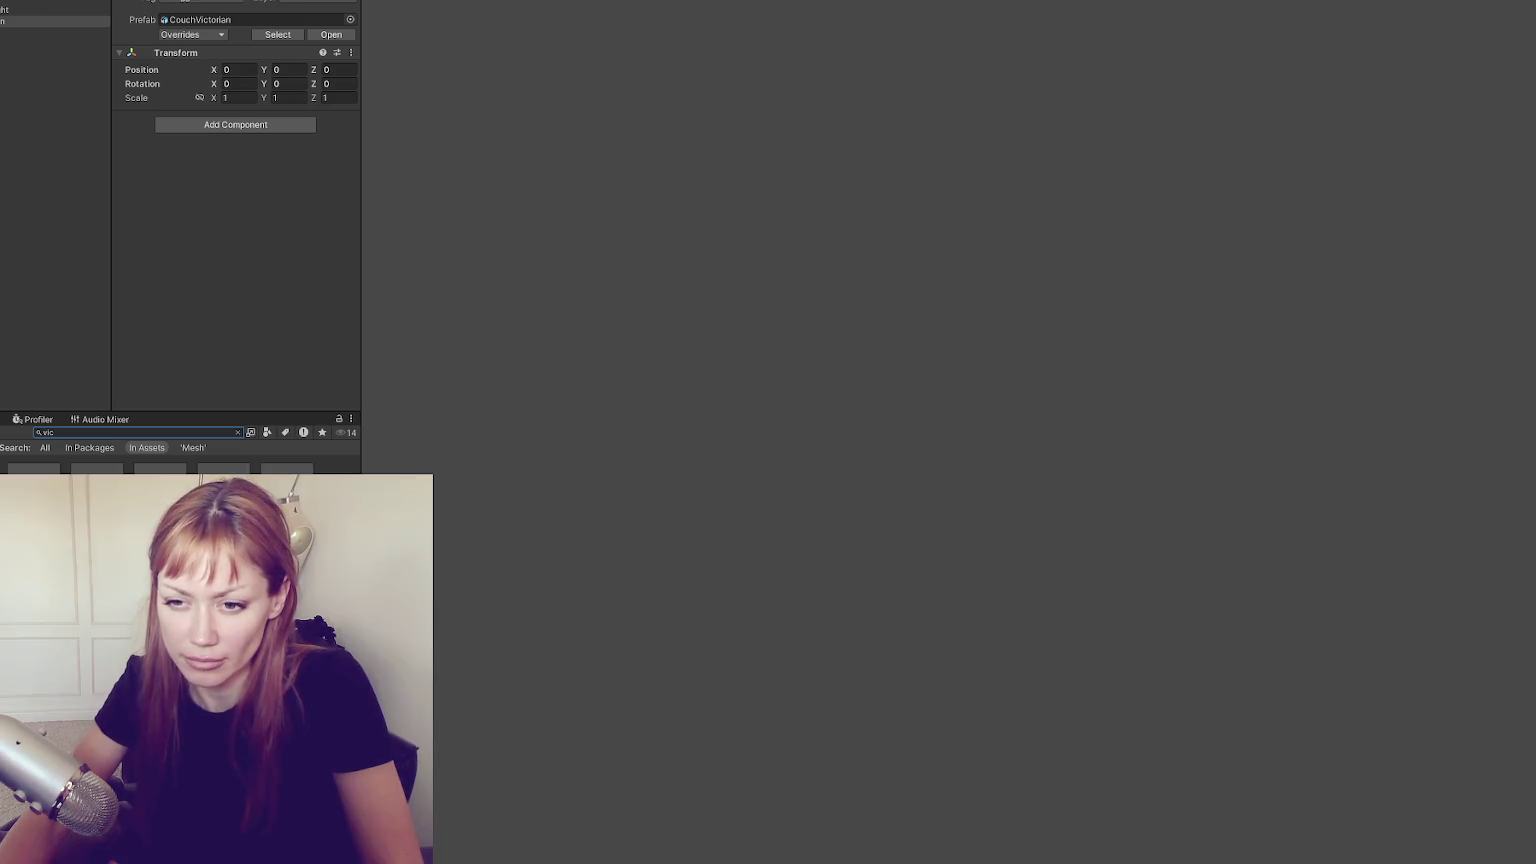
Clear the asset search and select the Zebra Rug model to see its material import settings
key("Escape")
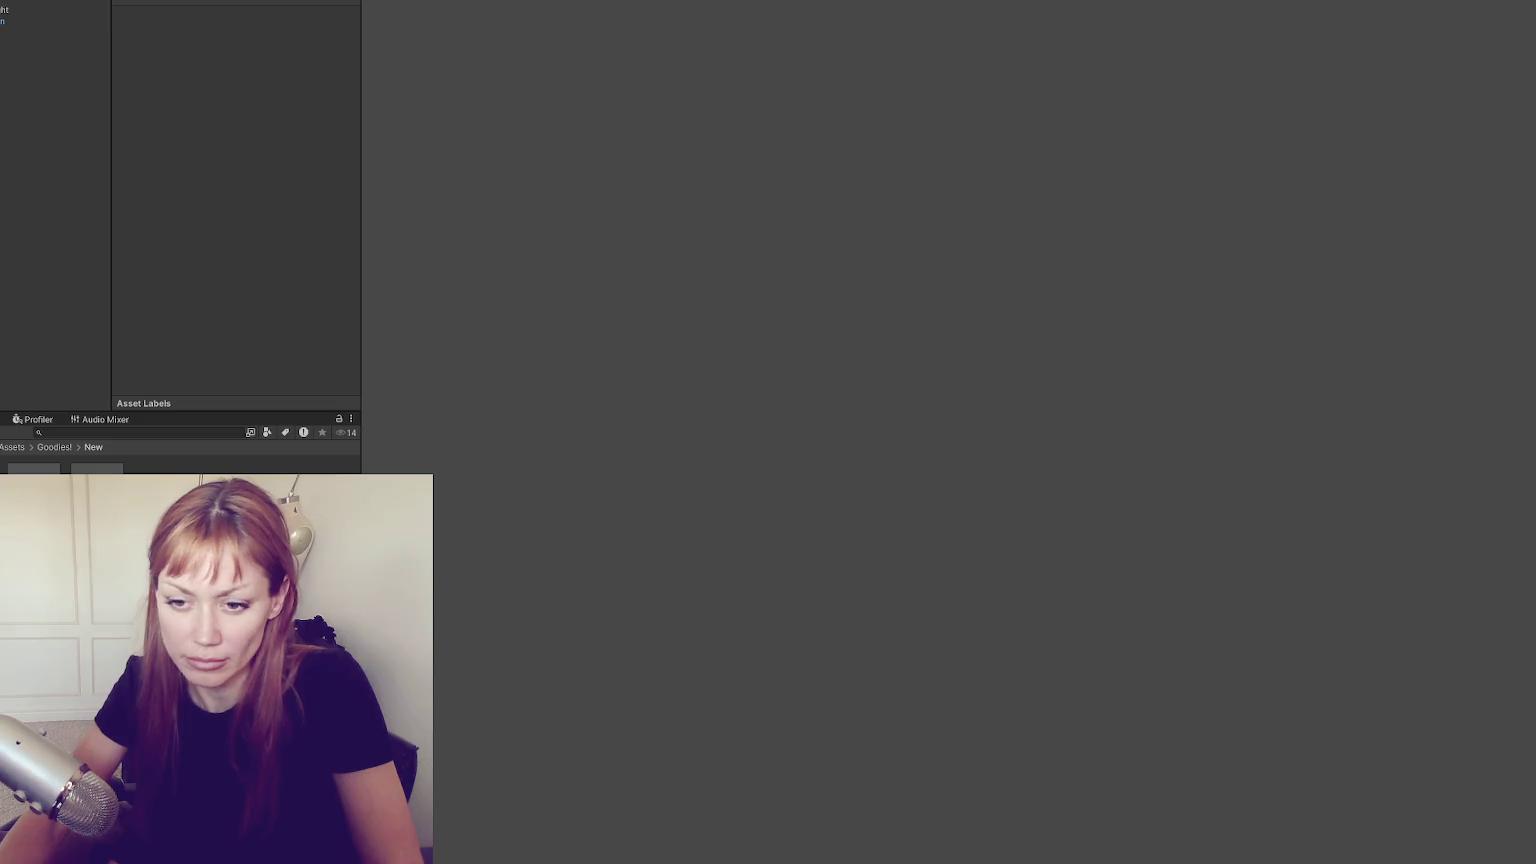
left_click(160, 495)
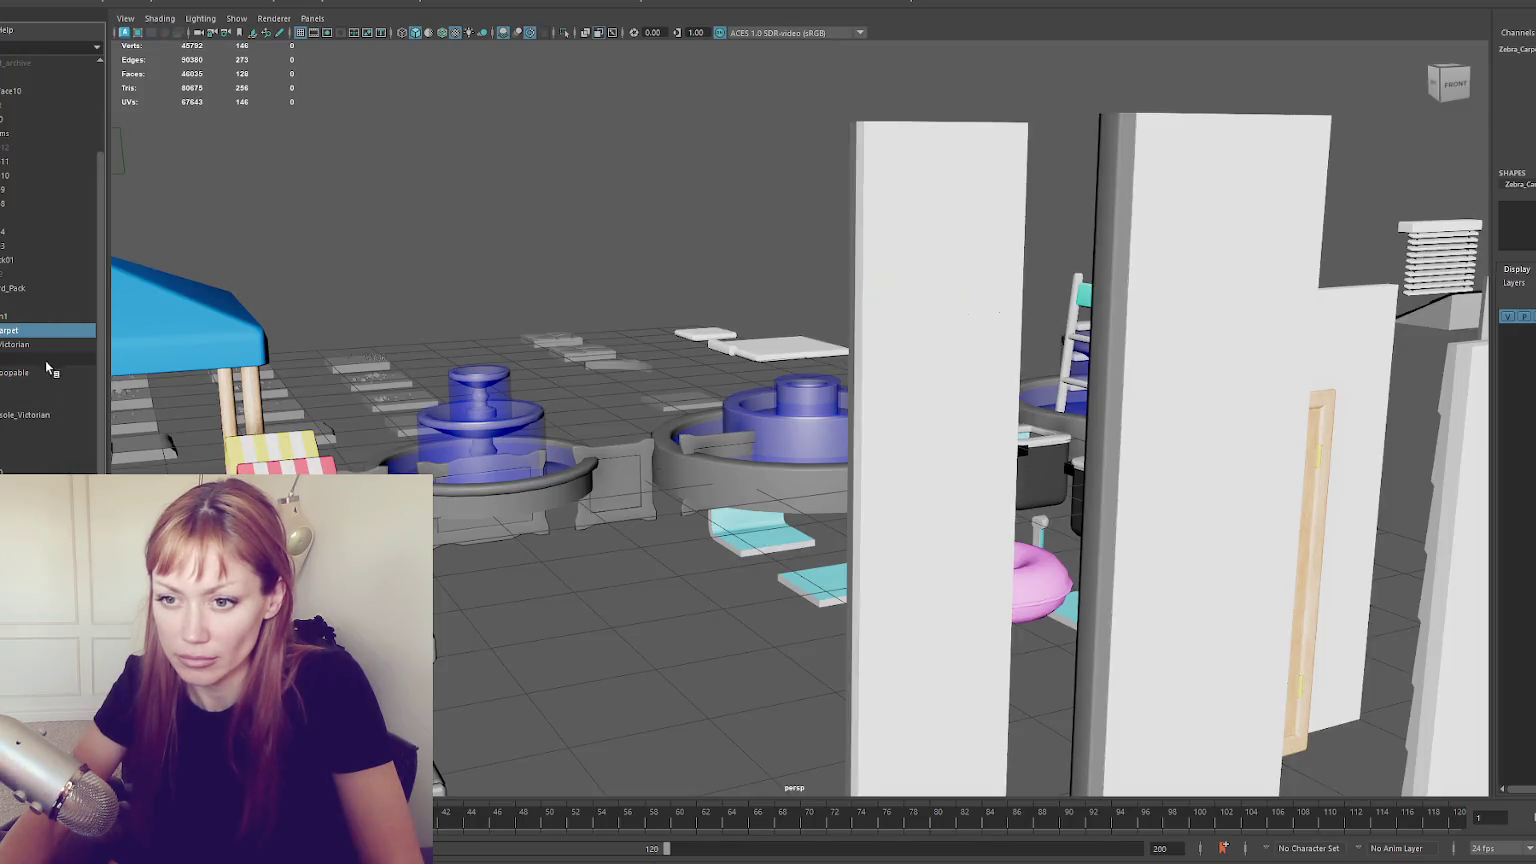
Select the Fence and Fence_Loopable objects, then the fountain, in the Outliner
left_click(42, 343)
left_click(36, 359)
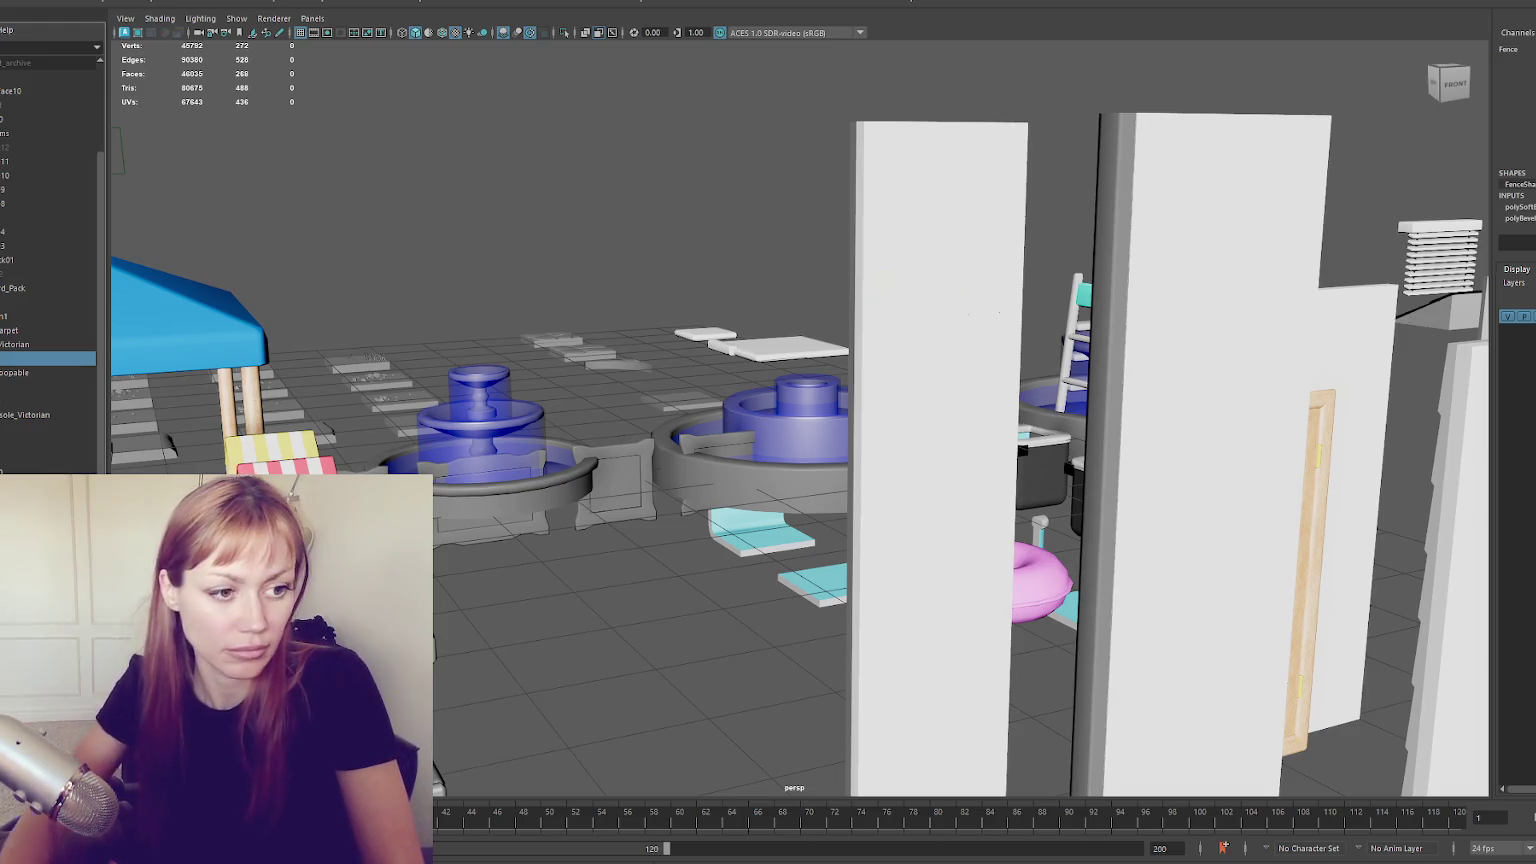
left_click(30, 372)
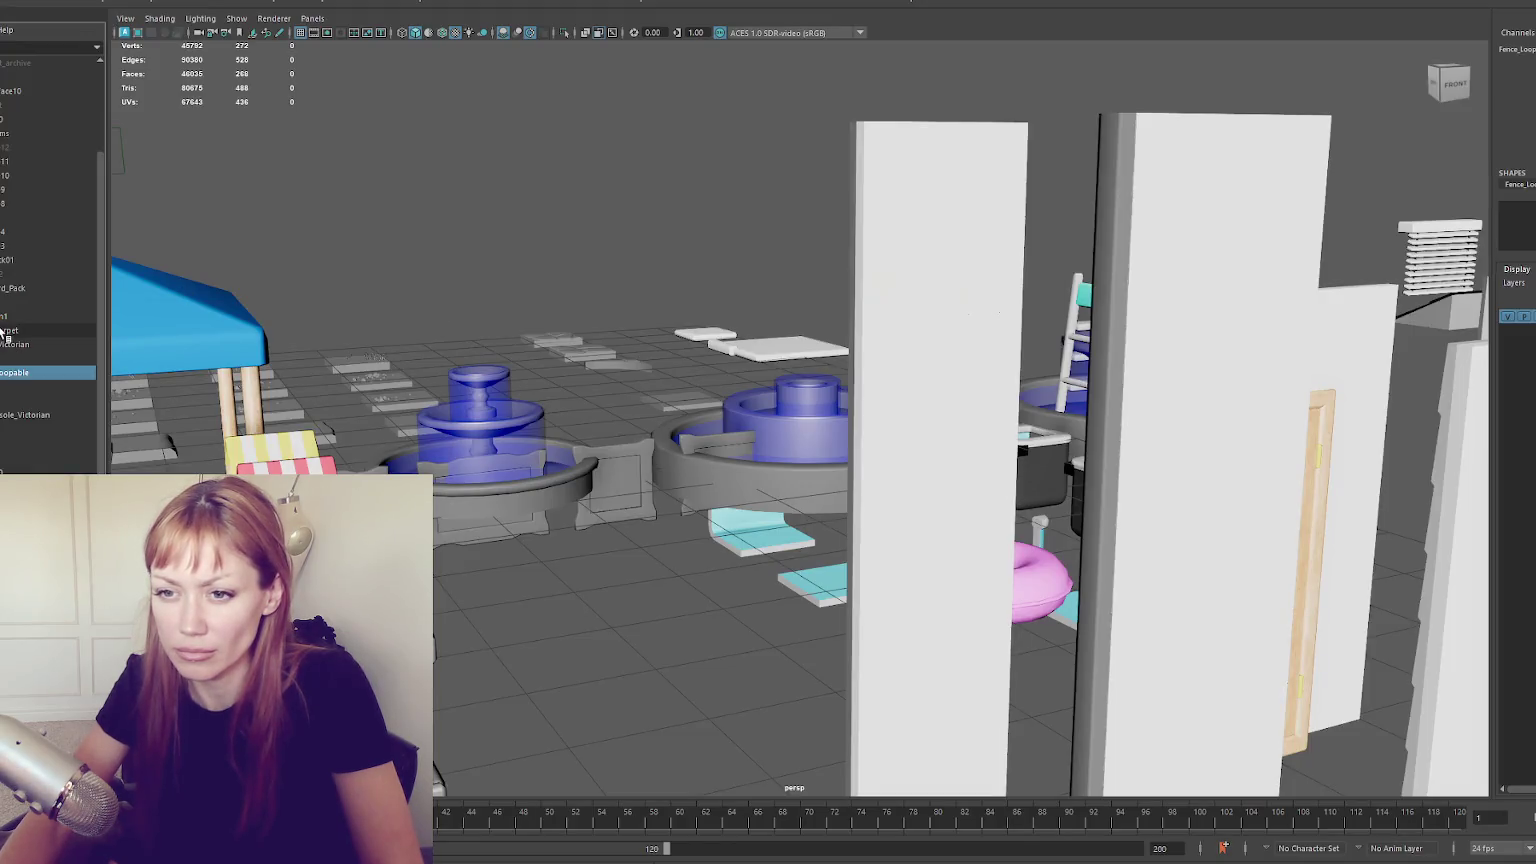
left_click(6, 316)
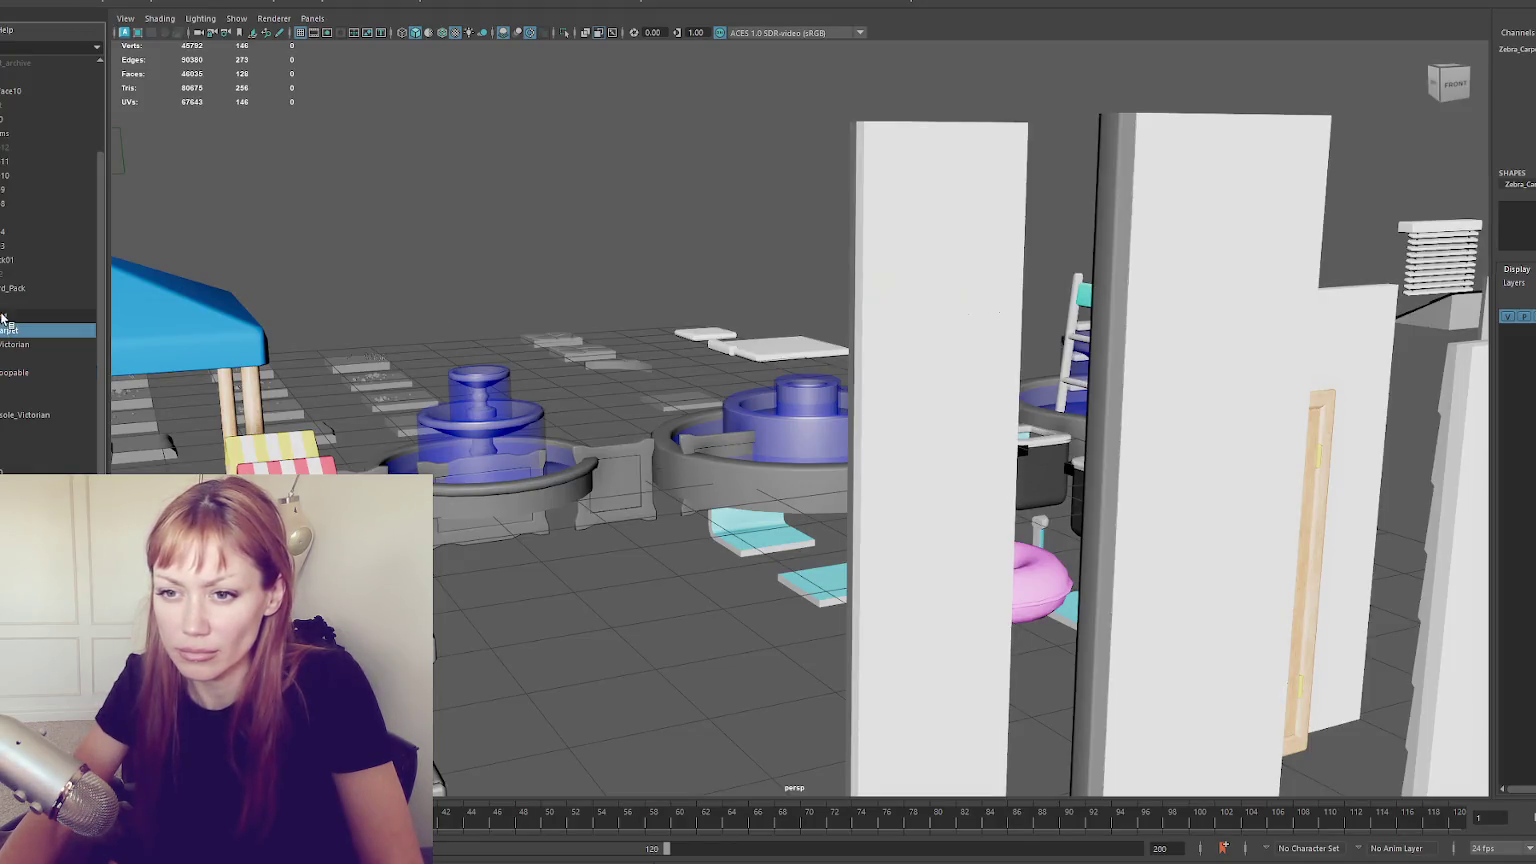
Select the paint can and paint brush, then frame the small bookshelf in view
mouse_move(540, 430)
left_mouse_down()
mouse_move(586, 463)
mouse_move(795, 456)
mouse_move(873, 431)
left_mouse_up()
scroll(586, 463, "down", 3)
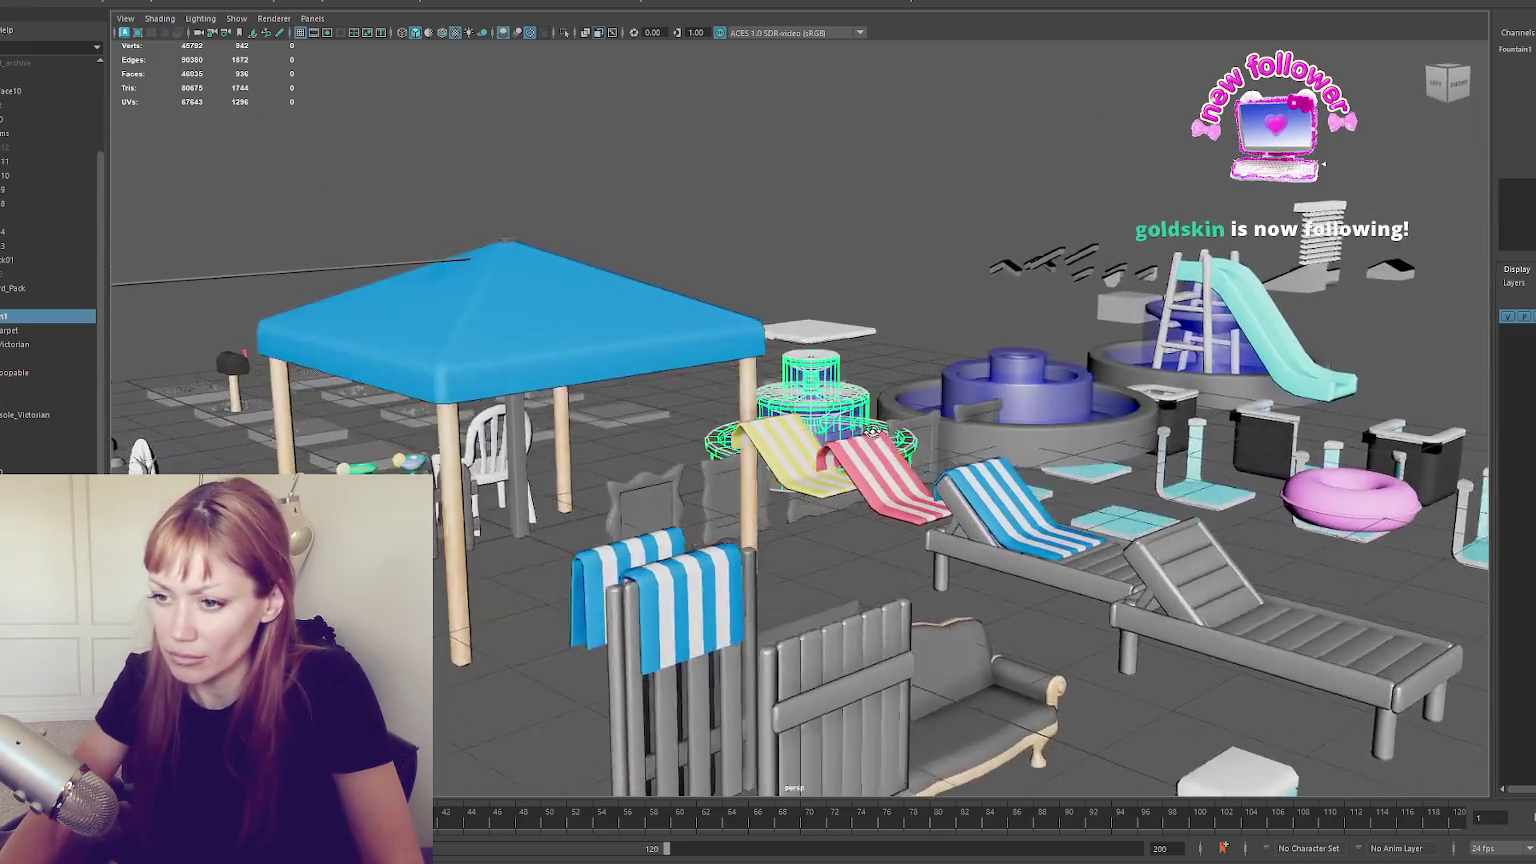
scroll(873, 431, "down", 2)
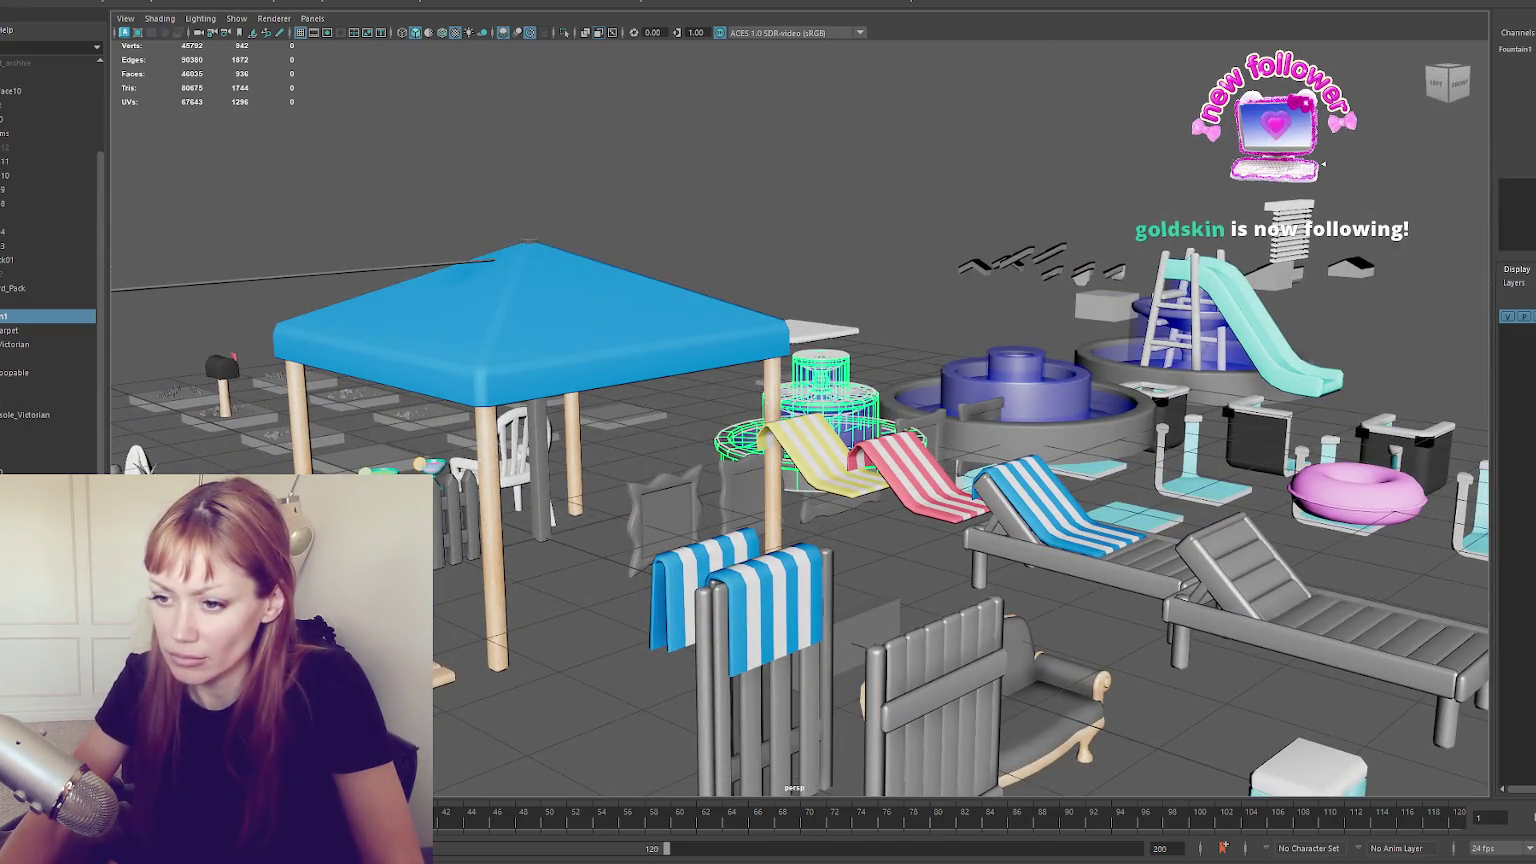
left_click(520, 560)
left_click_drag(700, 500, 488, 580)
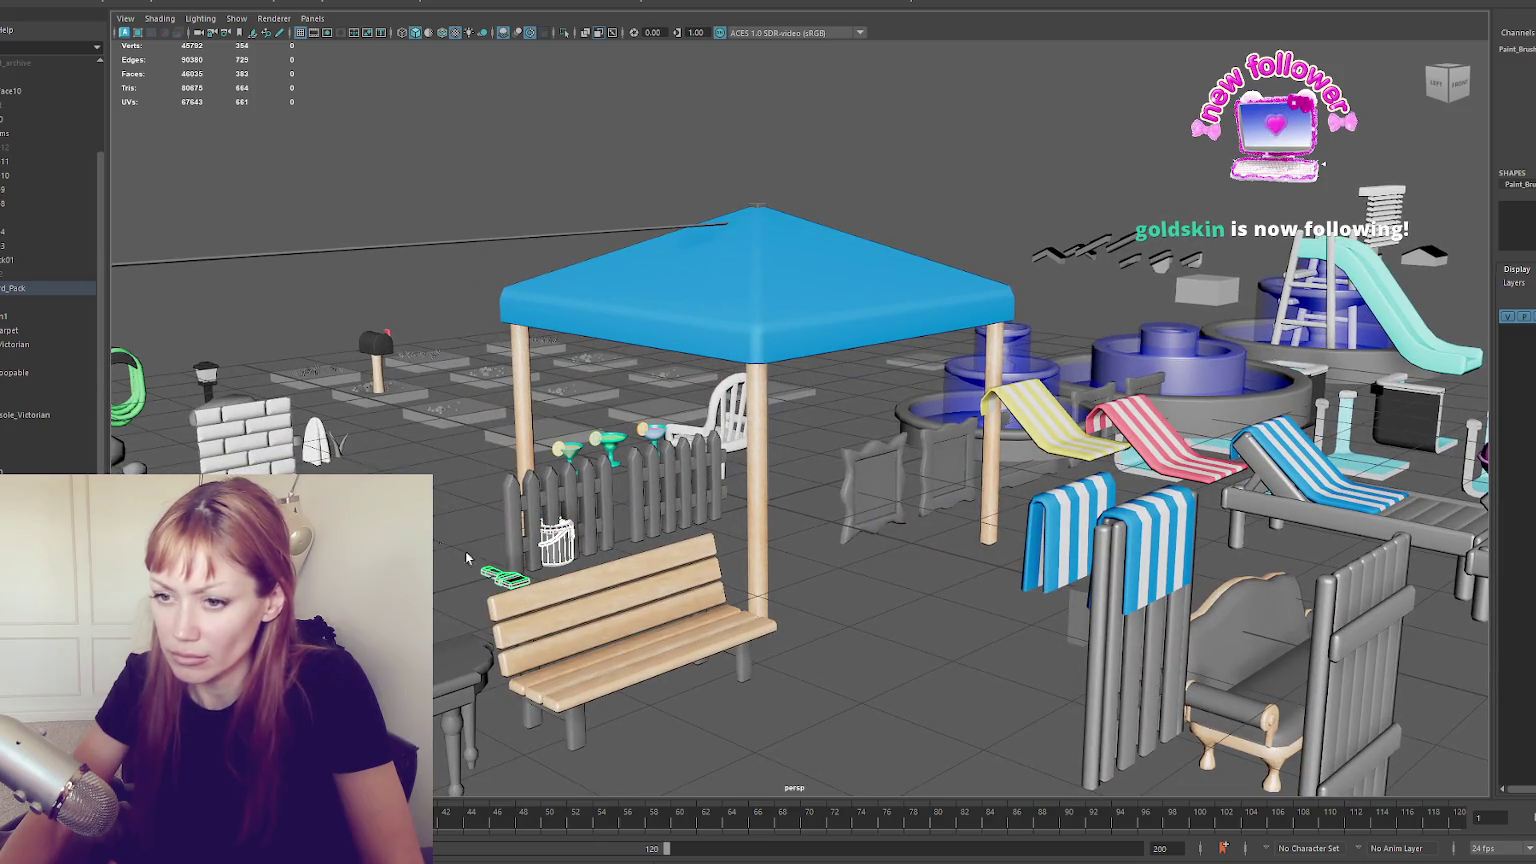
scroll(49, 401, "down", 10)
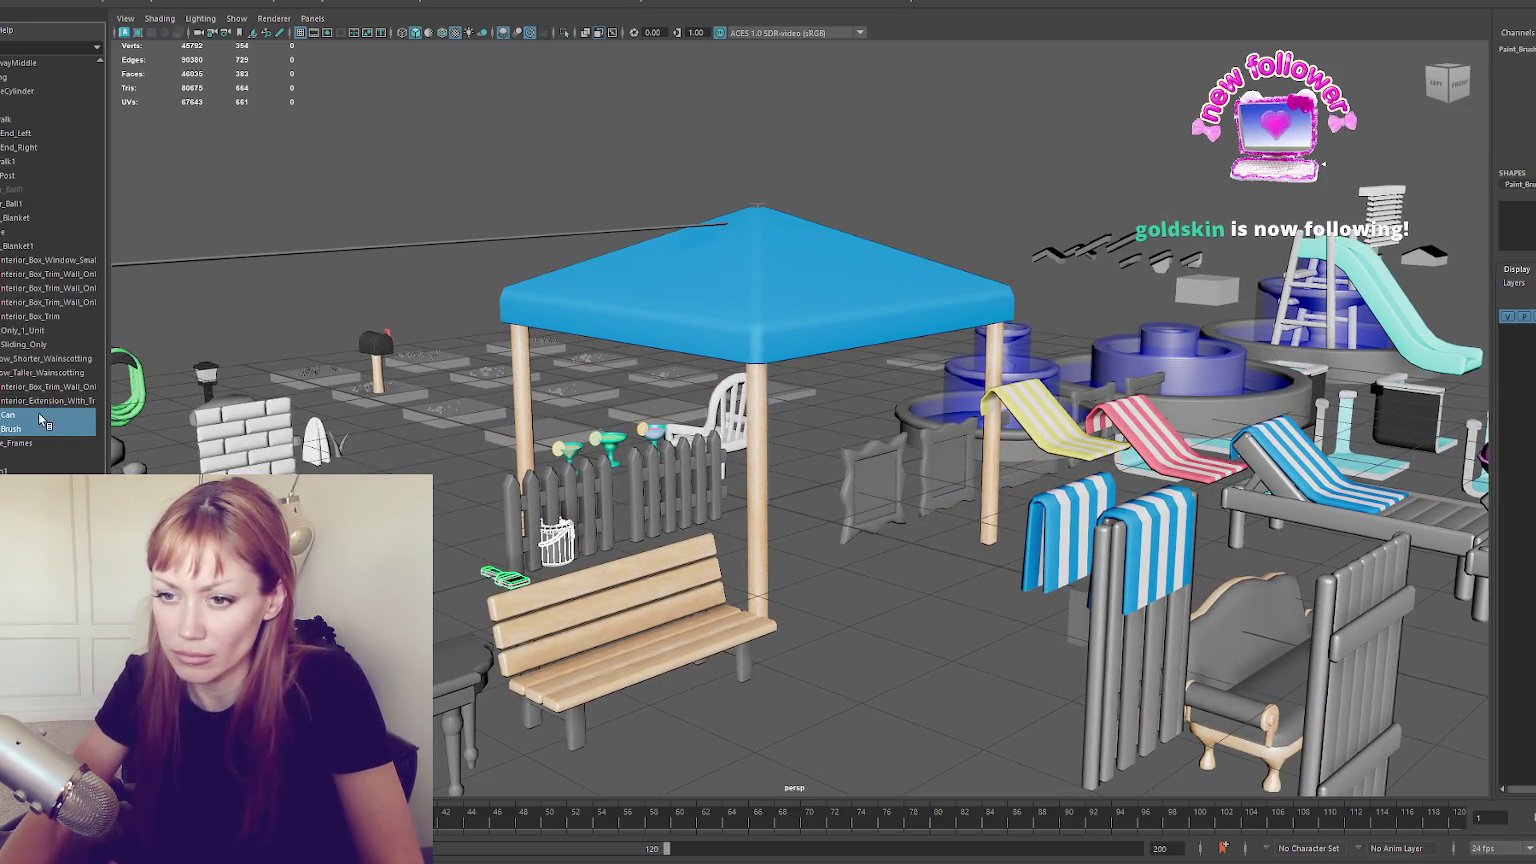
left_click(42, 418)
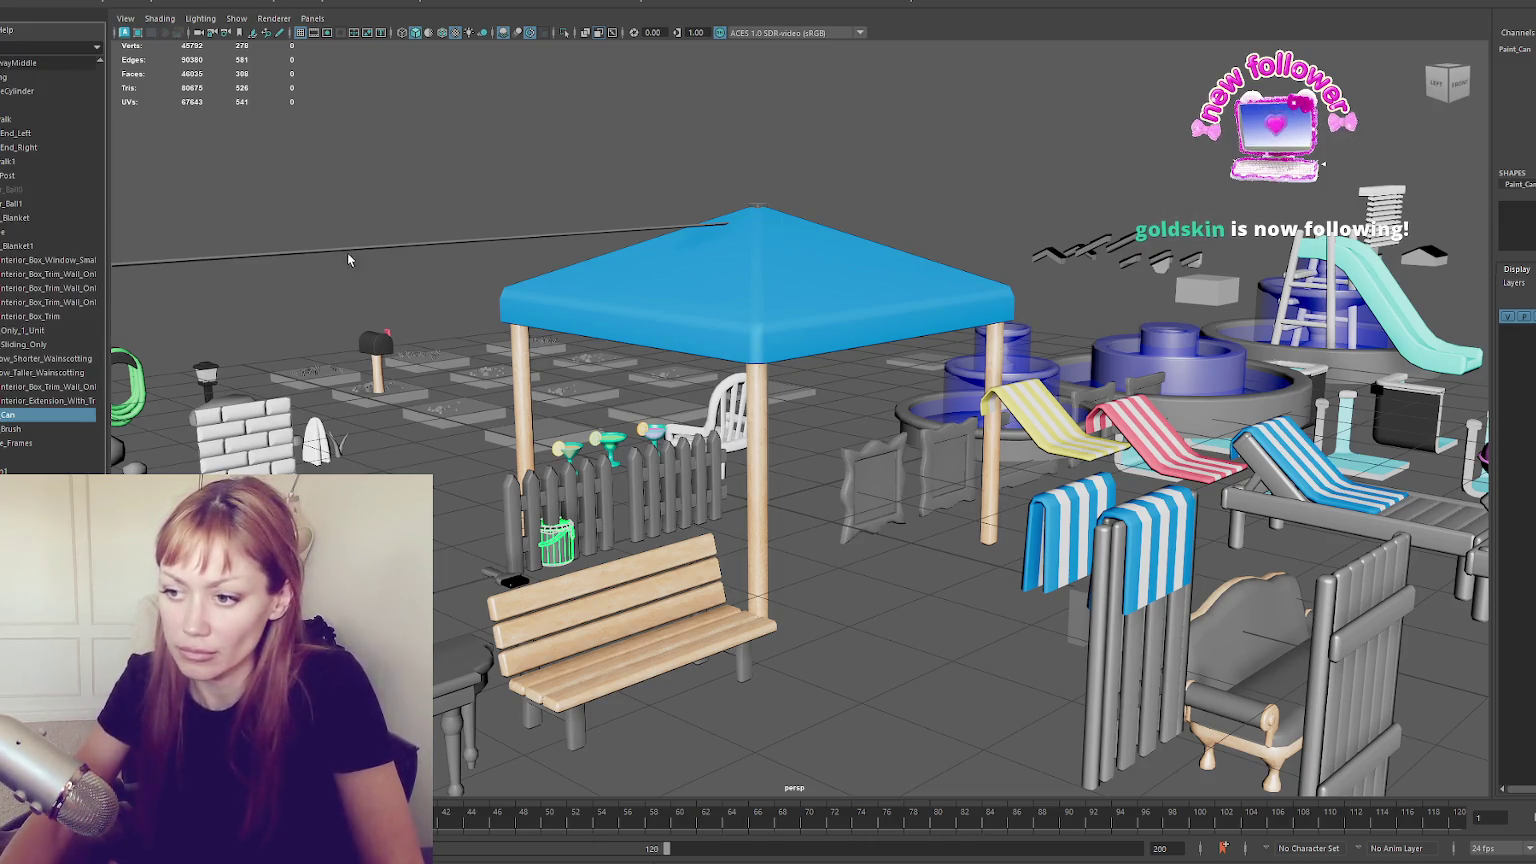
left_click(54, 428)
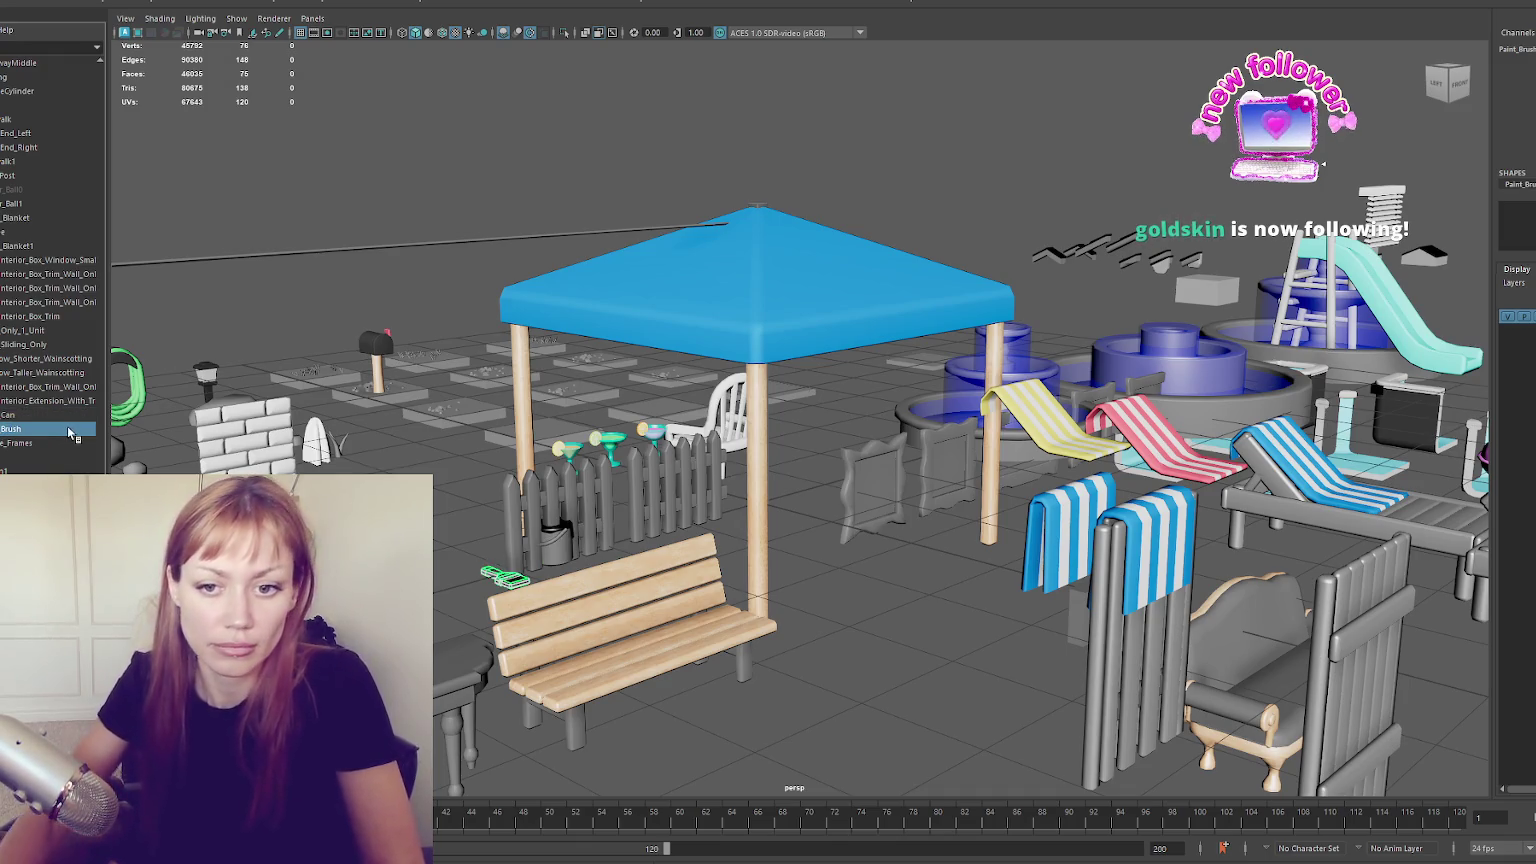
key("w")
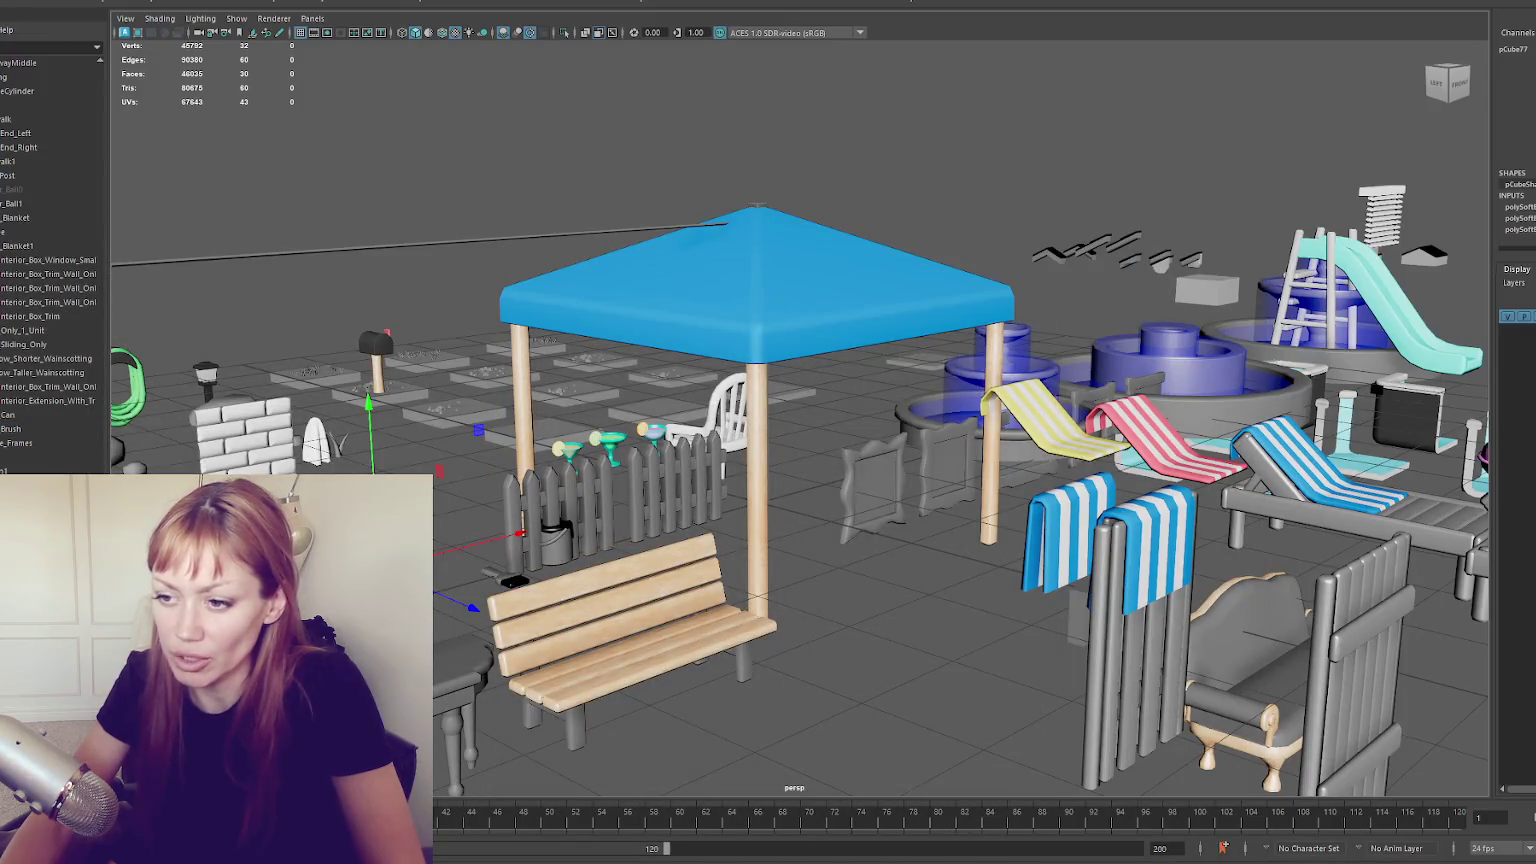
key("f")
scroll(800, 420, "down", 3)
Combine the small shelf and its books into one mesh and enter face selection
left_click_drag(540, 325, 811, 476)
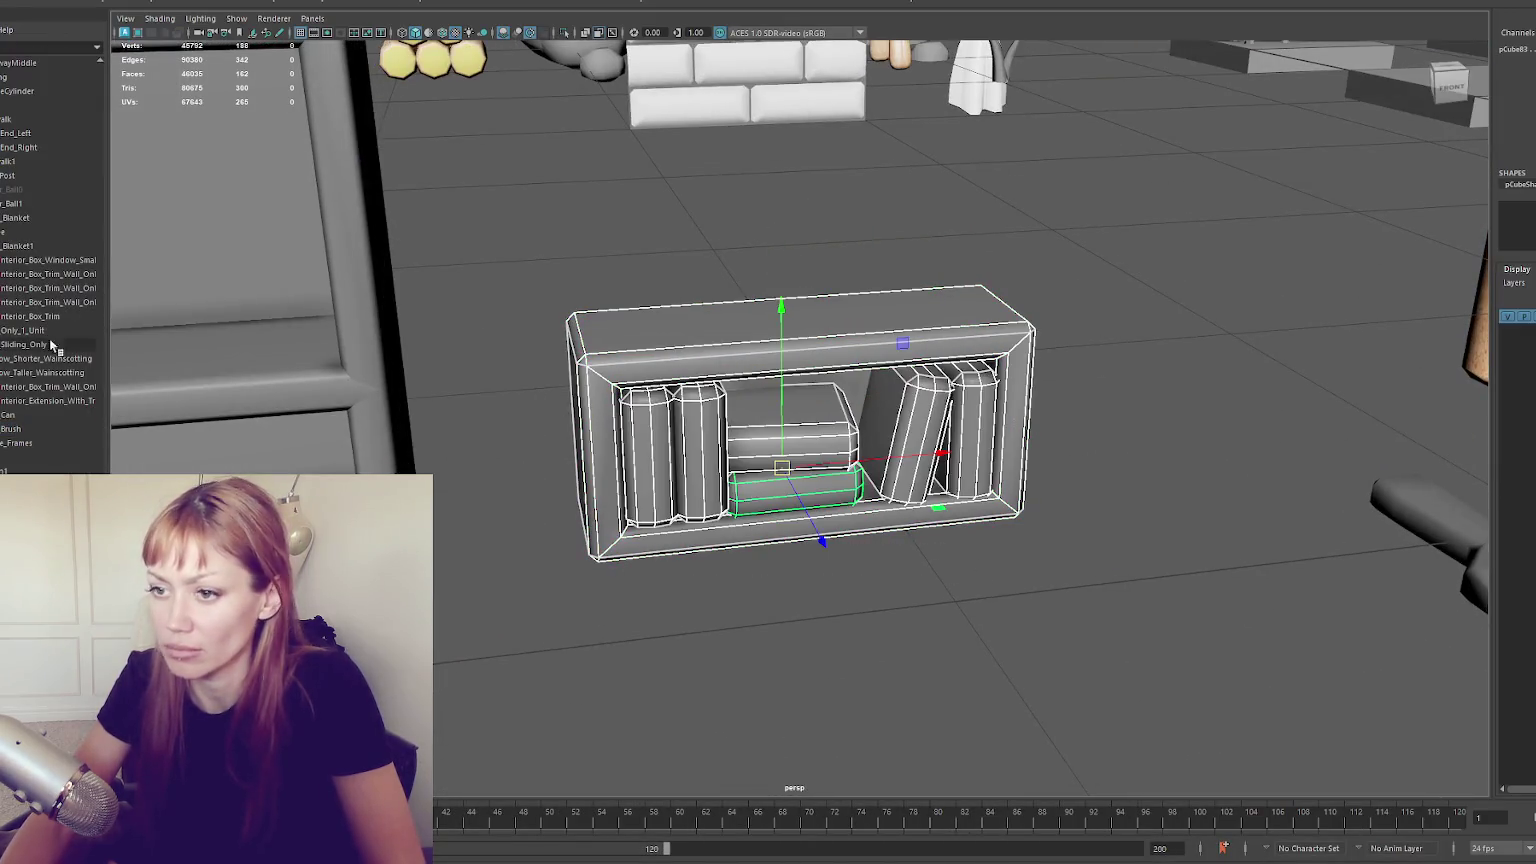
left_click(160, 5)
left_click(175, 22)
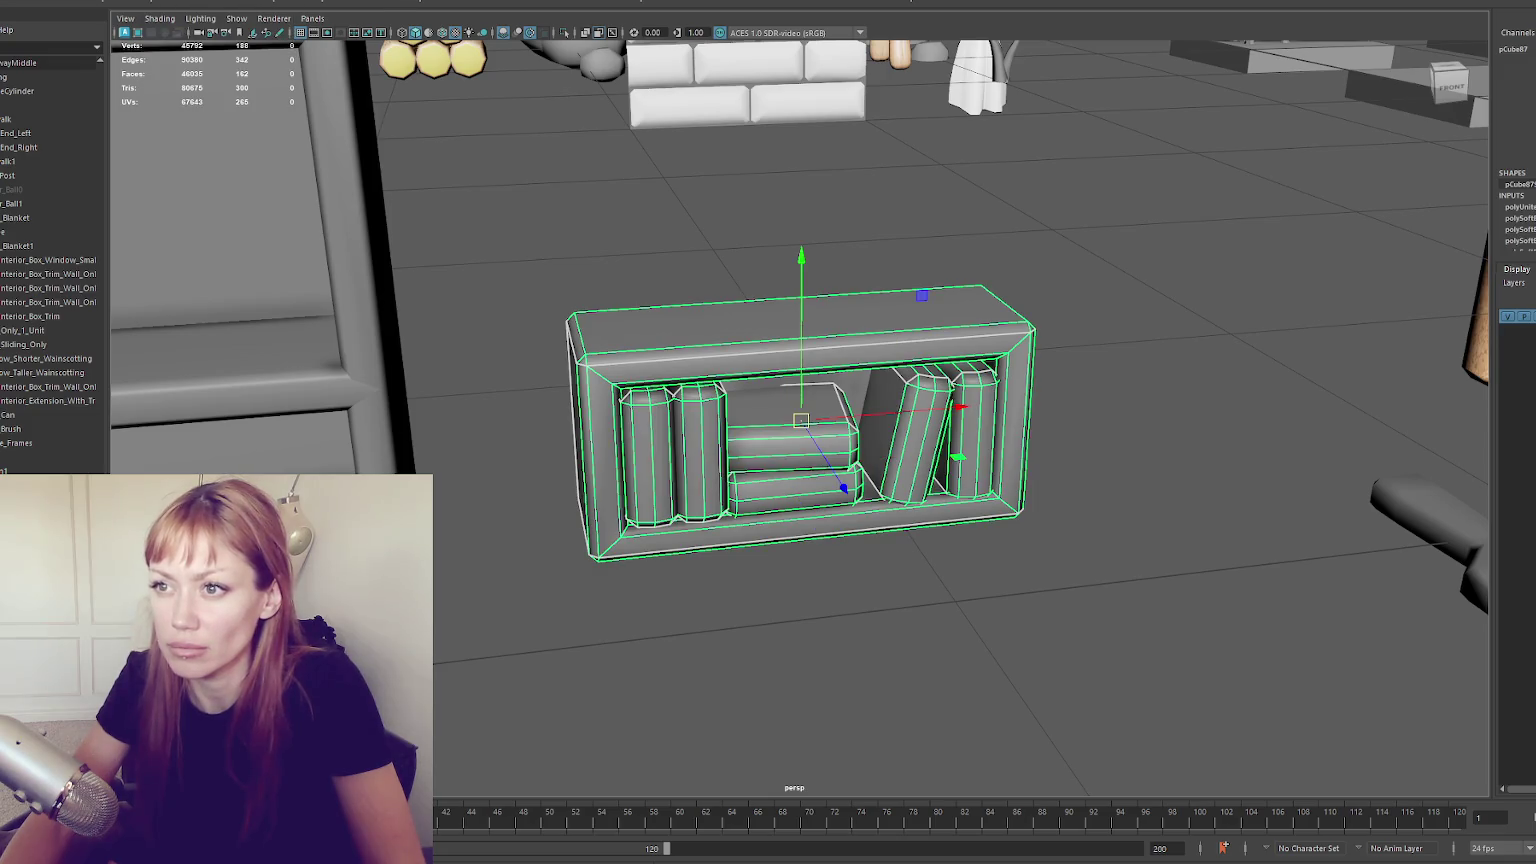
key("F11")
left_click(798, 319)
right_click(798, 319)
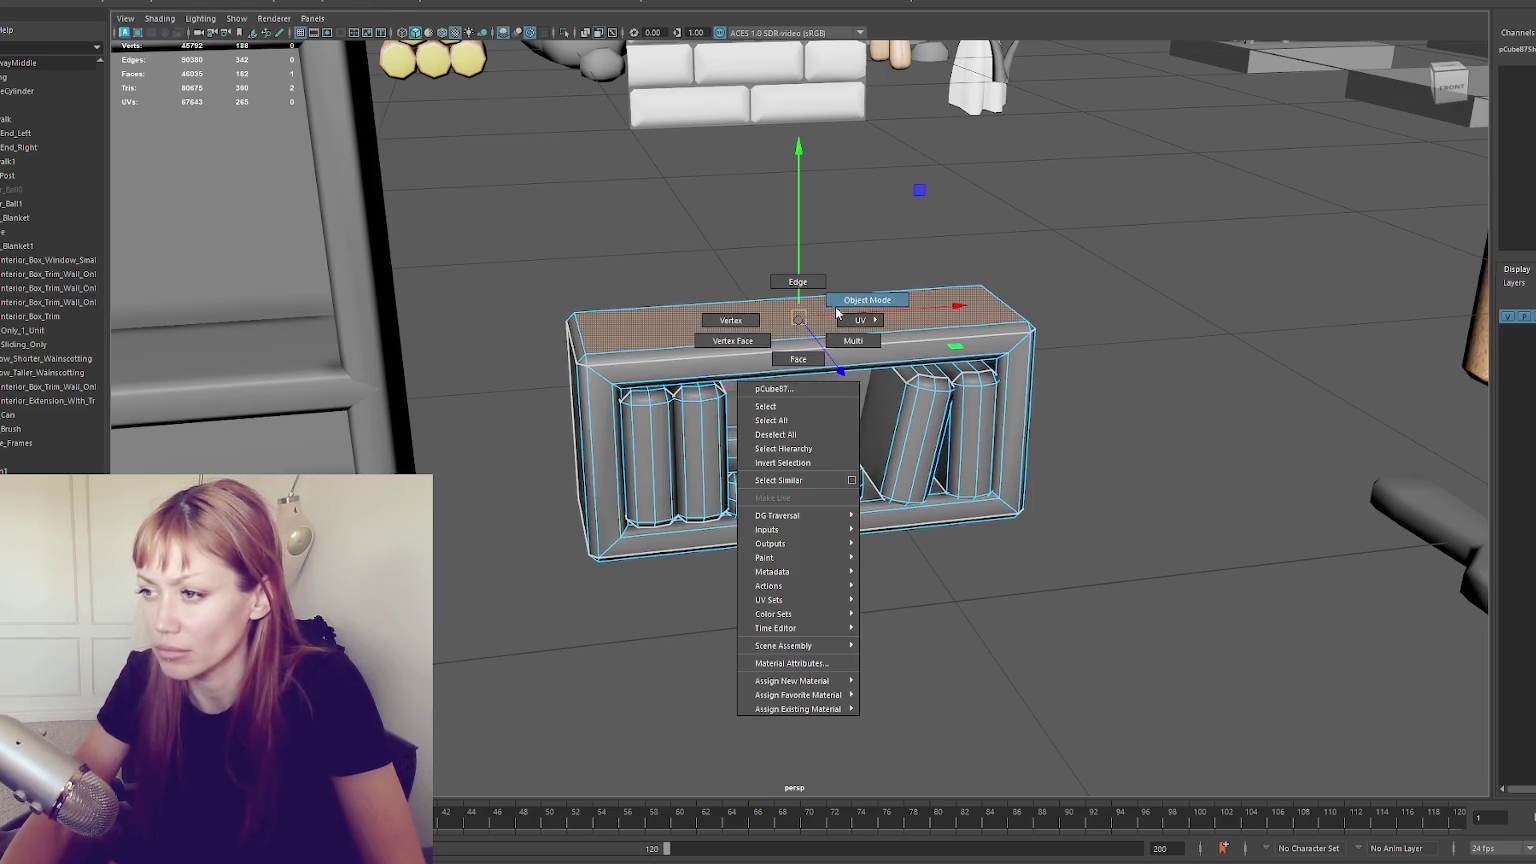
left_click(837, 302)
key("F11")
Select the faces of all six books and assign them the existing MAIN material
double_click(695, 415)
double_click(940, 456, "shift")
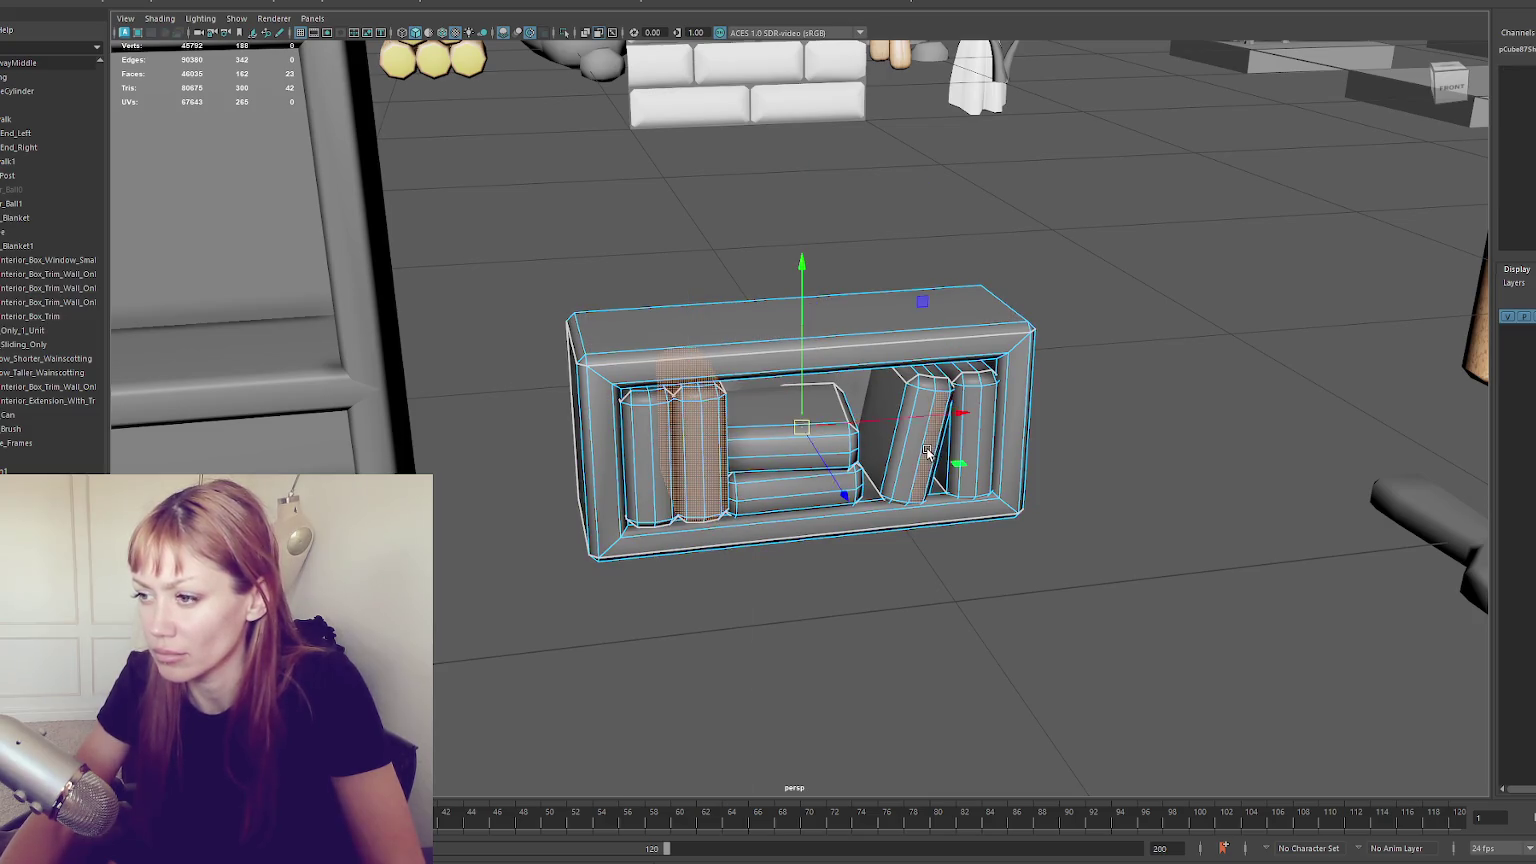
double_click(752, 433, "shift")
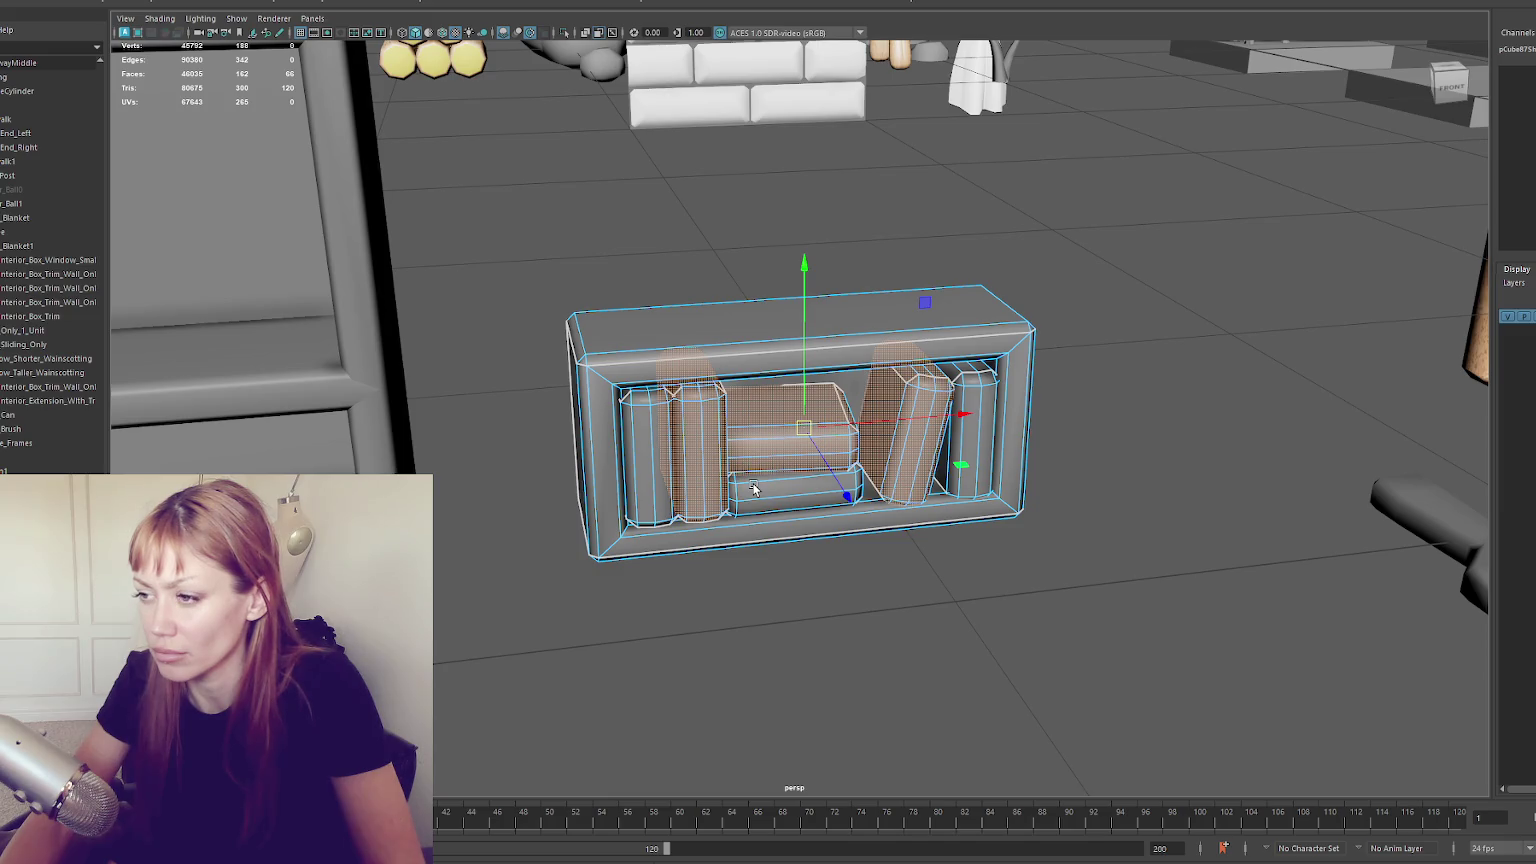
double_click(752, 488, "shift")
double_click(650, 448, "shift")
double_click(962, 468, "shift")
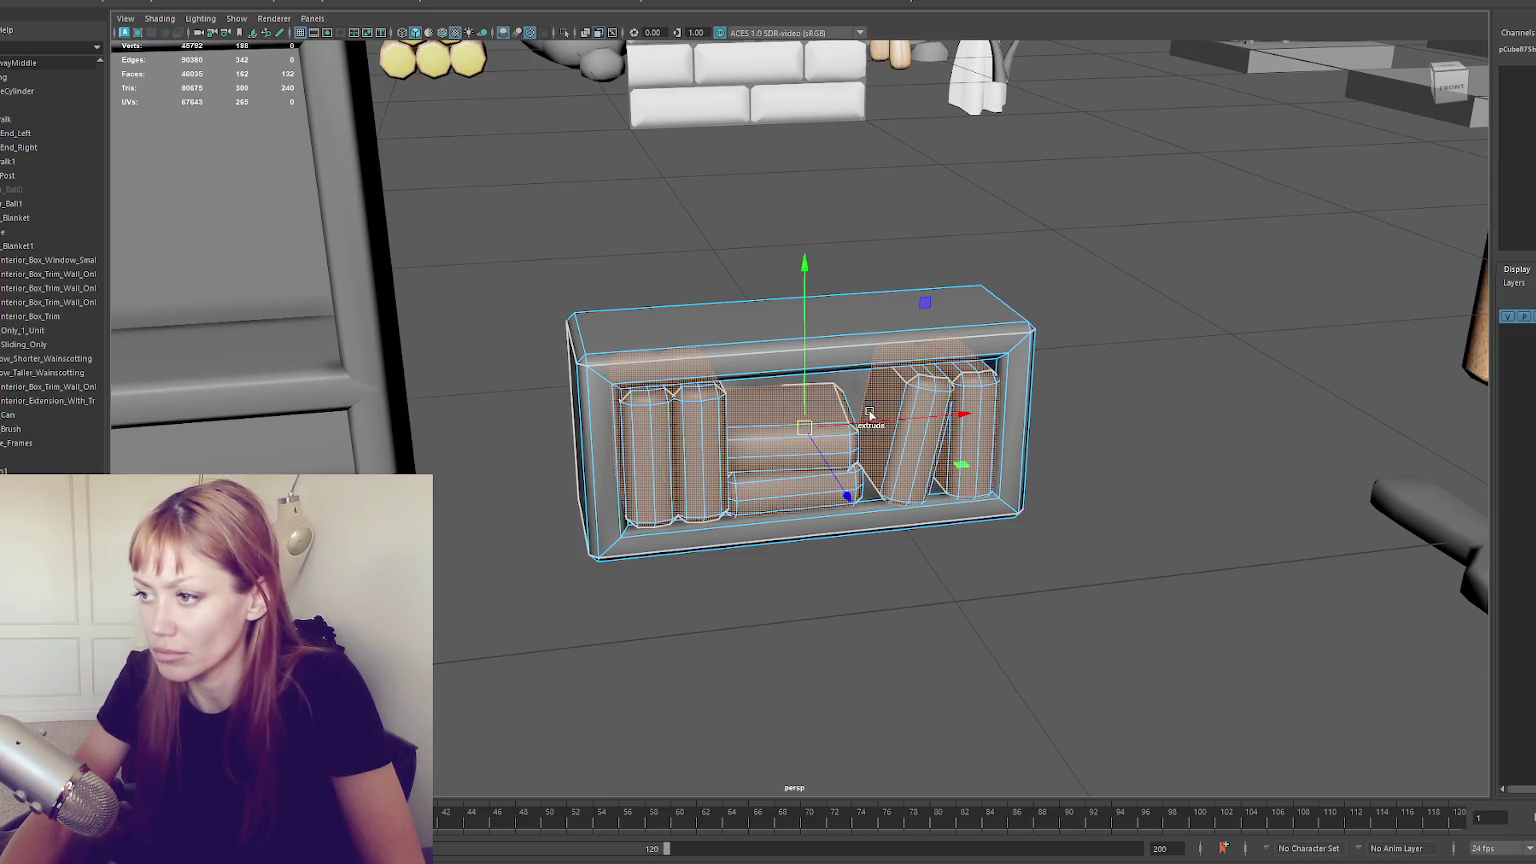
right_click(724, 226)
mouse_move(765, 615)
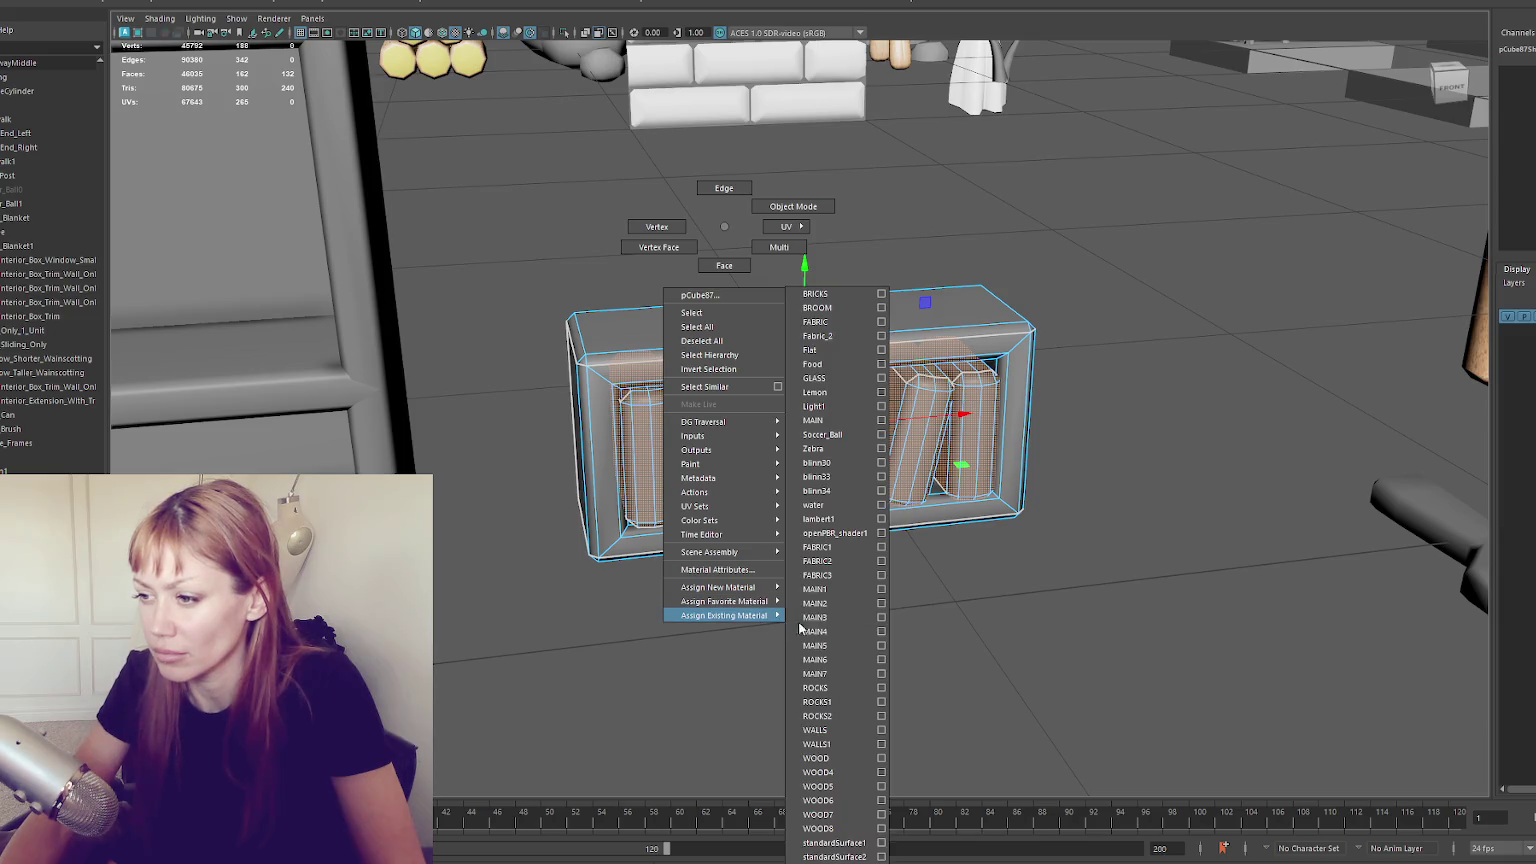
left_click(830, 422)
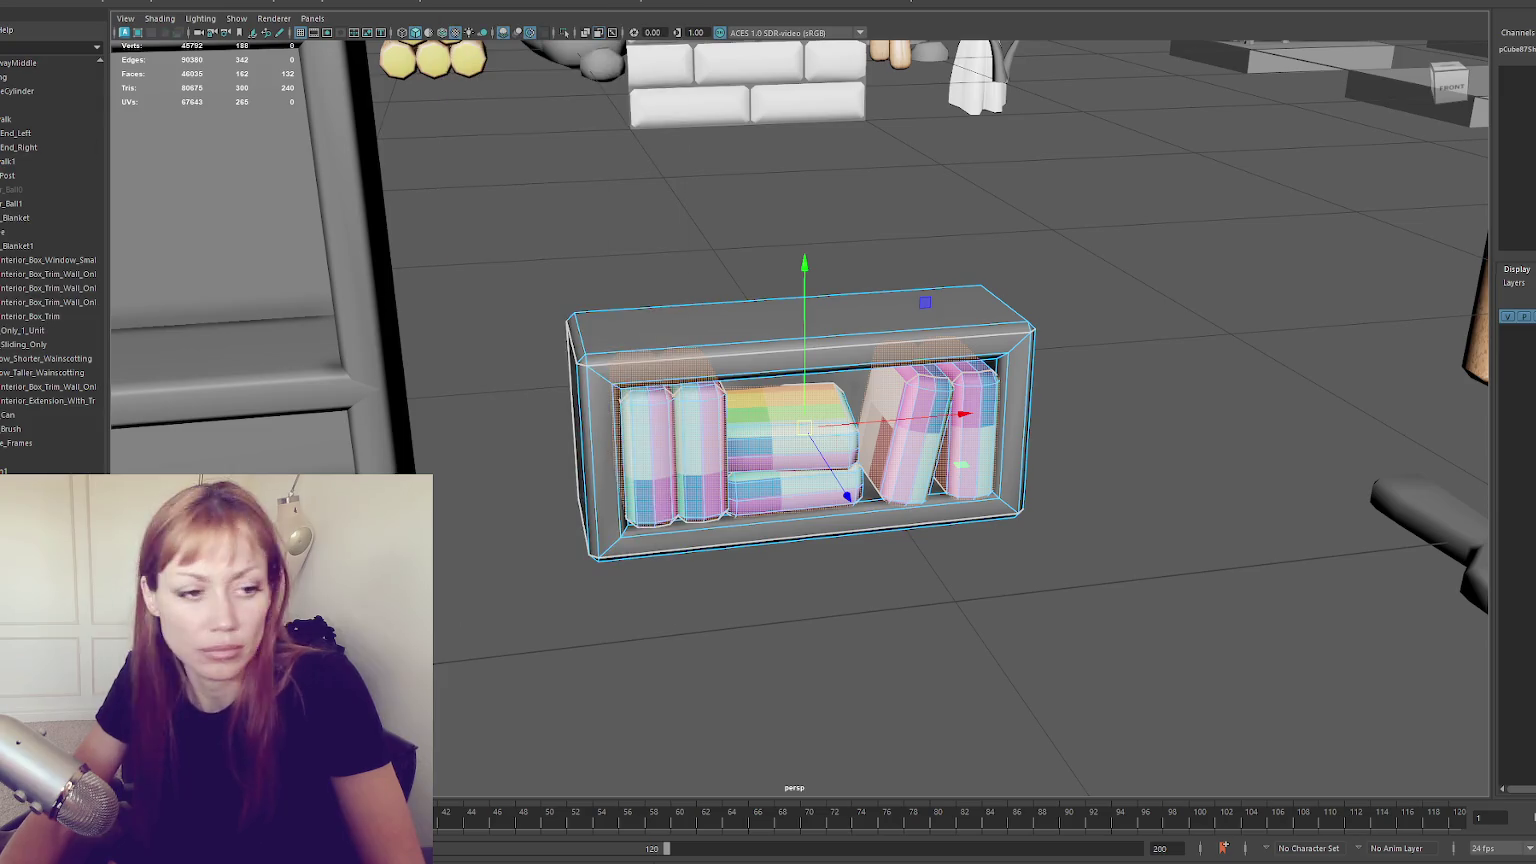
Apply a planar UV projection to the selected book faces
left_click_drag(340, 470, 310, 468)
scroll(310, 468, "down", 3)
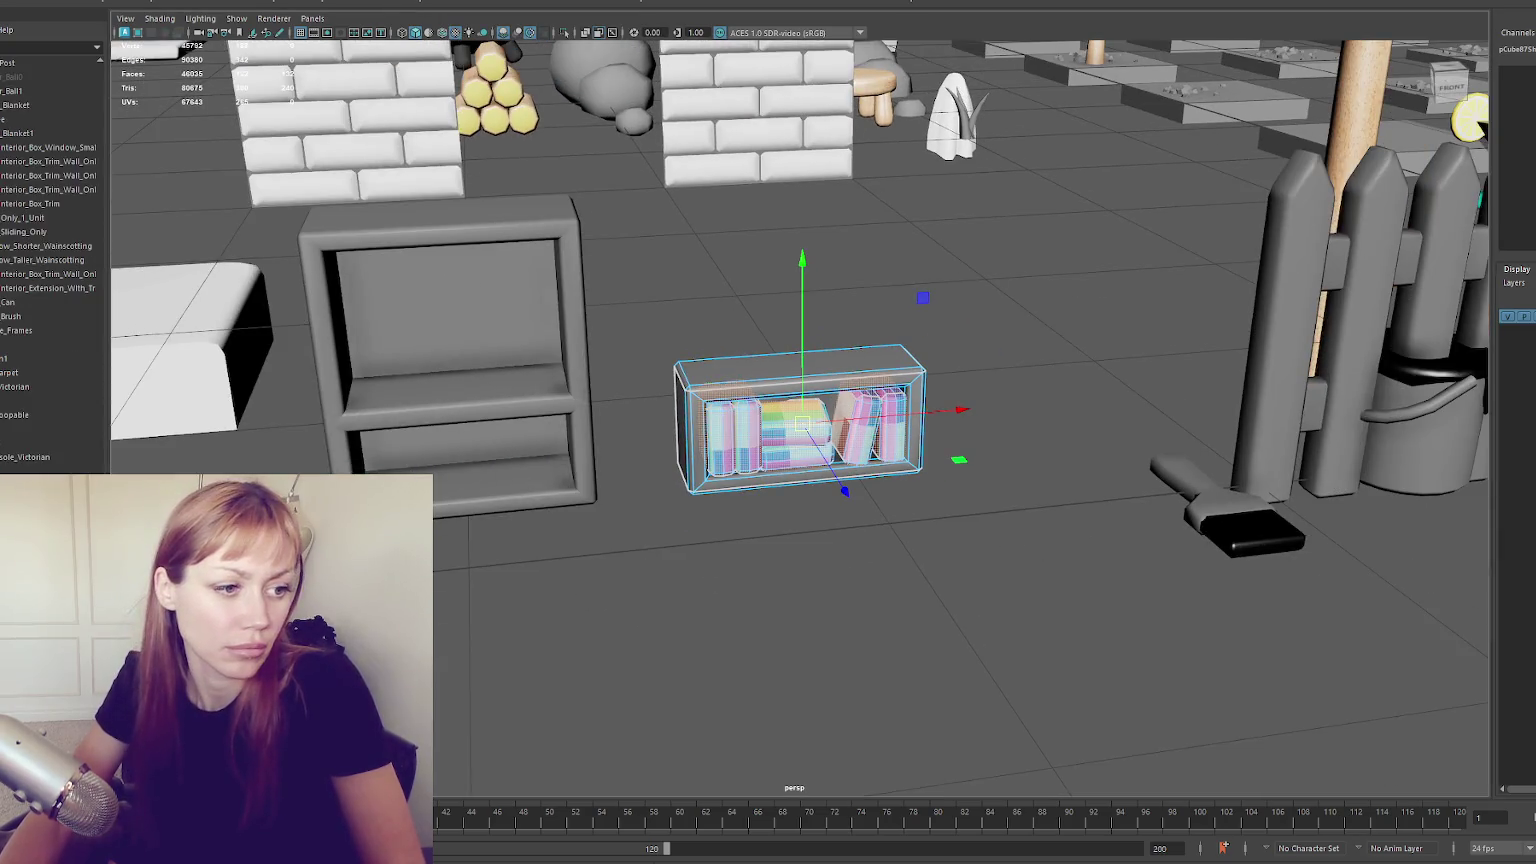
left_click(1080, 6)
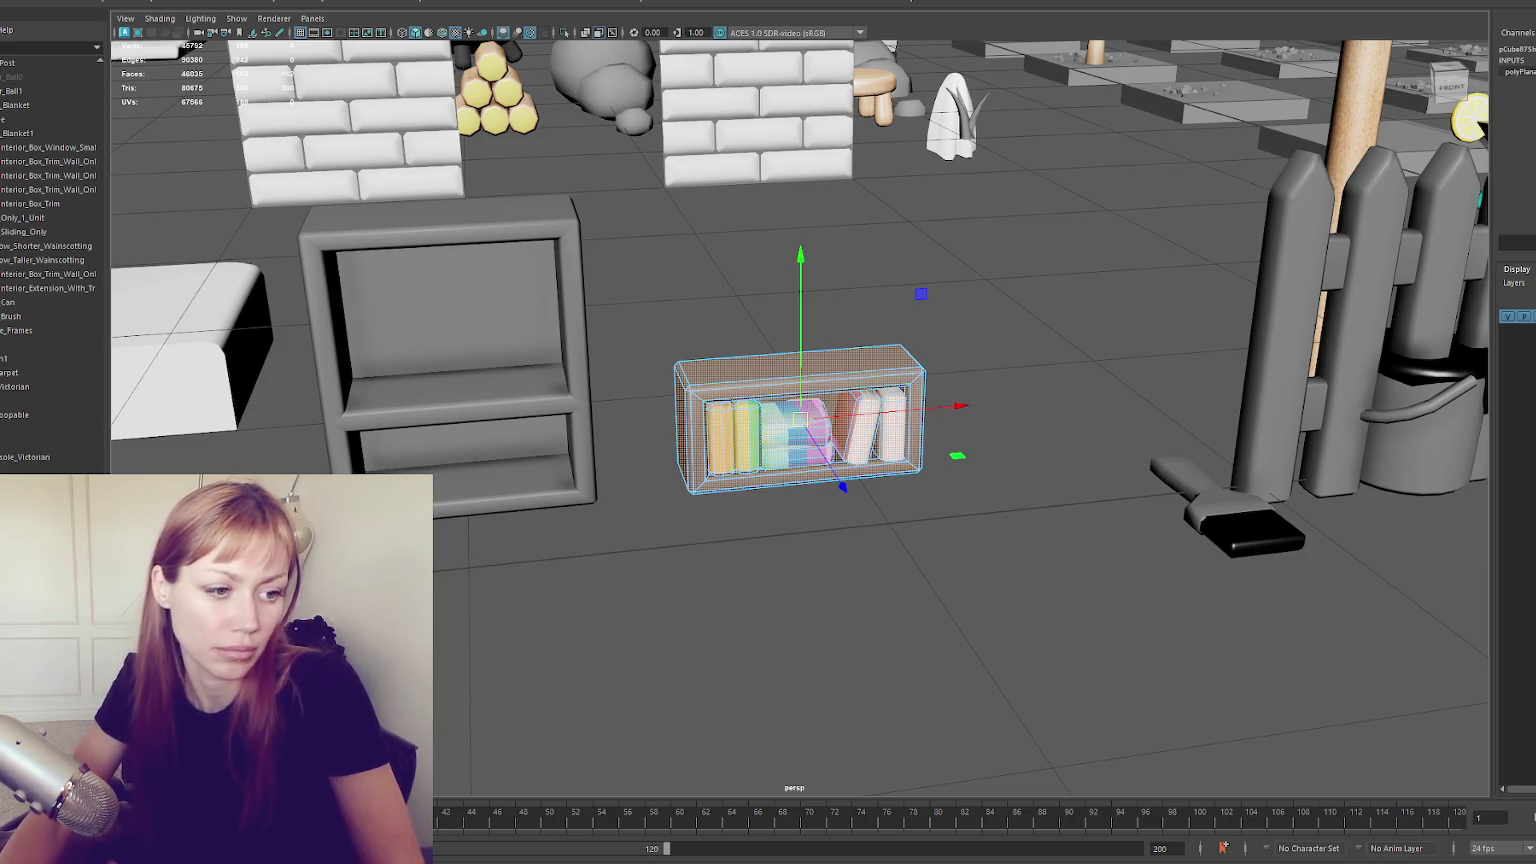
Shift the books' UVs onto different MAIN texture colours, making the middle book flat pink
left_click(766, 405)
key("bracketleft")
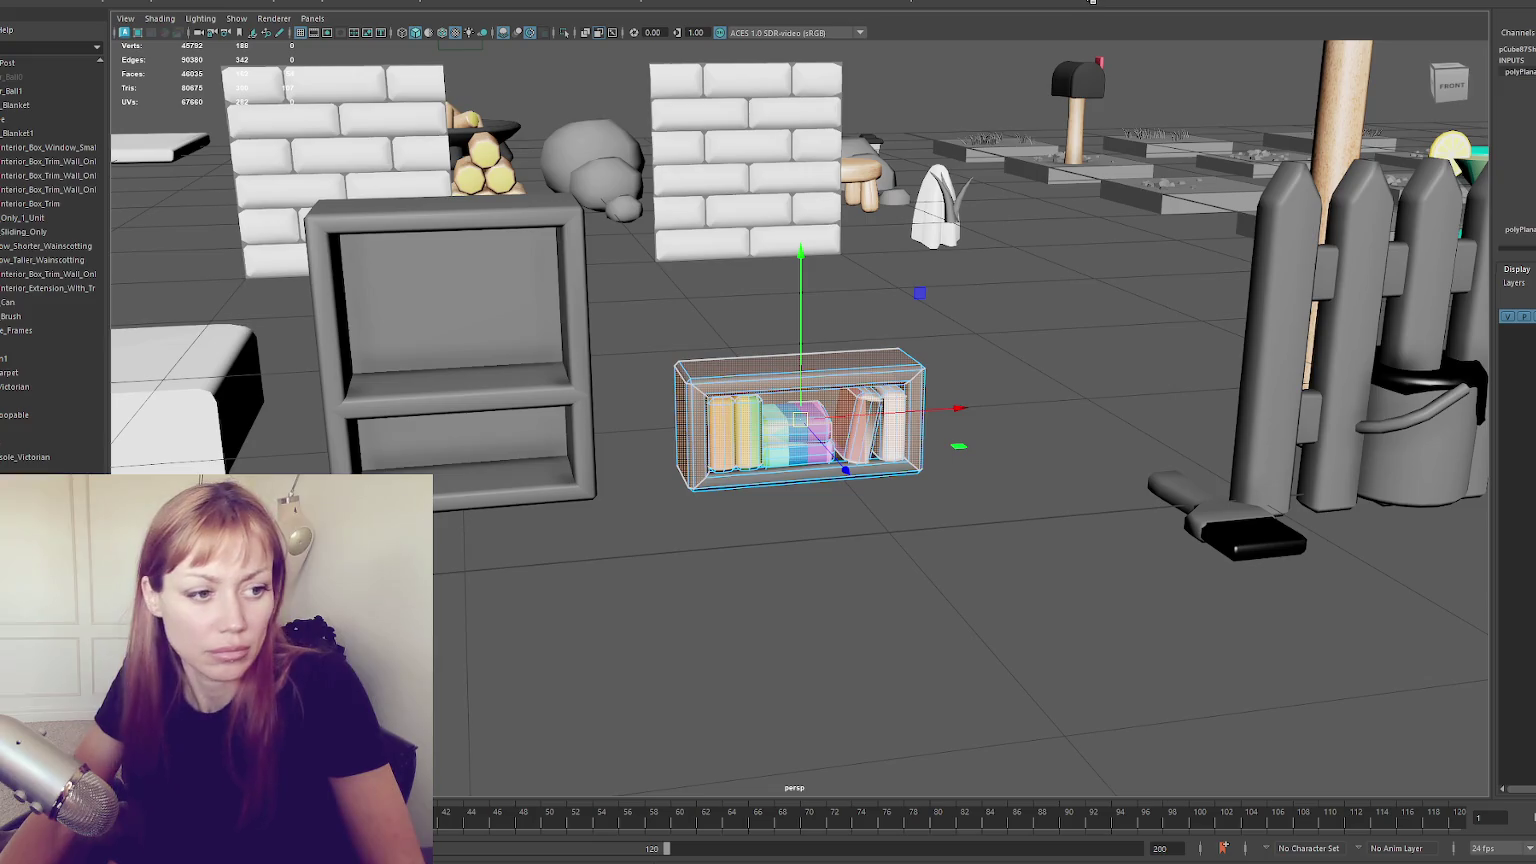
key("ctrl+z")
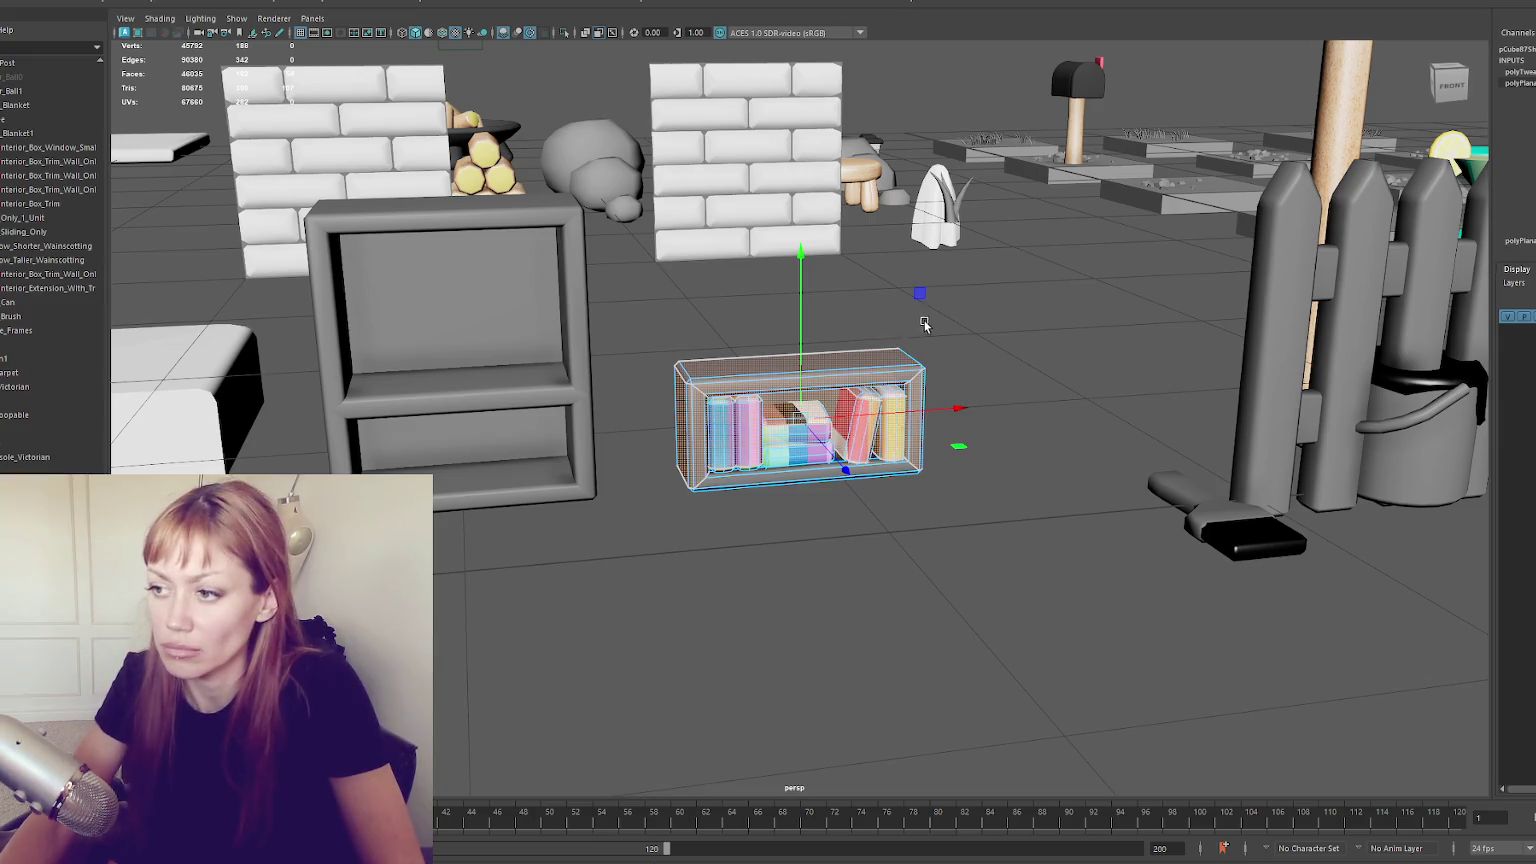
left_click_drag(629, 308, 992, 521)
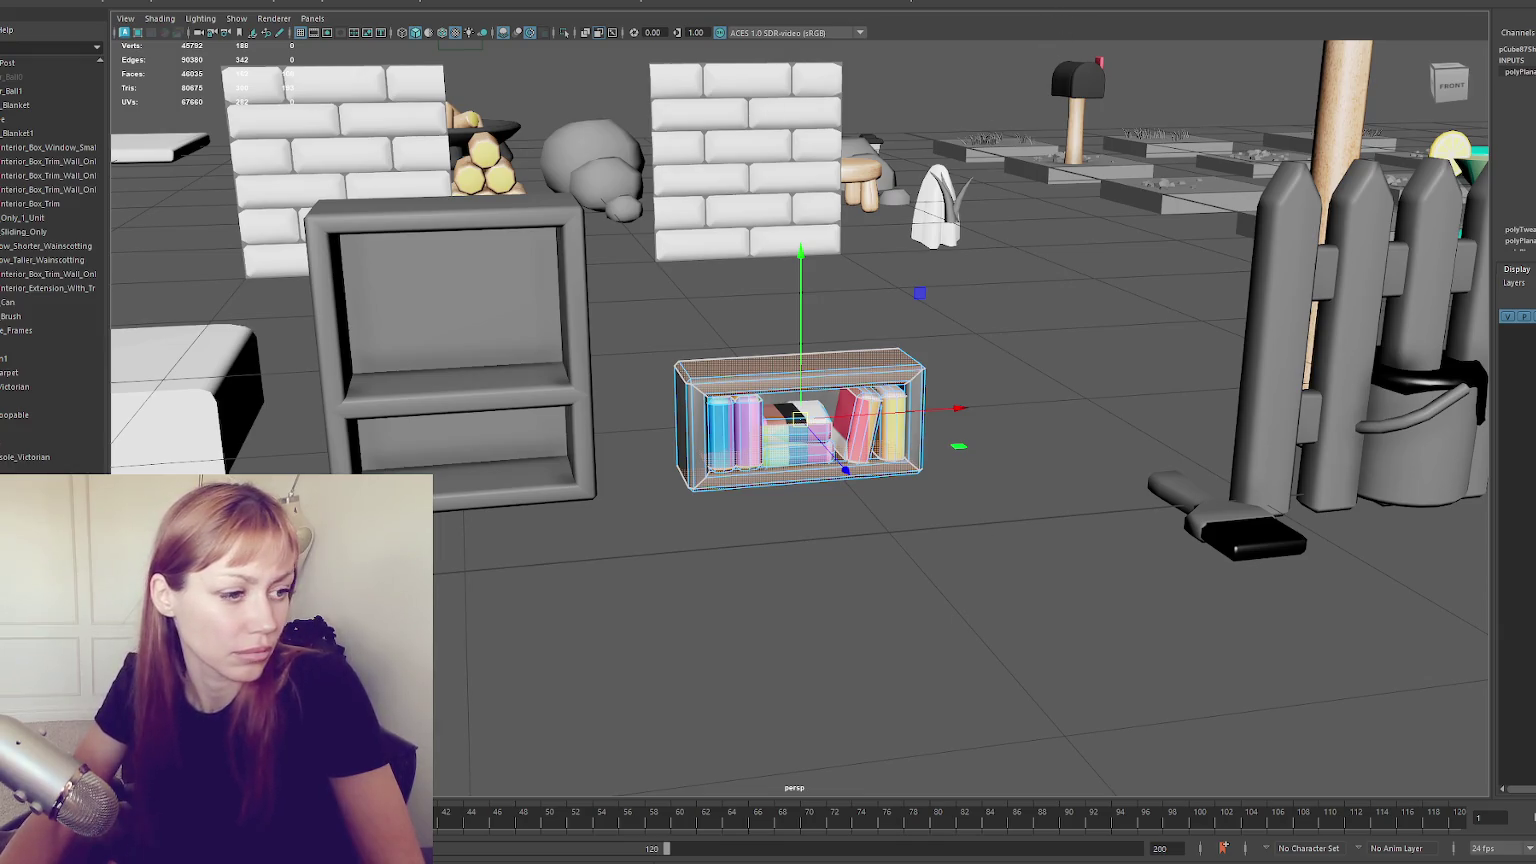
key("shift+z")
key("ctrl+z")
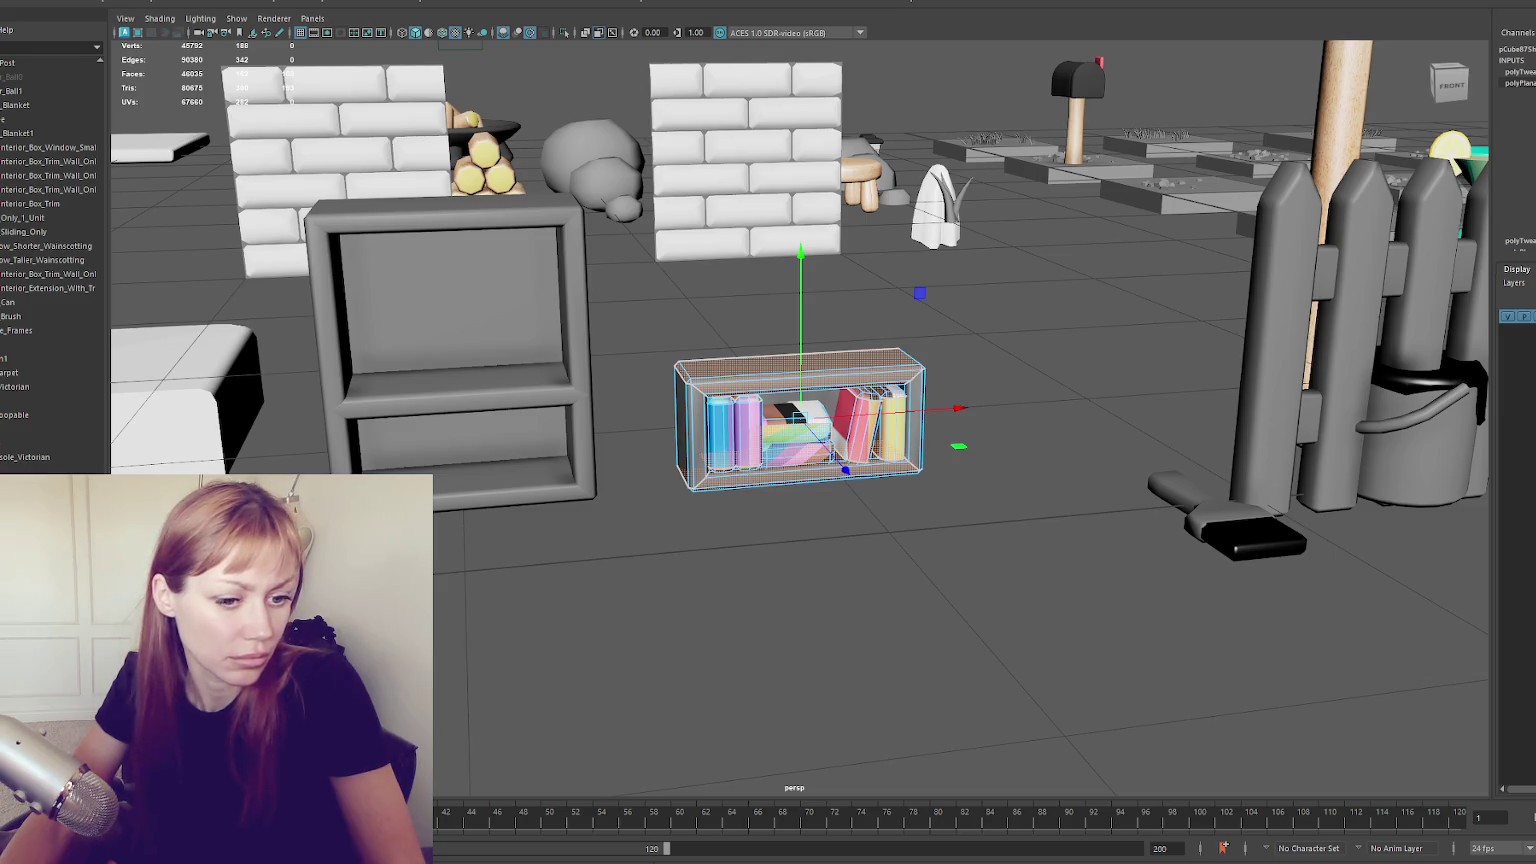
key("ctrl+z")
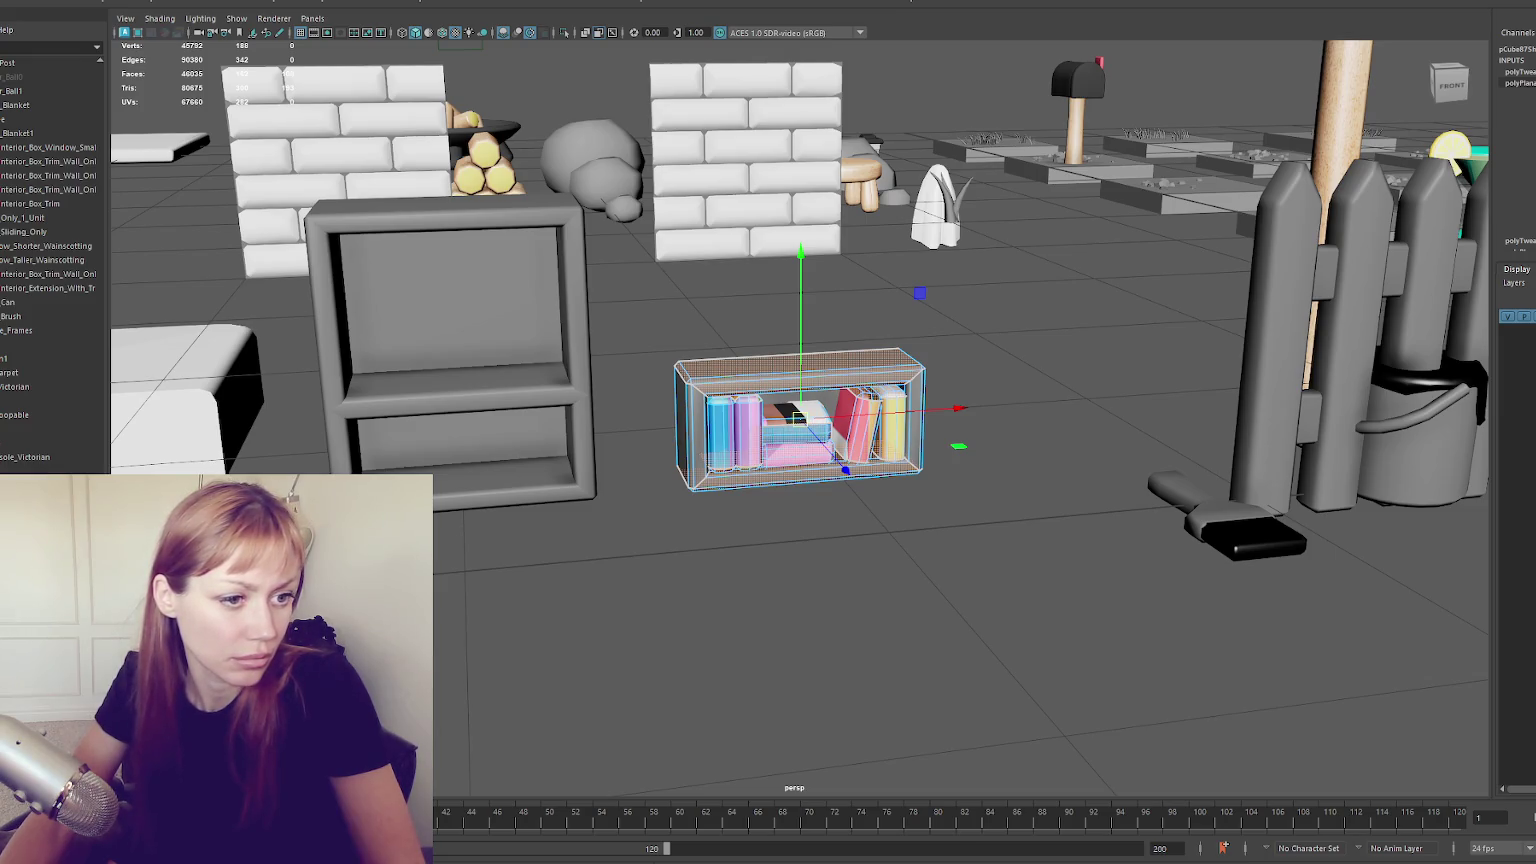
Recolour another book and select the shelf's top and interior faces in wireframe view
key("shift+z")
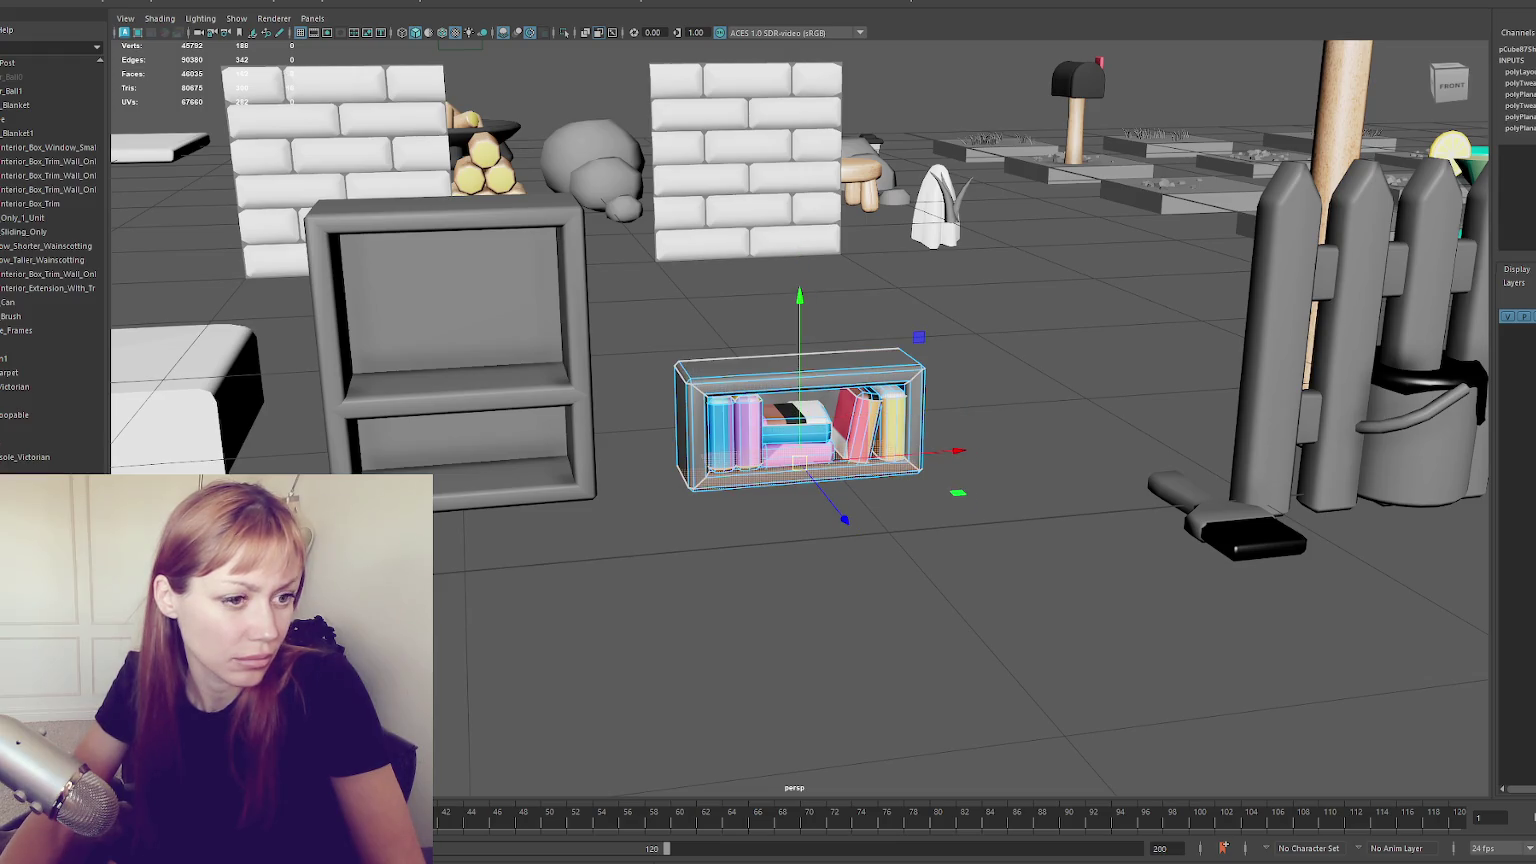
key("shift+z")
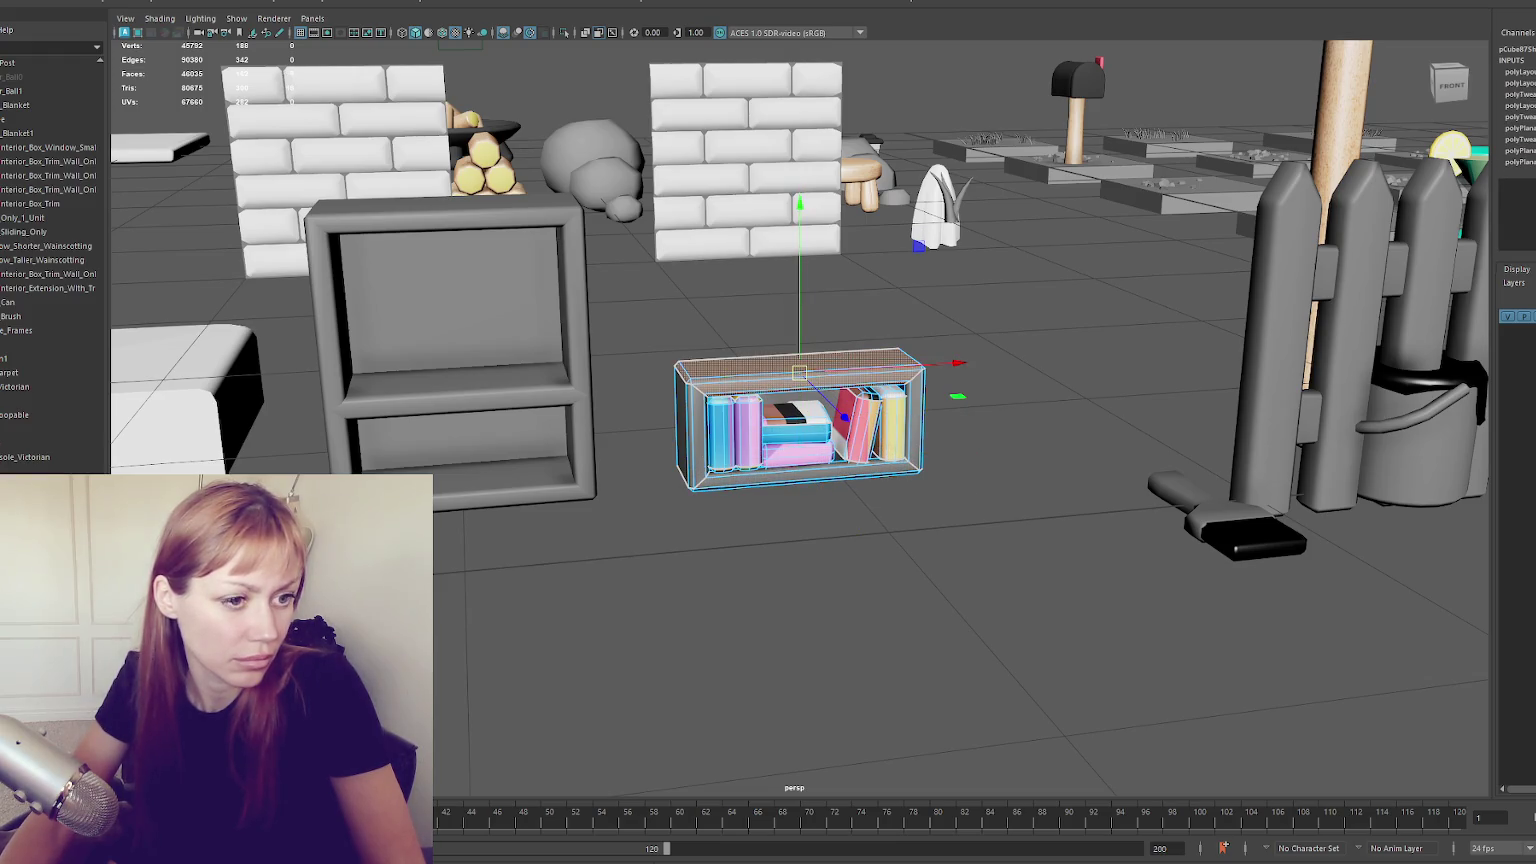
key("shift+z")
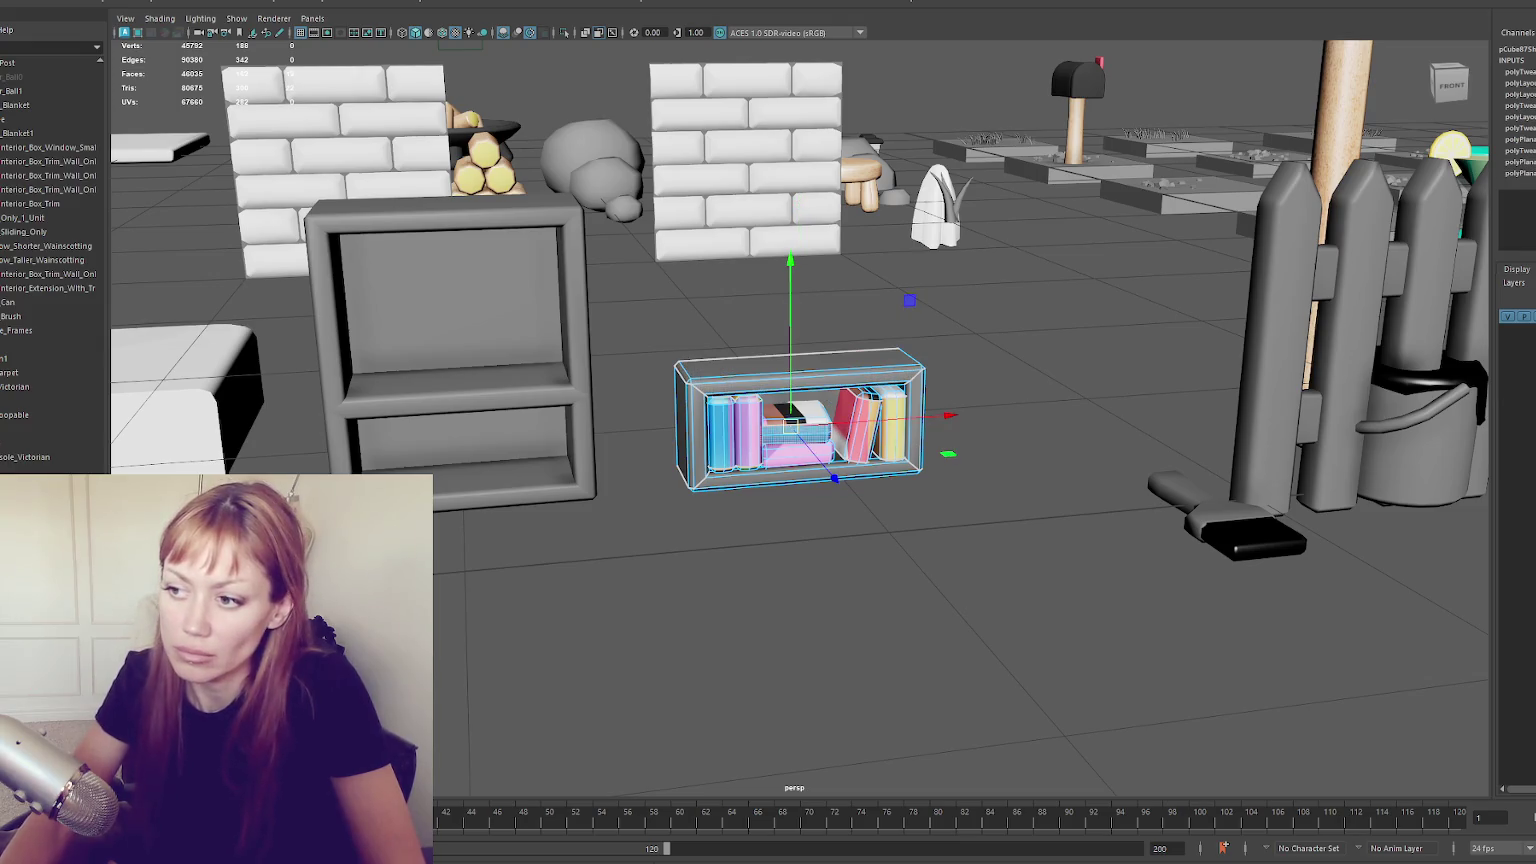
key("4")
key("shift+z")
key("shift+z")
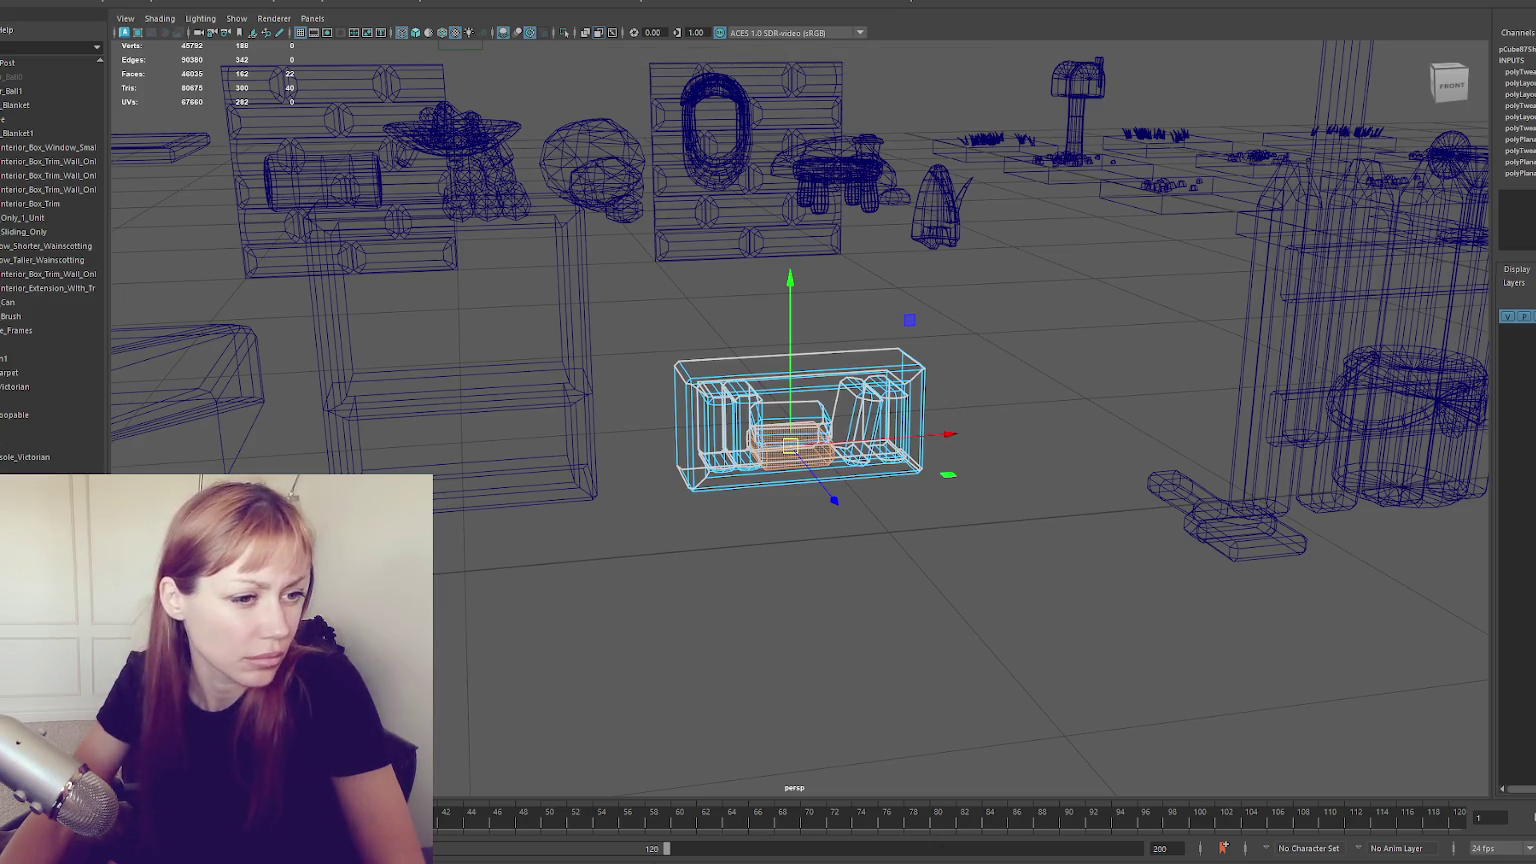
Select the bookshelf's books, interior and outer shell faces in turn, then clear the selection
key("z")
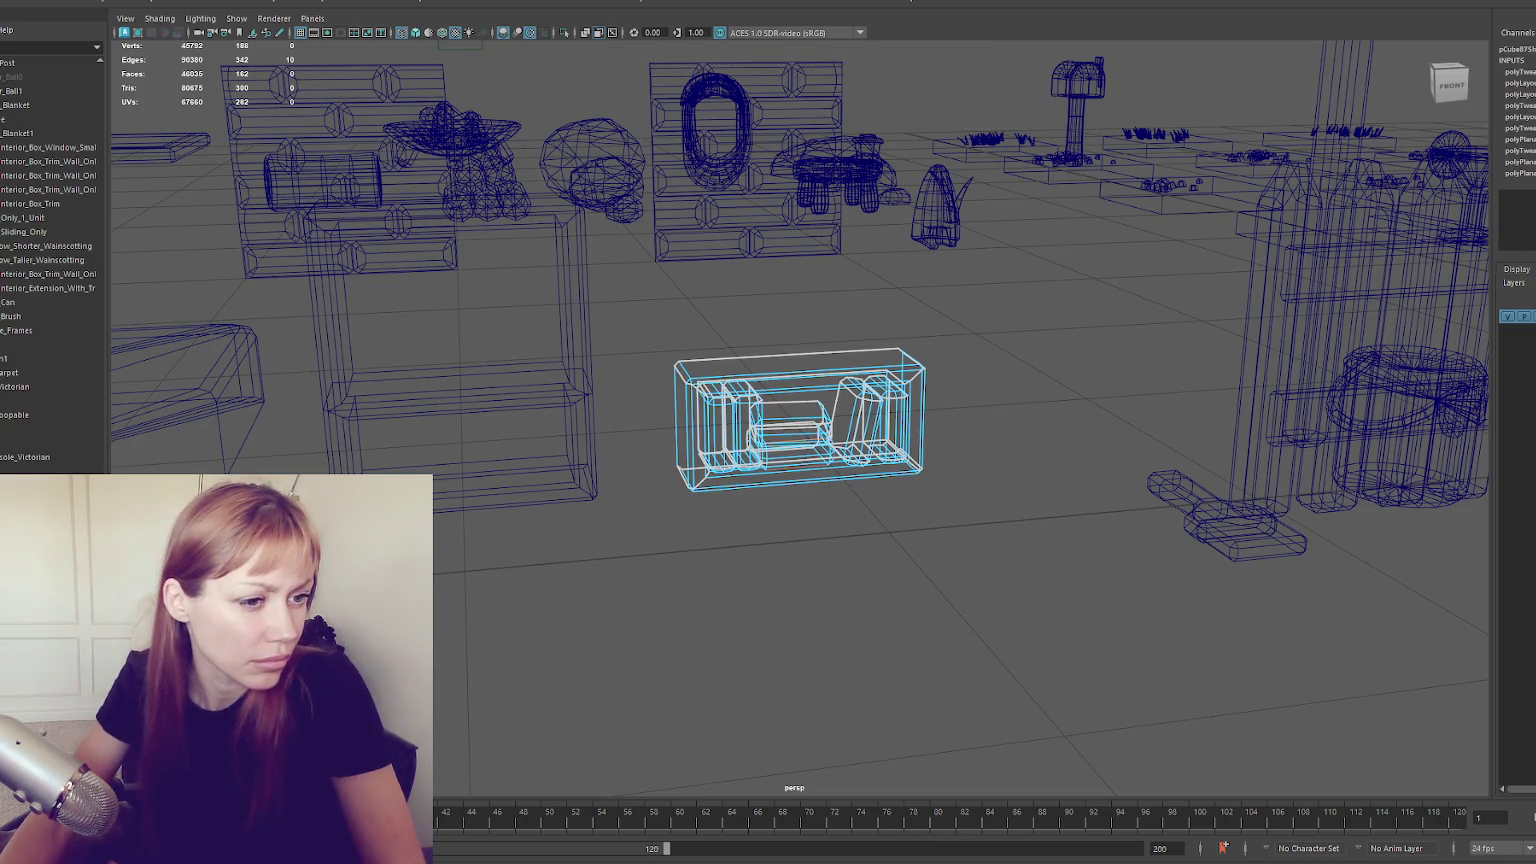
key("shift+z")
key("shift+z")
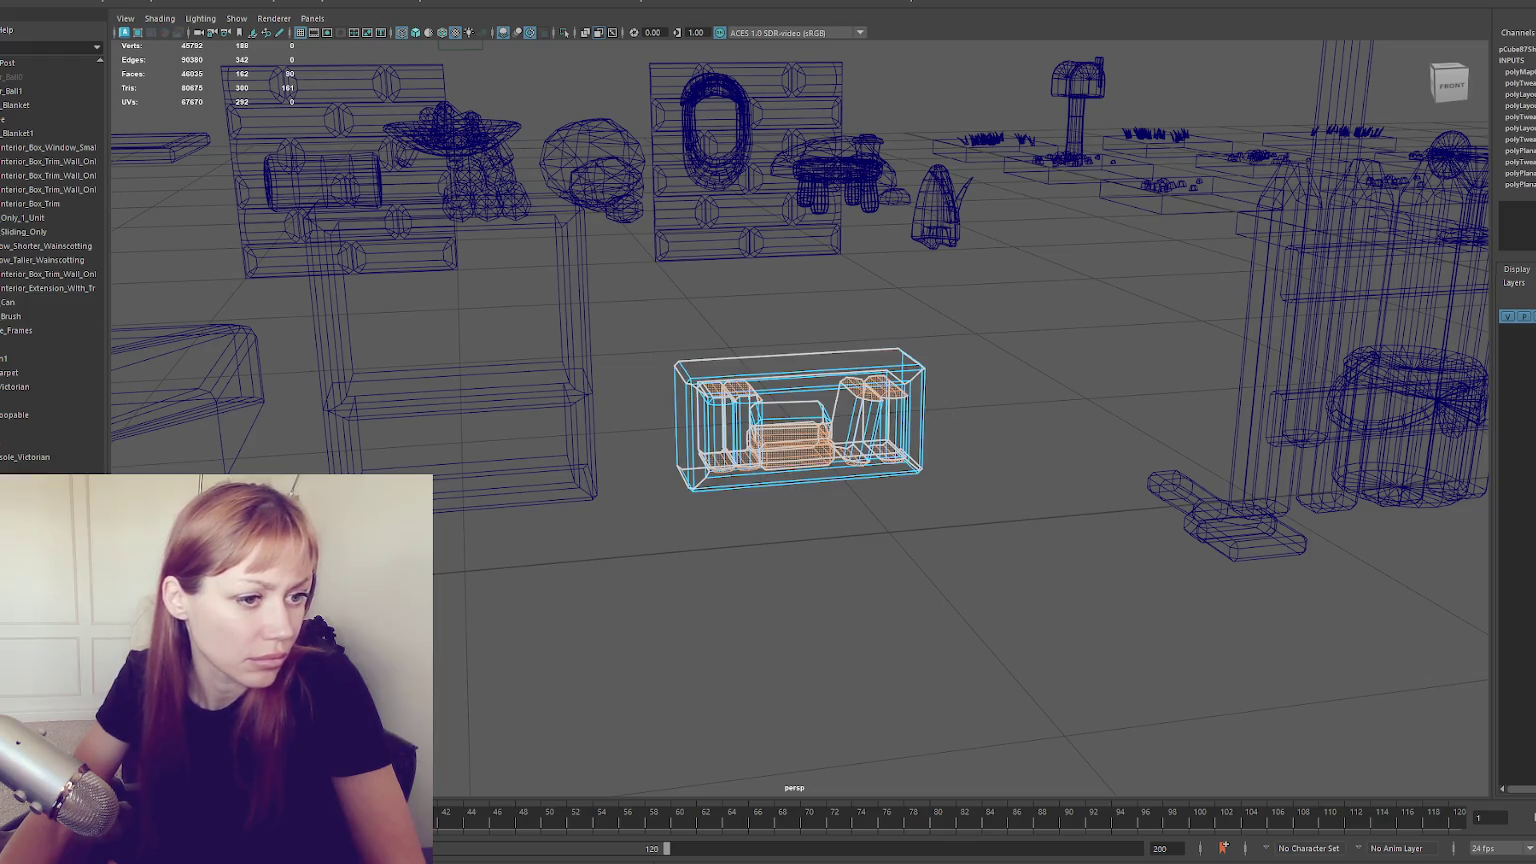
key("z")
key("z")
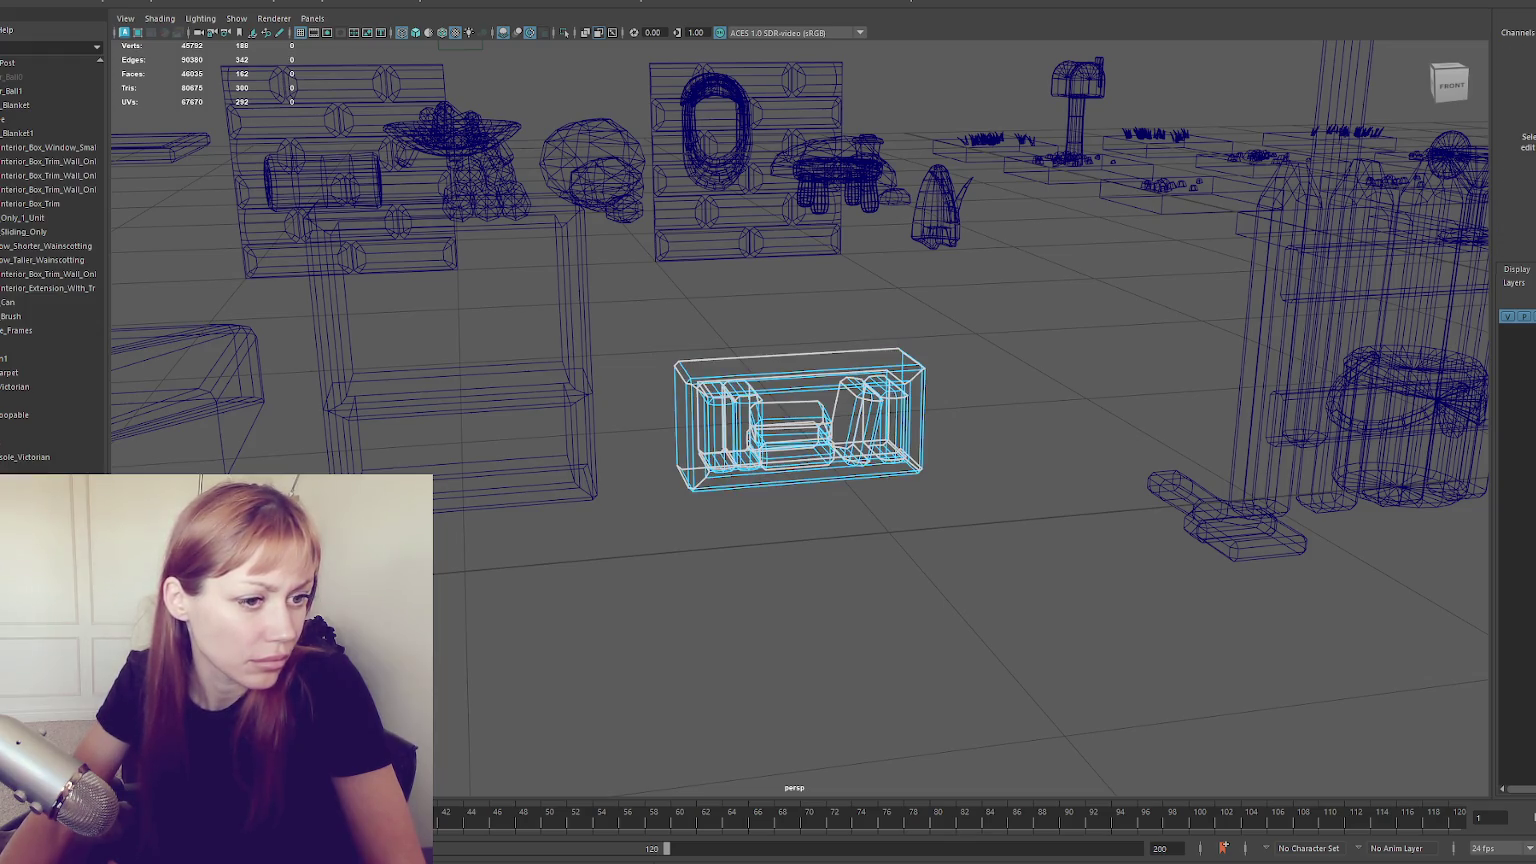
key("shift+z")
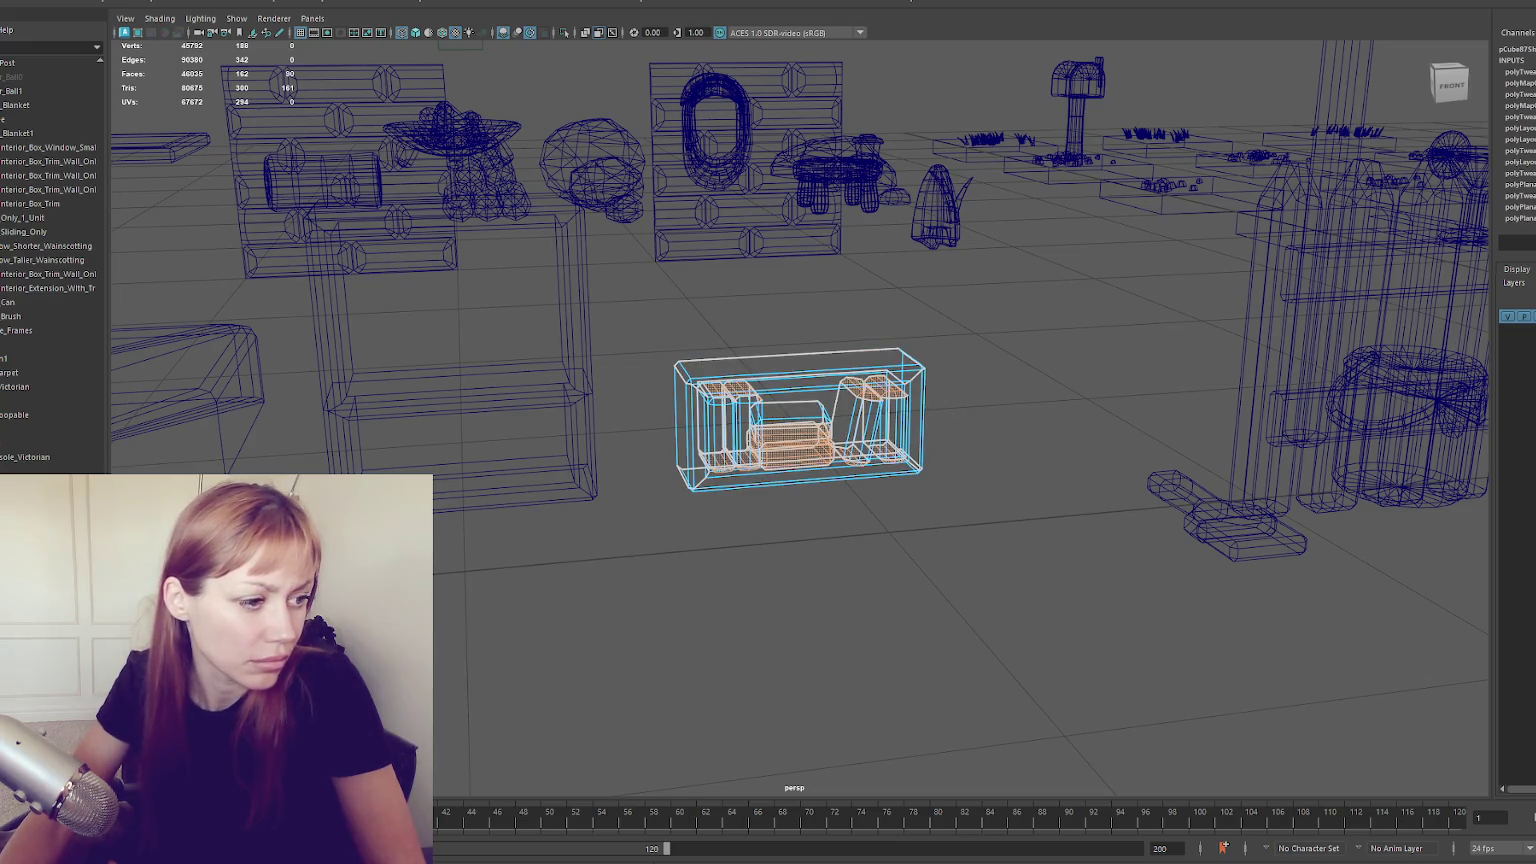
key("shift+z")
key("shift+z")
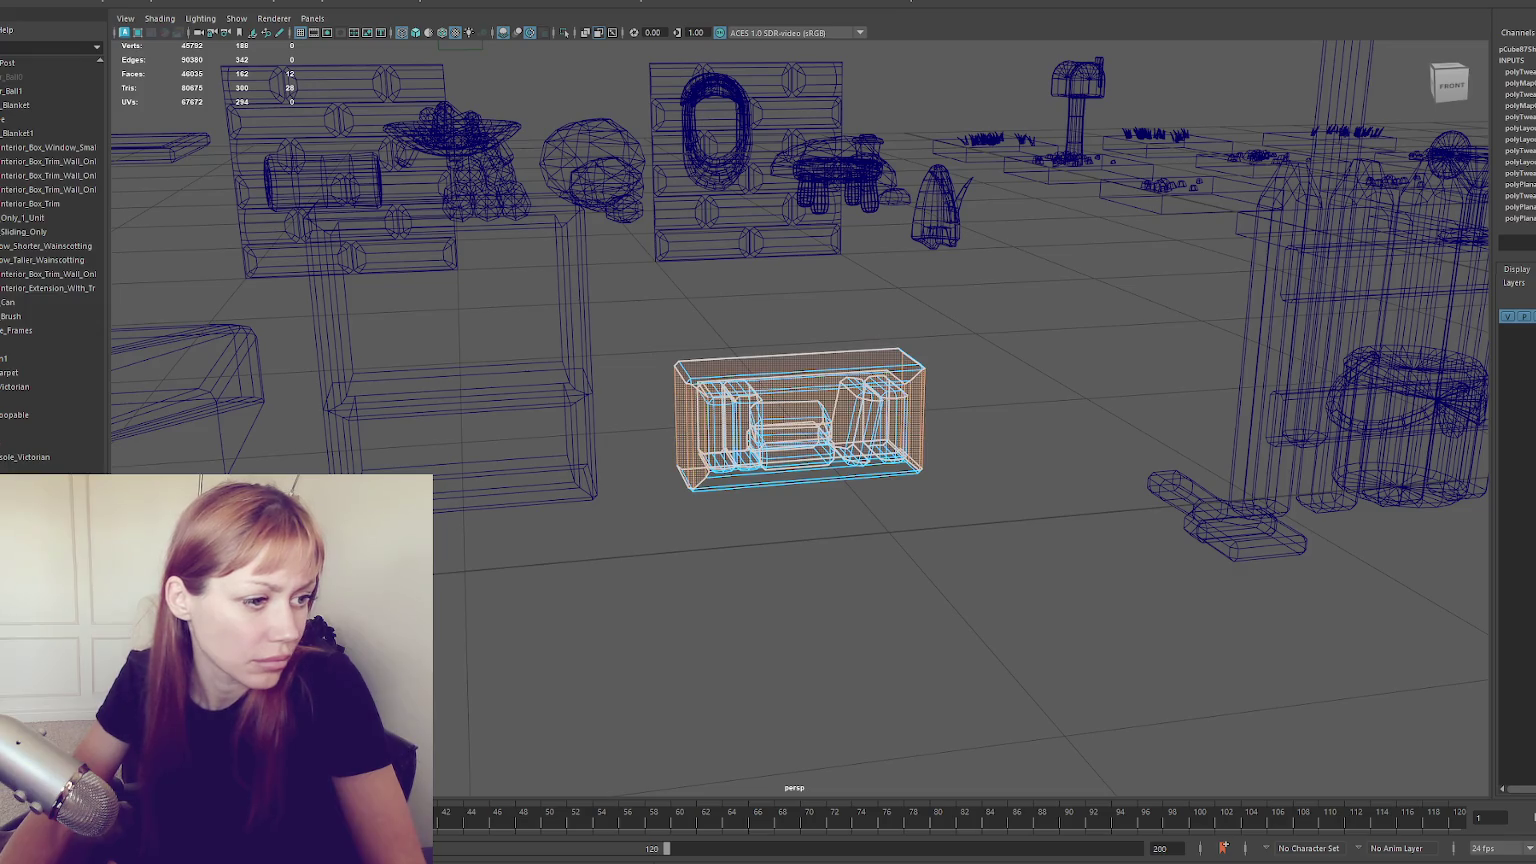
key("shift+z")
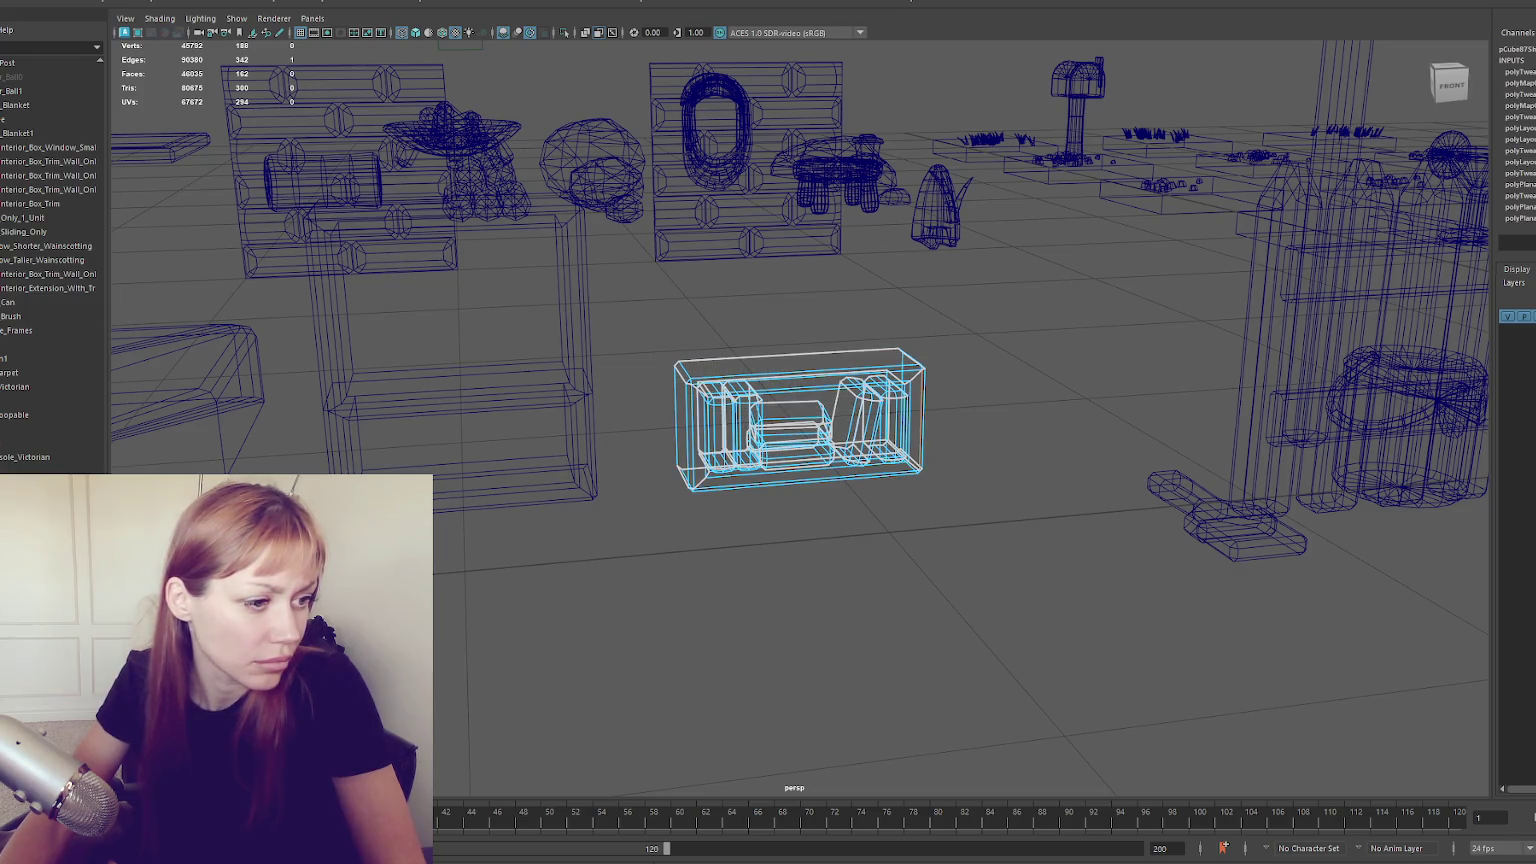
key("ctrl+z")
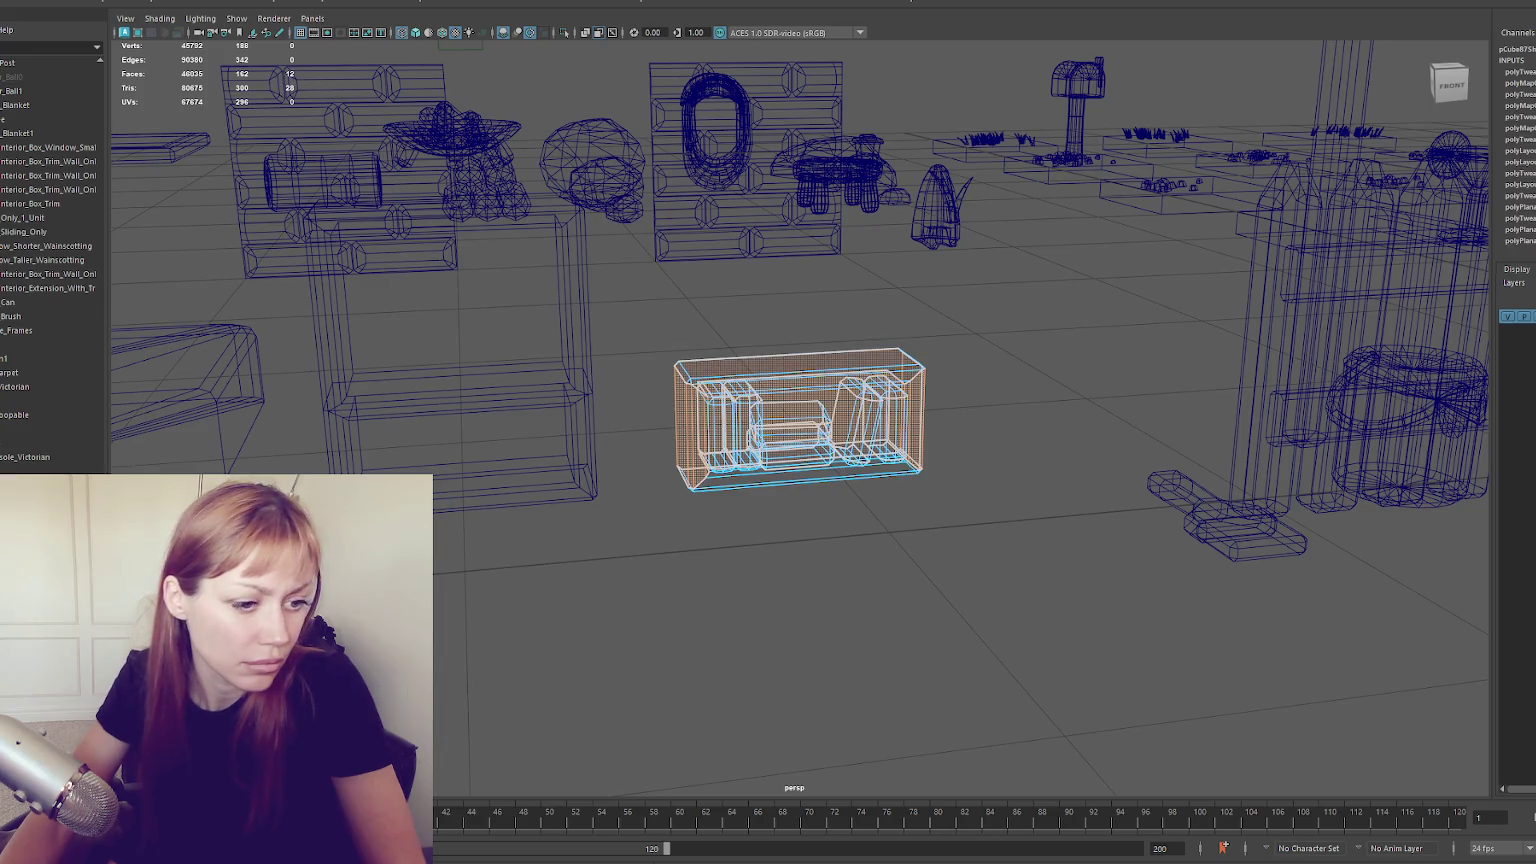
key("w")
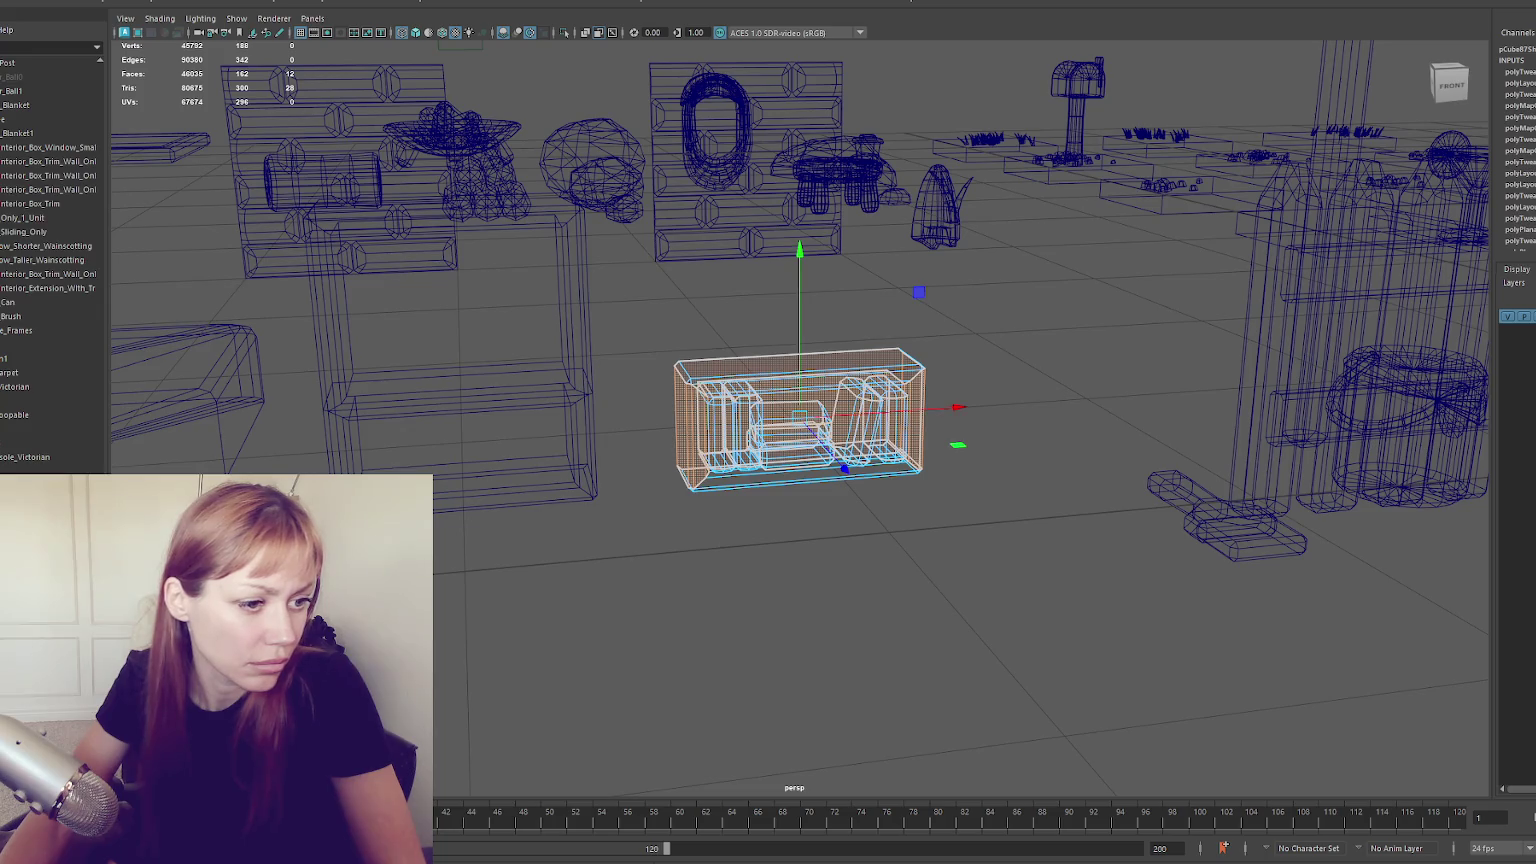
key("ctrl+z")
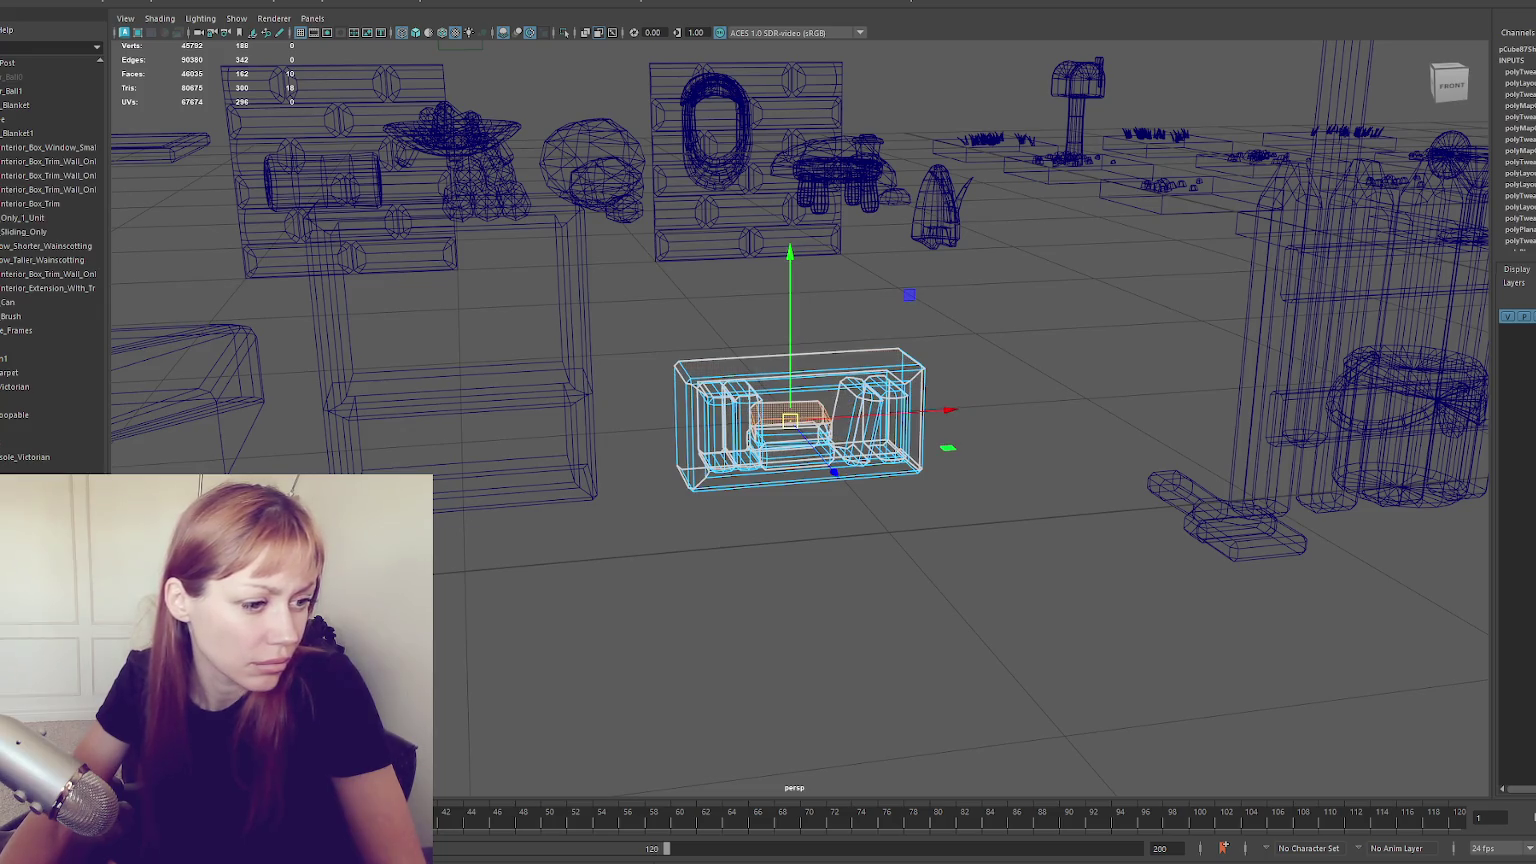
left_click(855, 560)
Turn on textured shading and select the shelf's inner piece, middle stack and leftmost book
key("6")
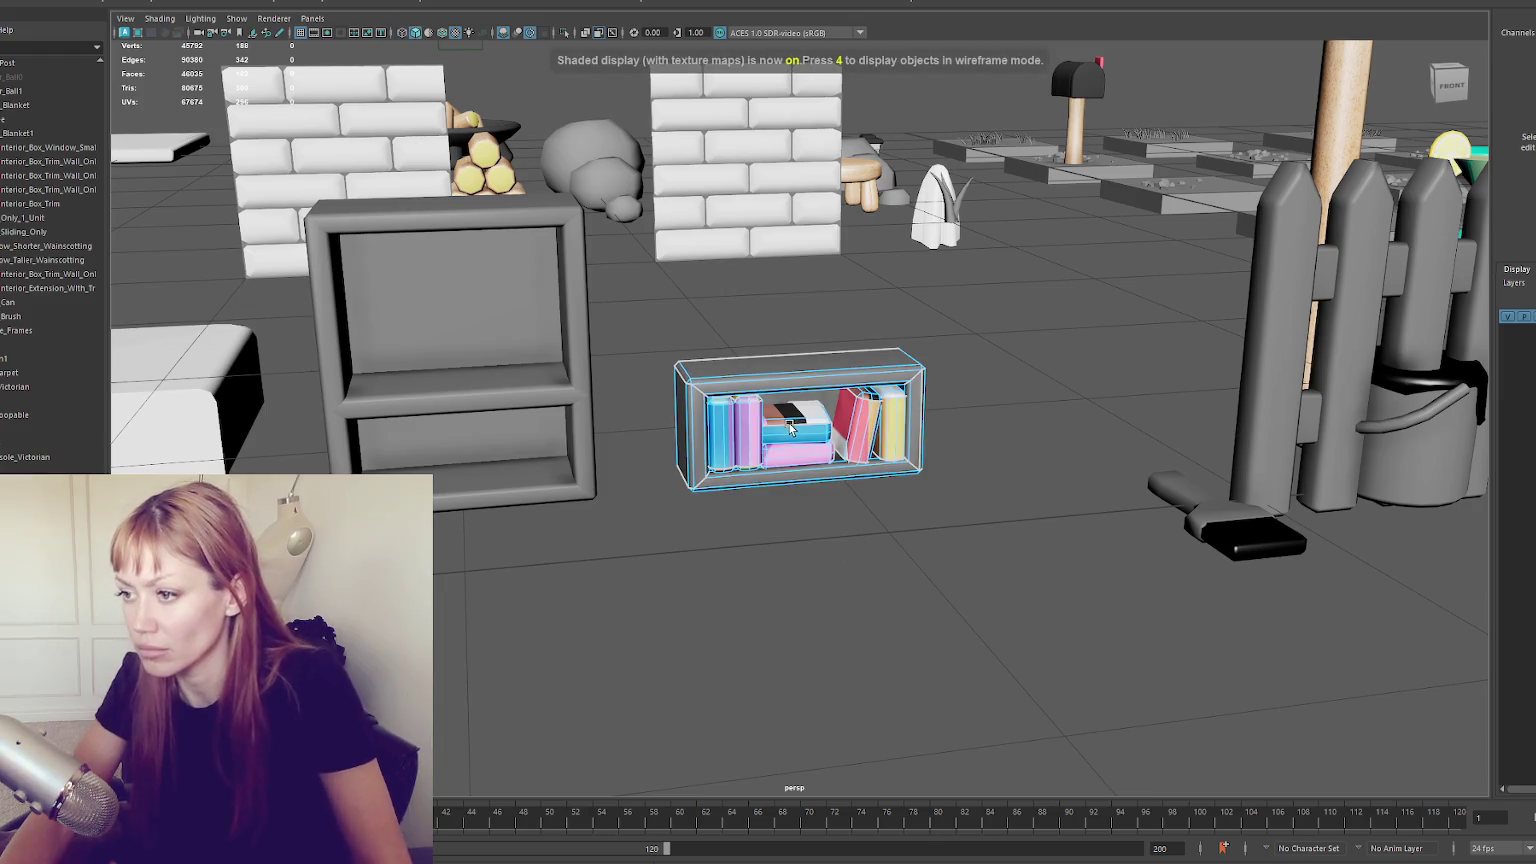
left_click(790, 428)
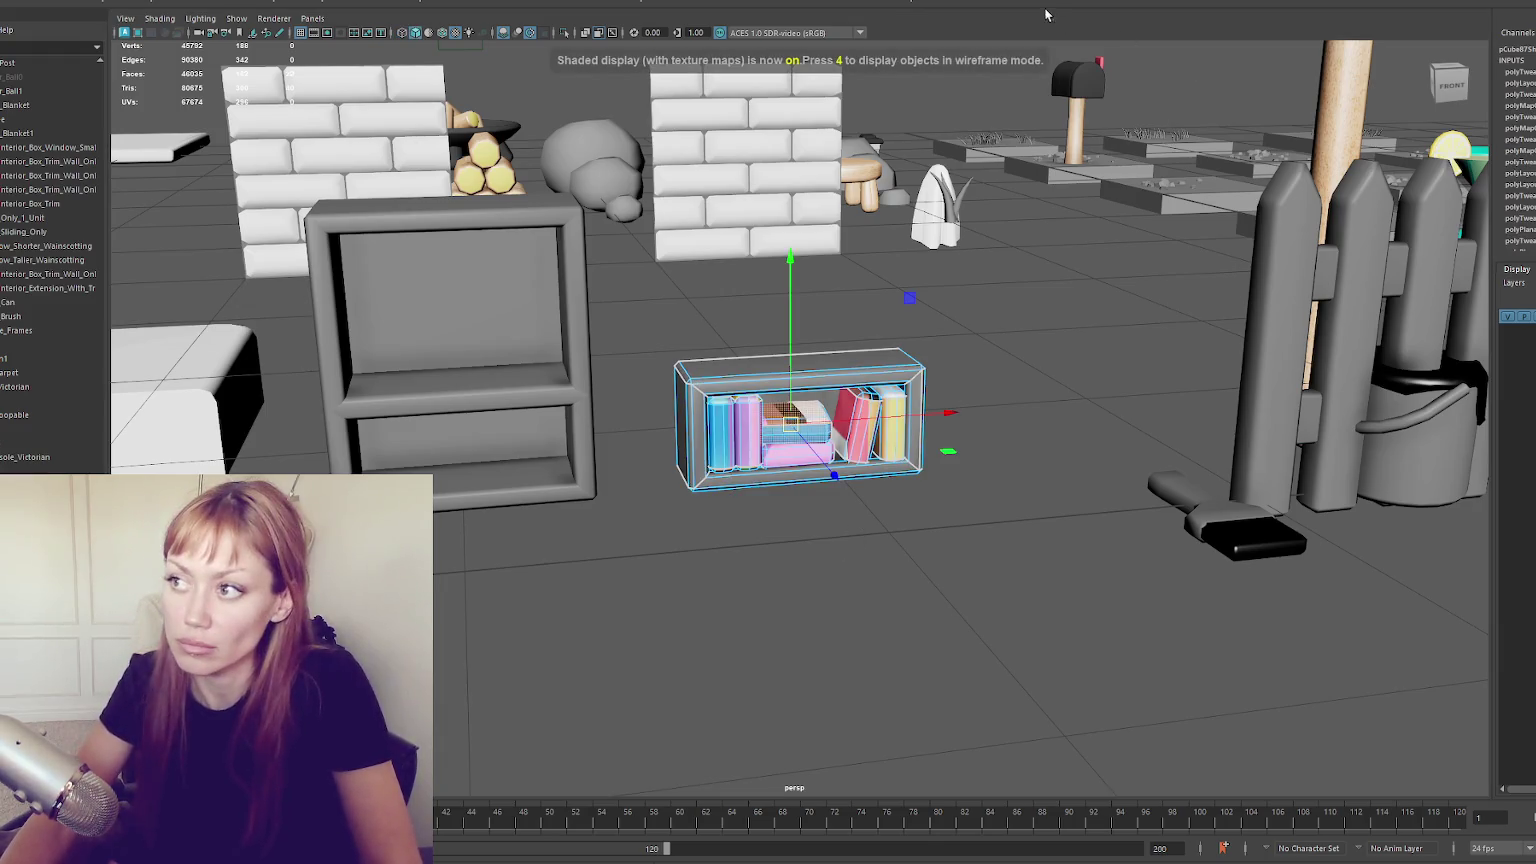
left_click(795, 425)
key("w")
key("r")
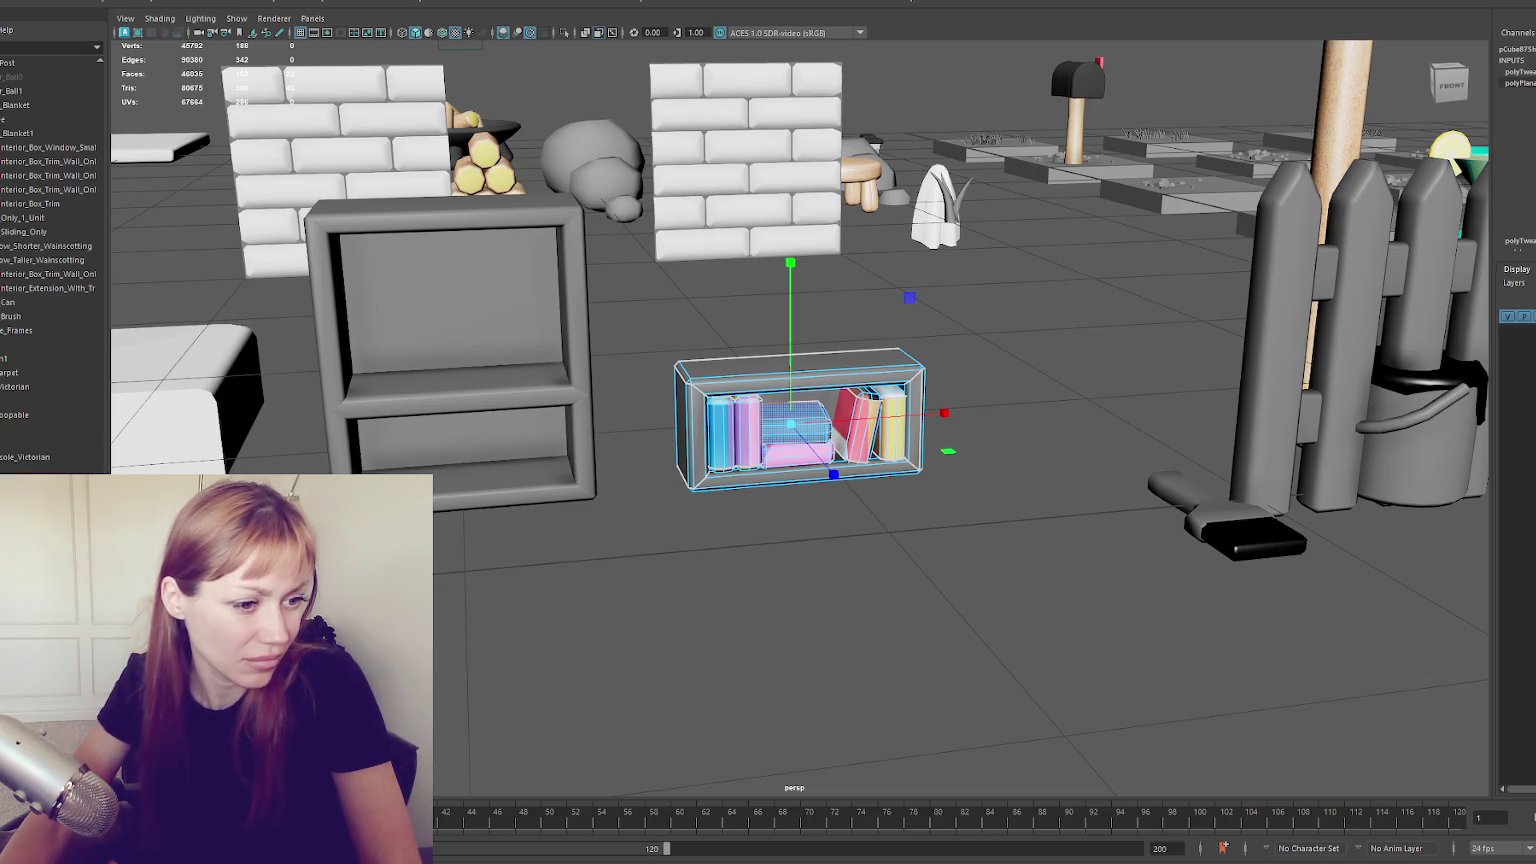
key("w")
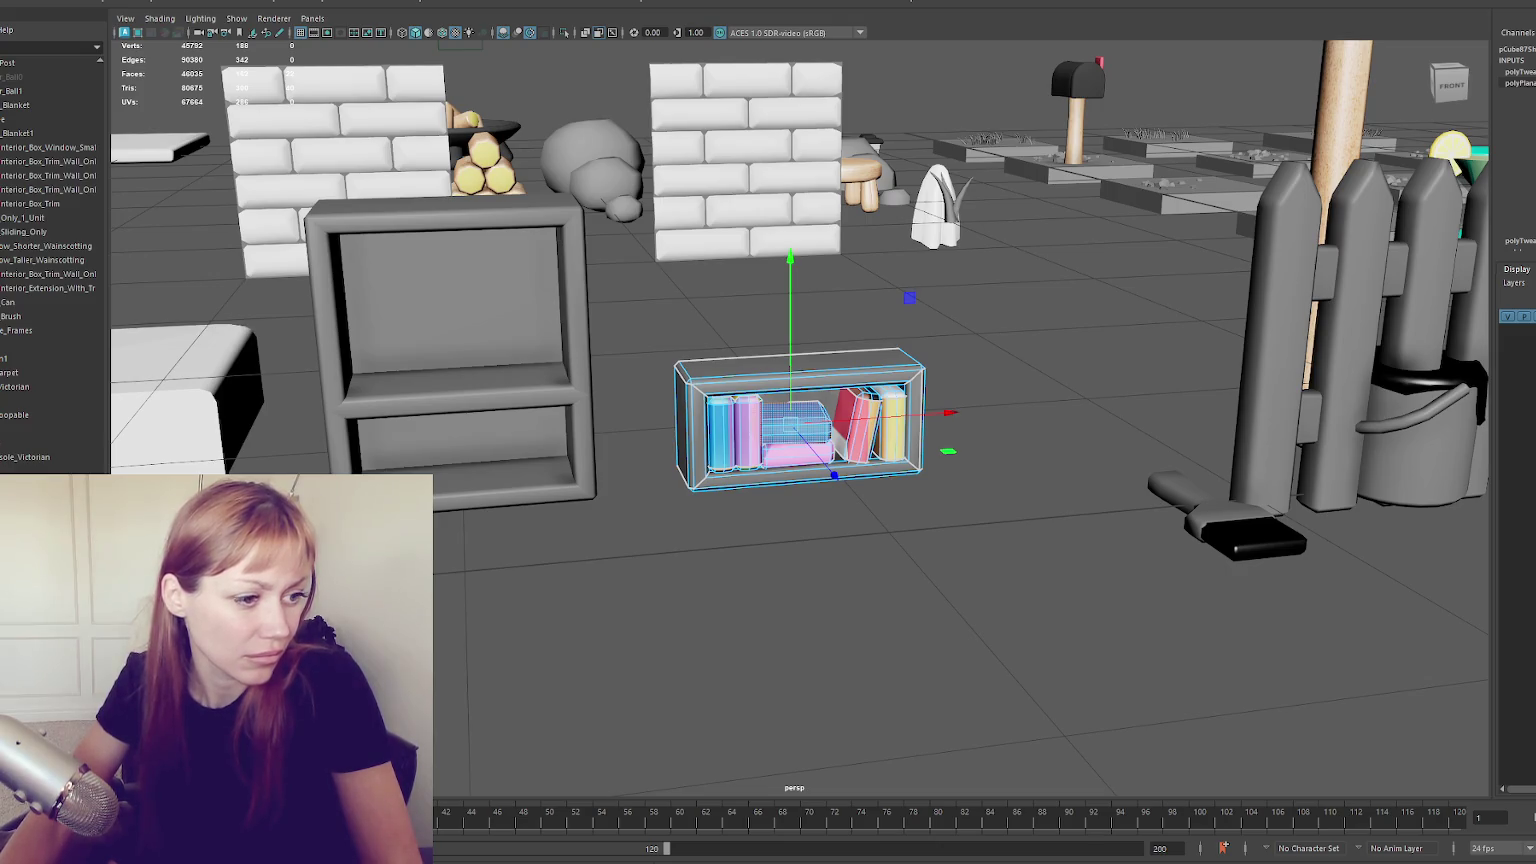
left_click(750, 438)
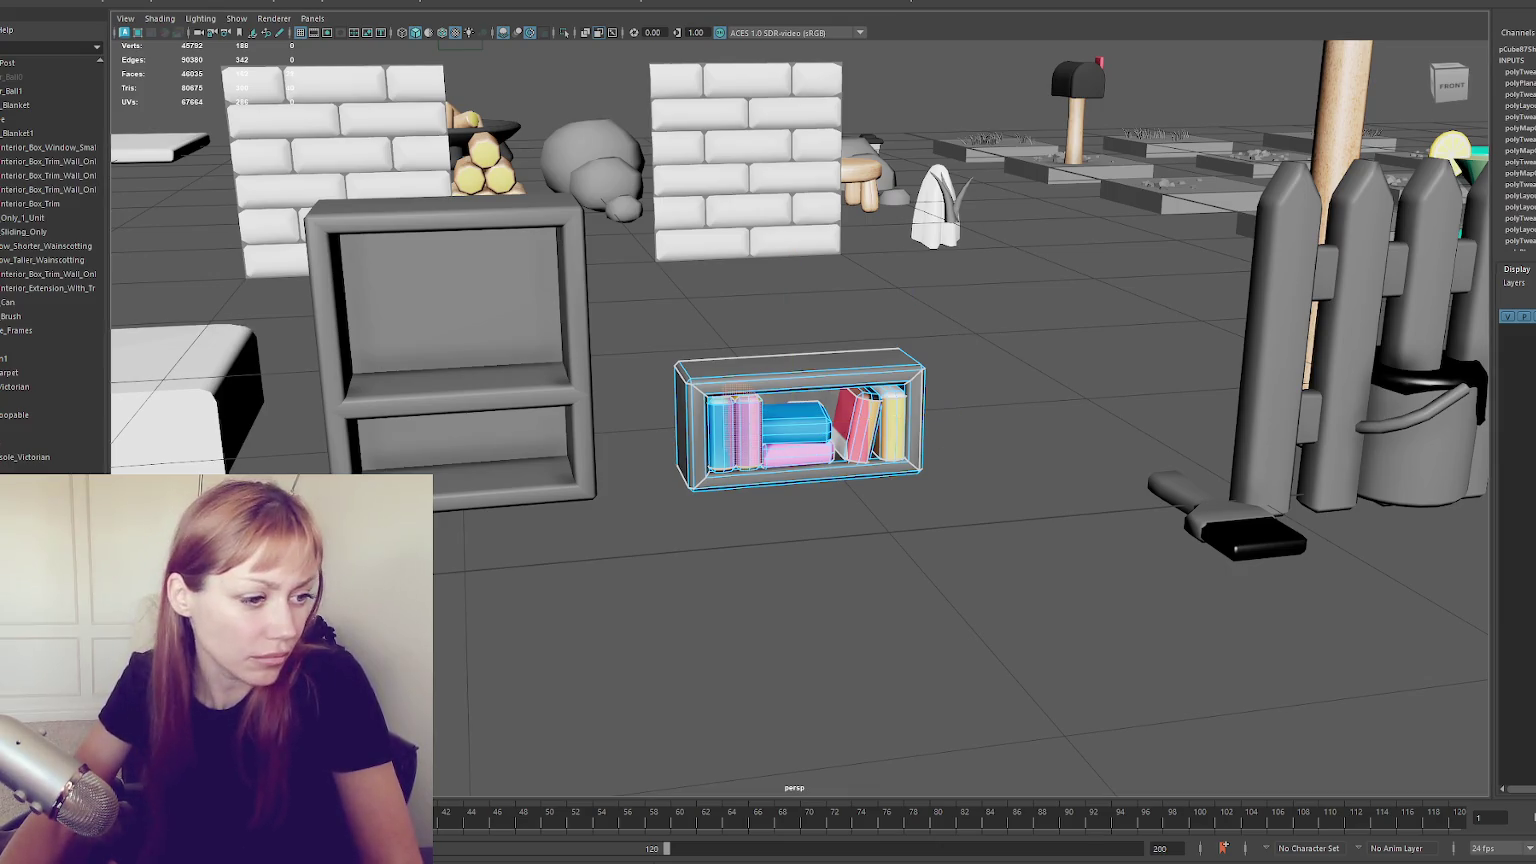
left_click(745, 430)
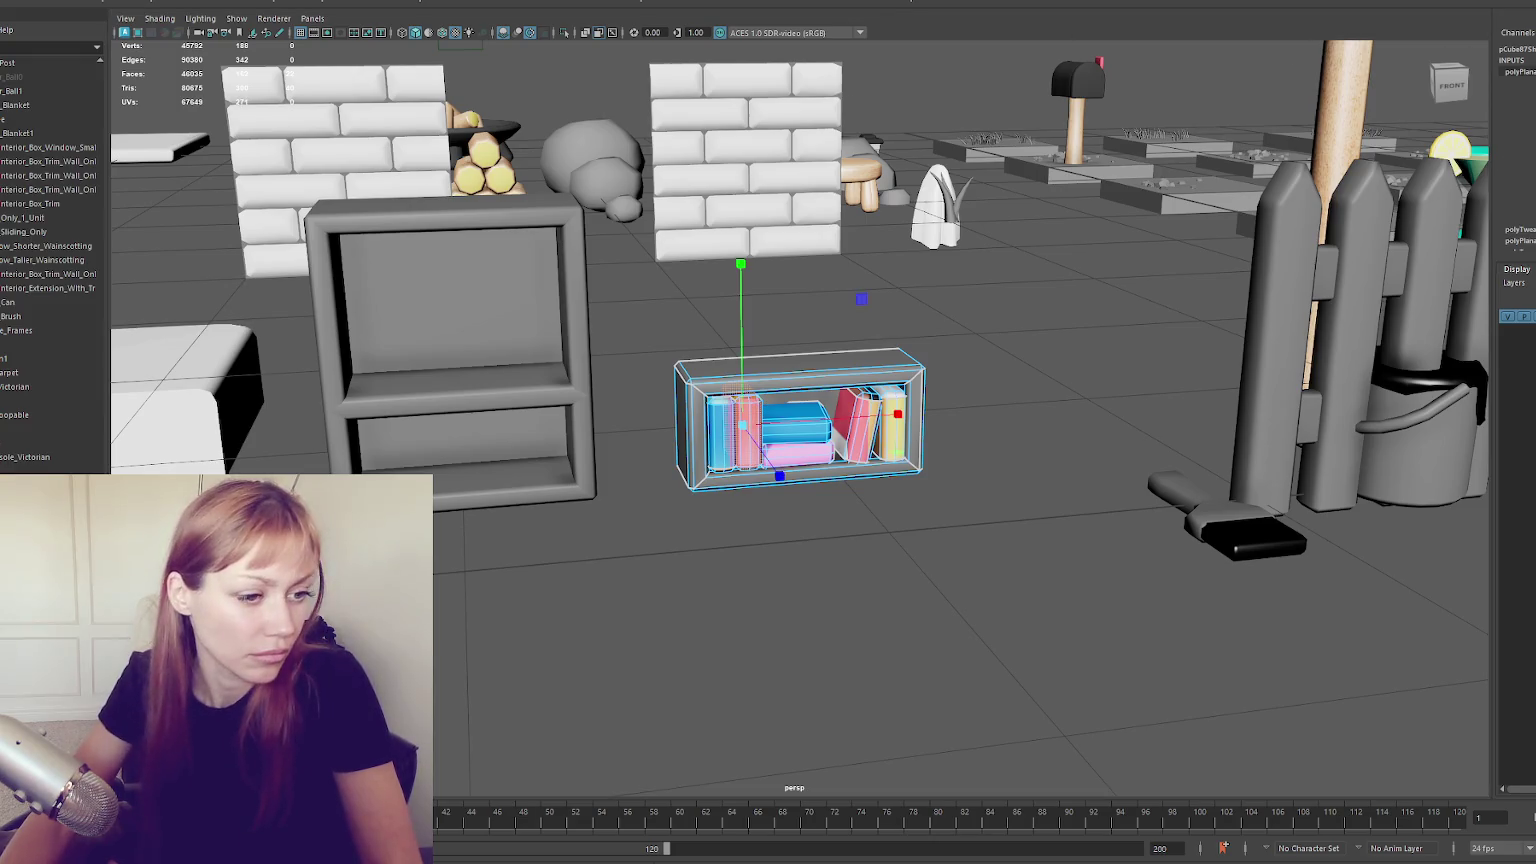
key("w")
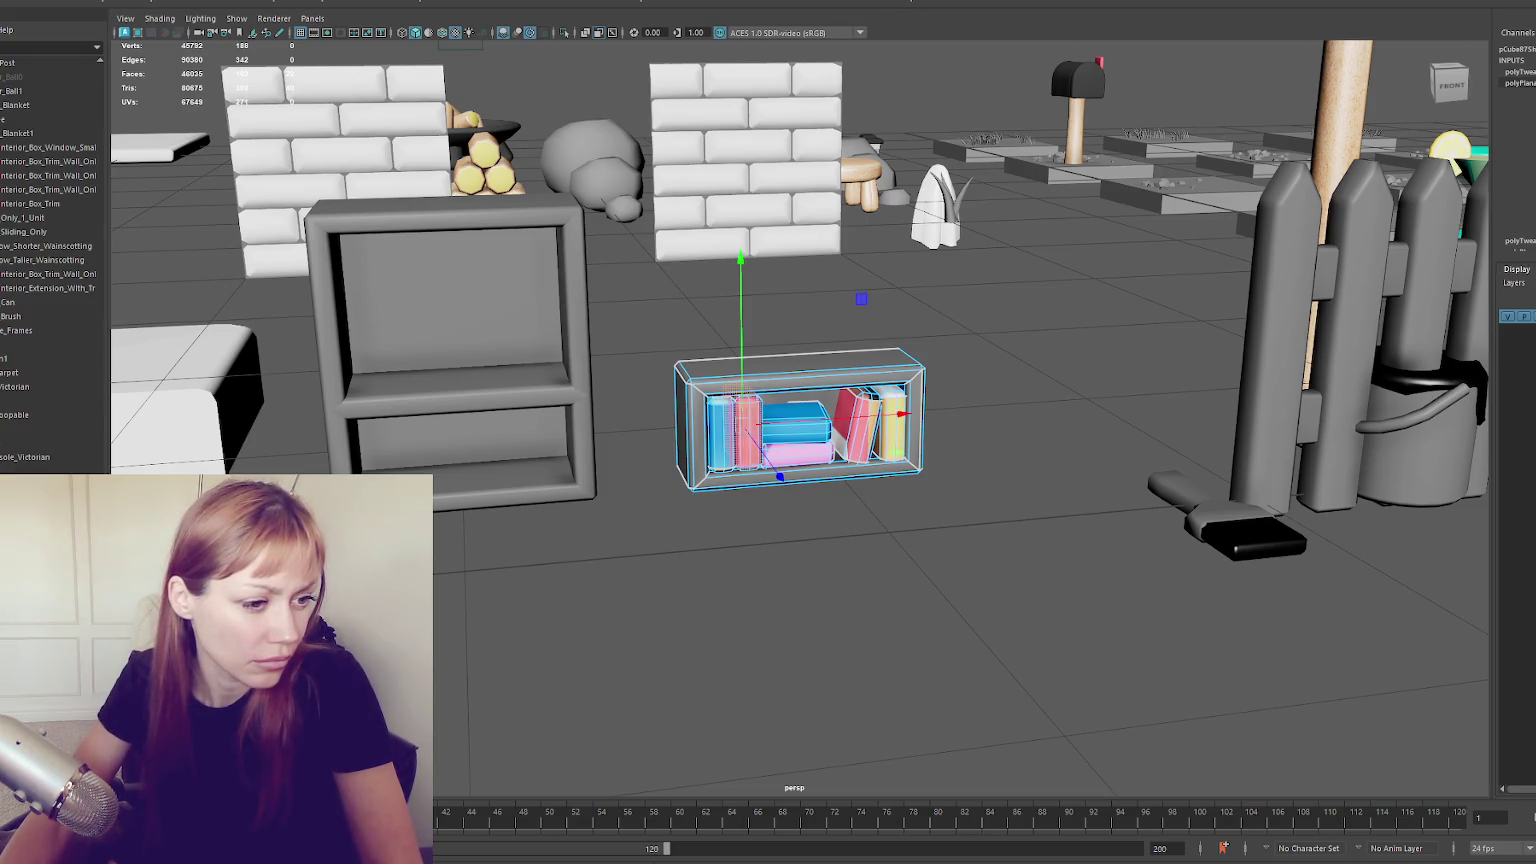
key("r")
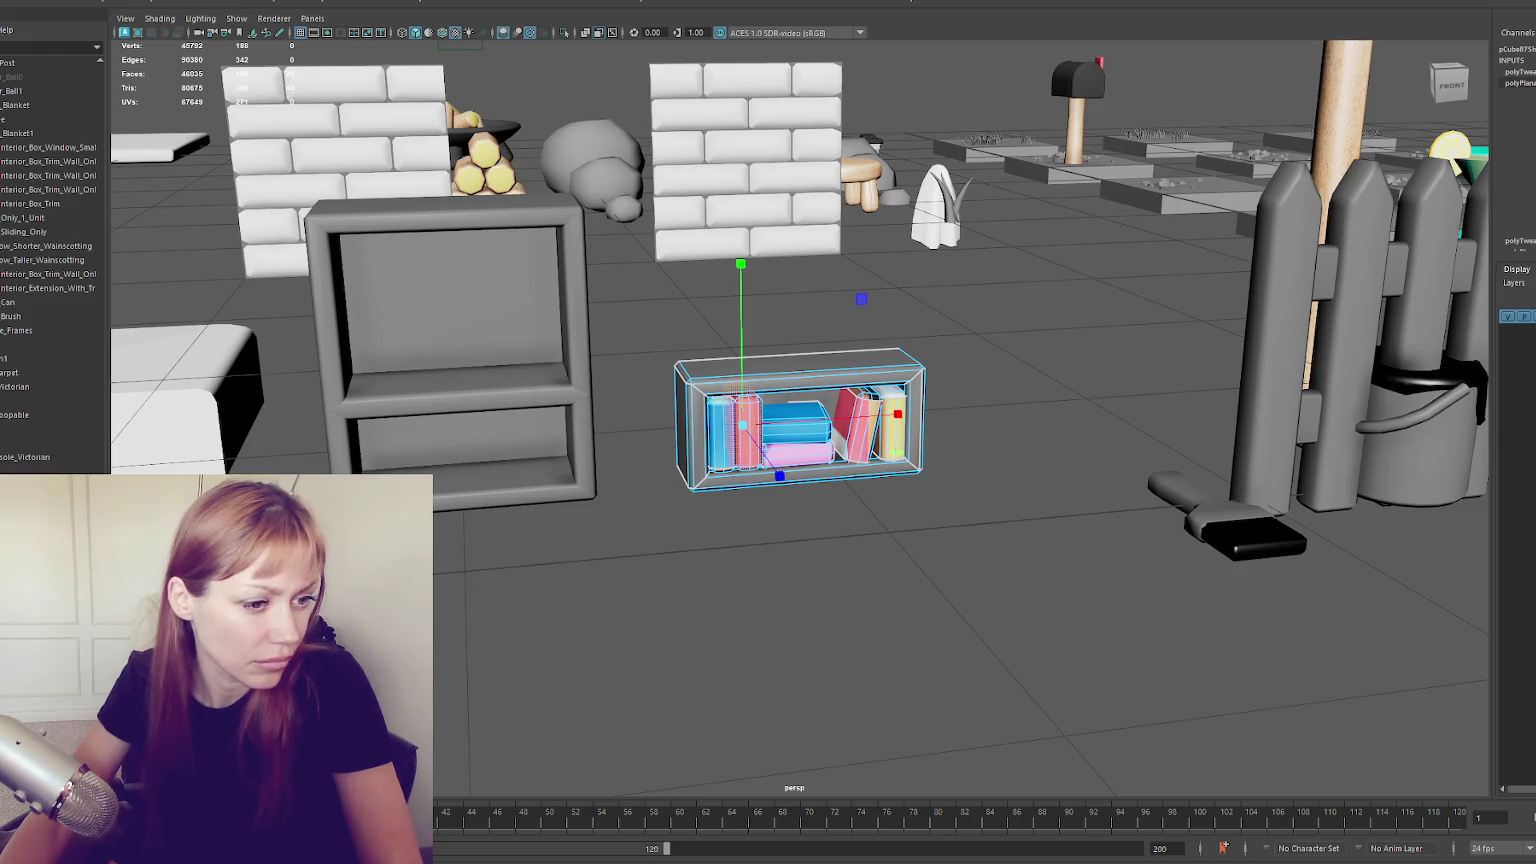
Undo colour changes until the middle stack and lower middle book read pink
key("ctrl+z")
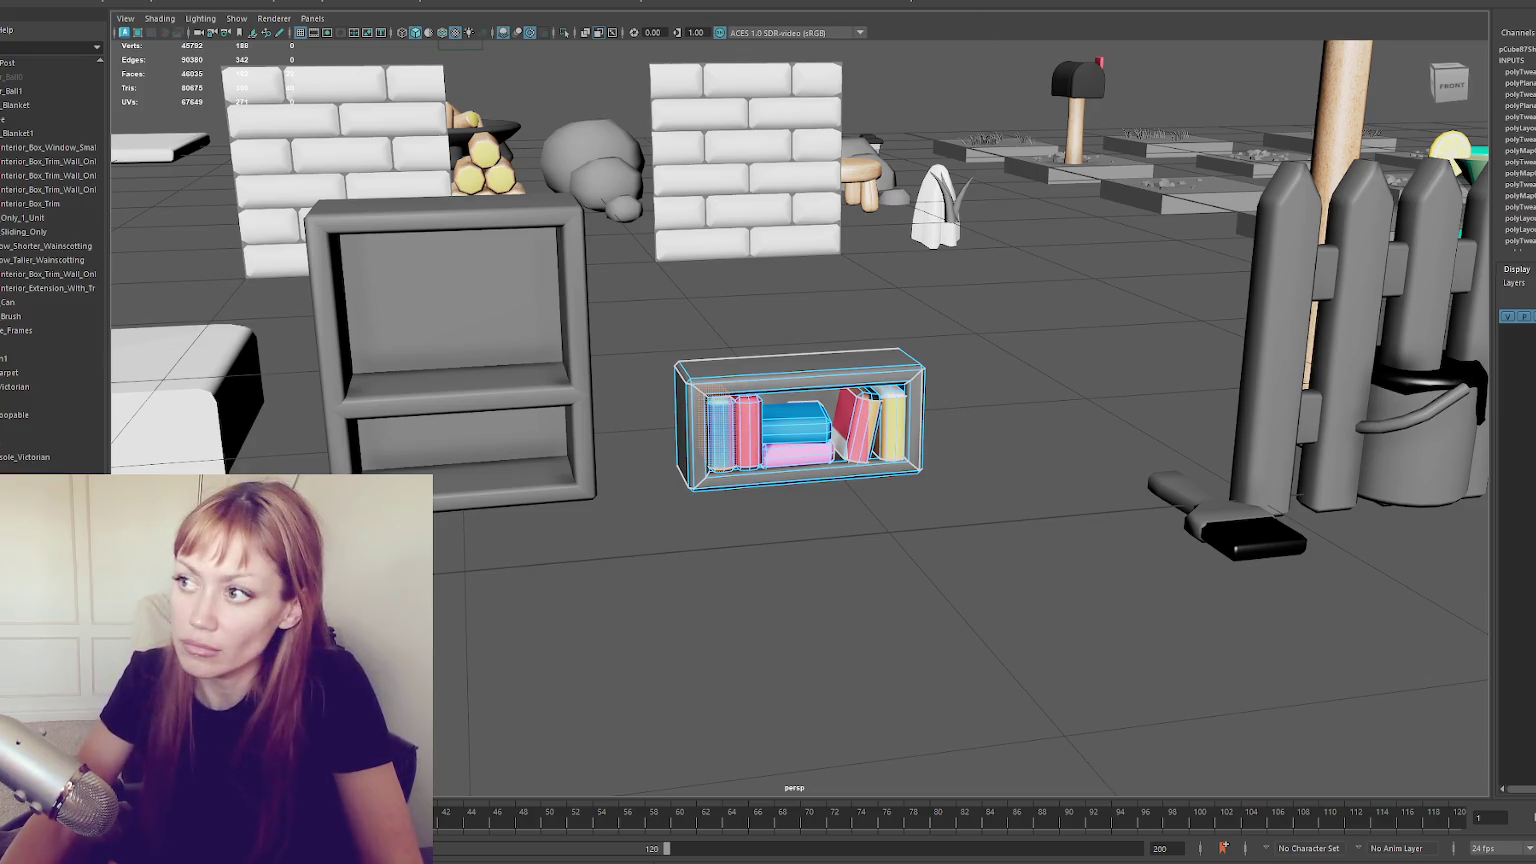
key("ctrl+z")
key("ctrl+z")
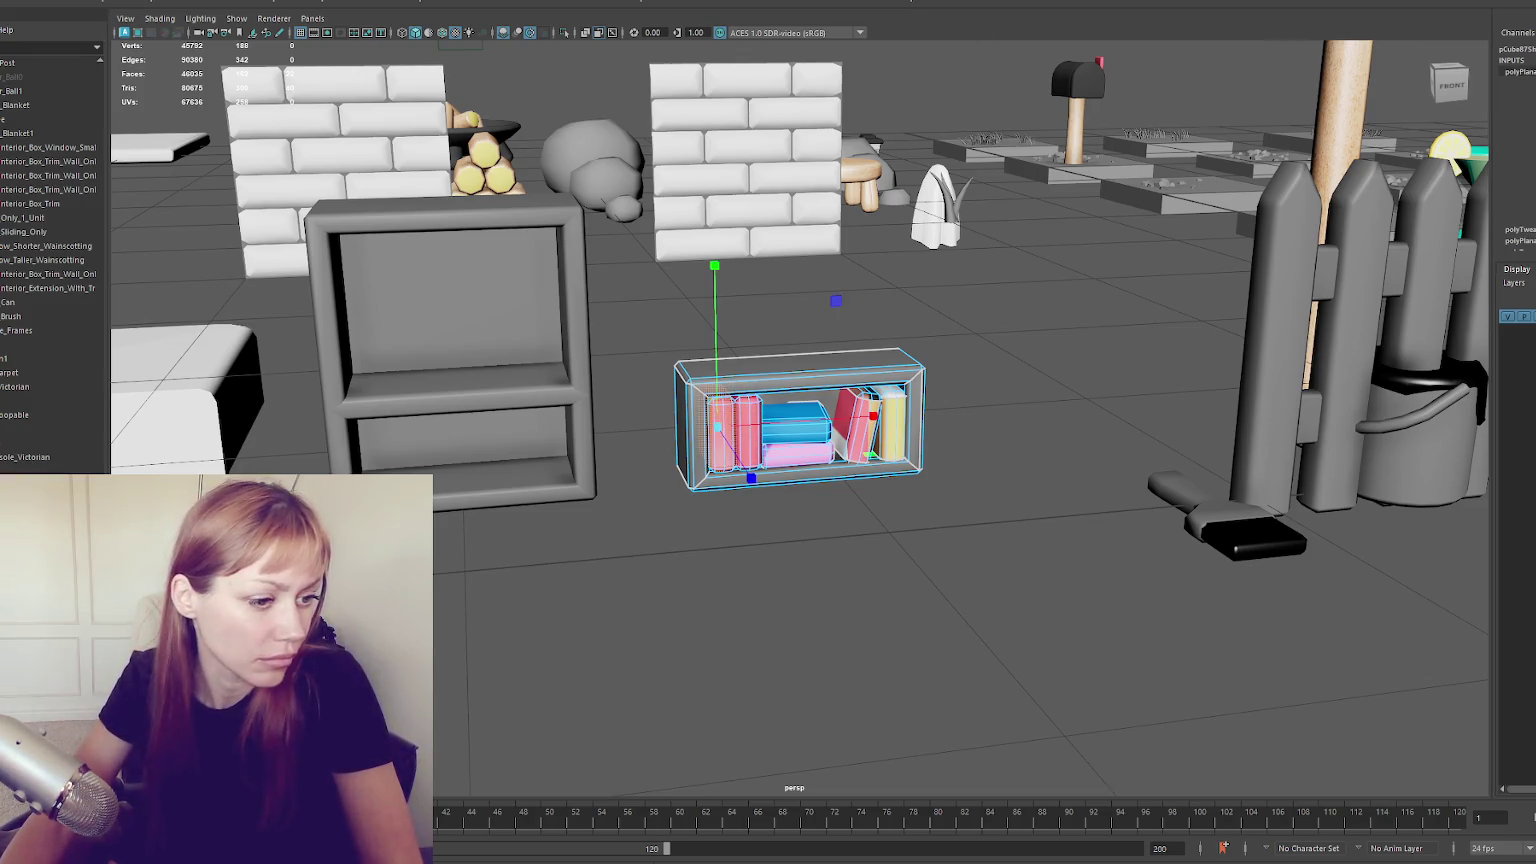
key("ctrl+z")
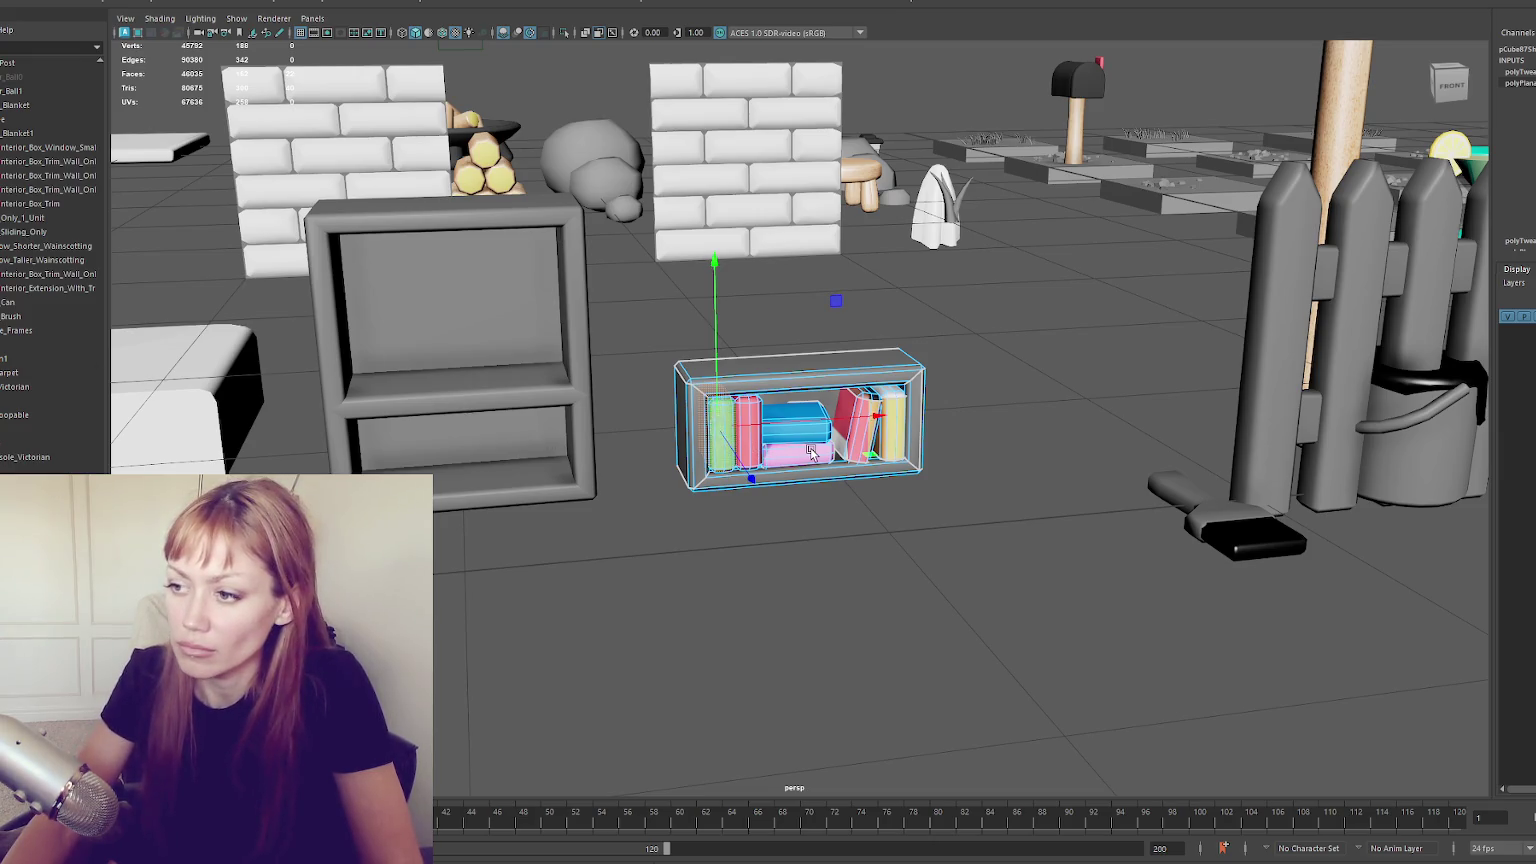
key("ctrl+z")
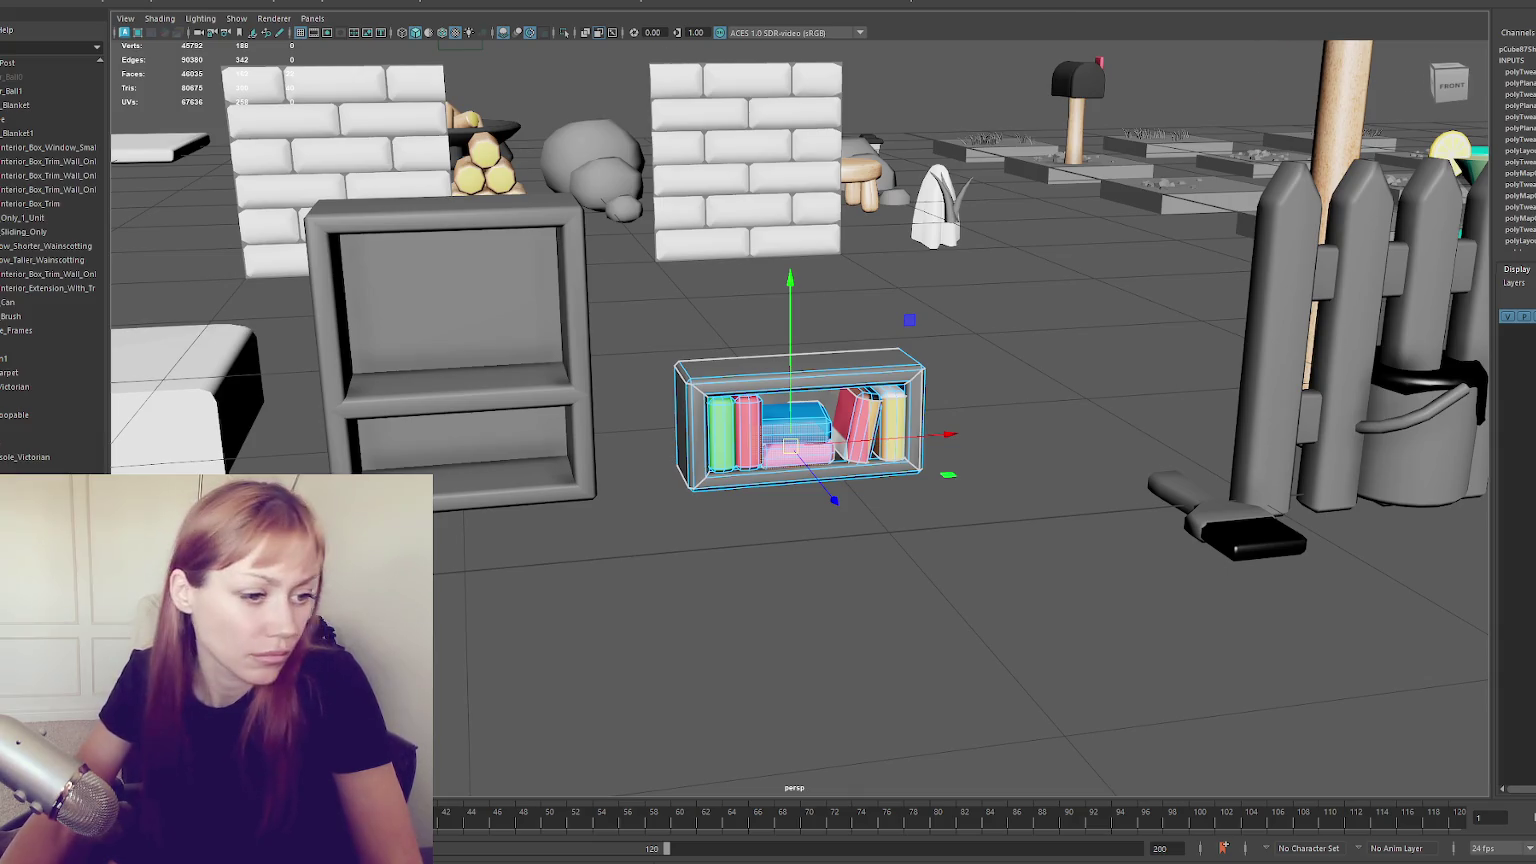
key("ctrl+z")
key("ctrl+z")
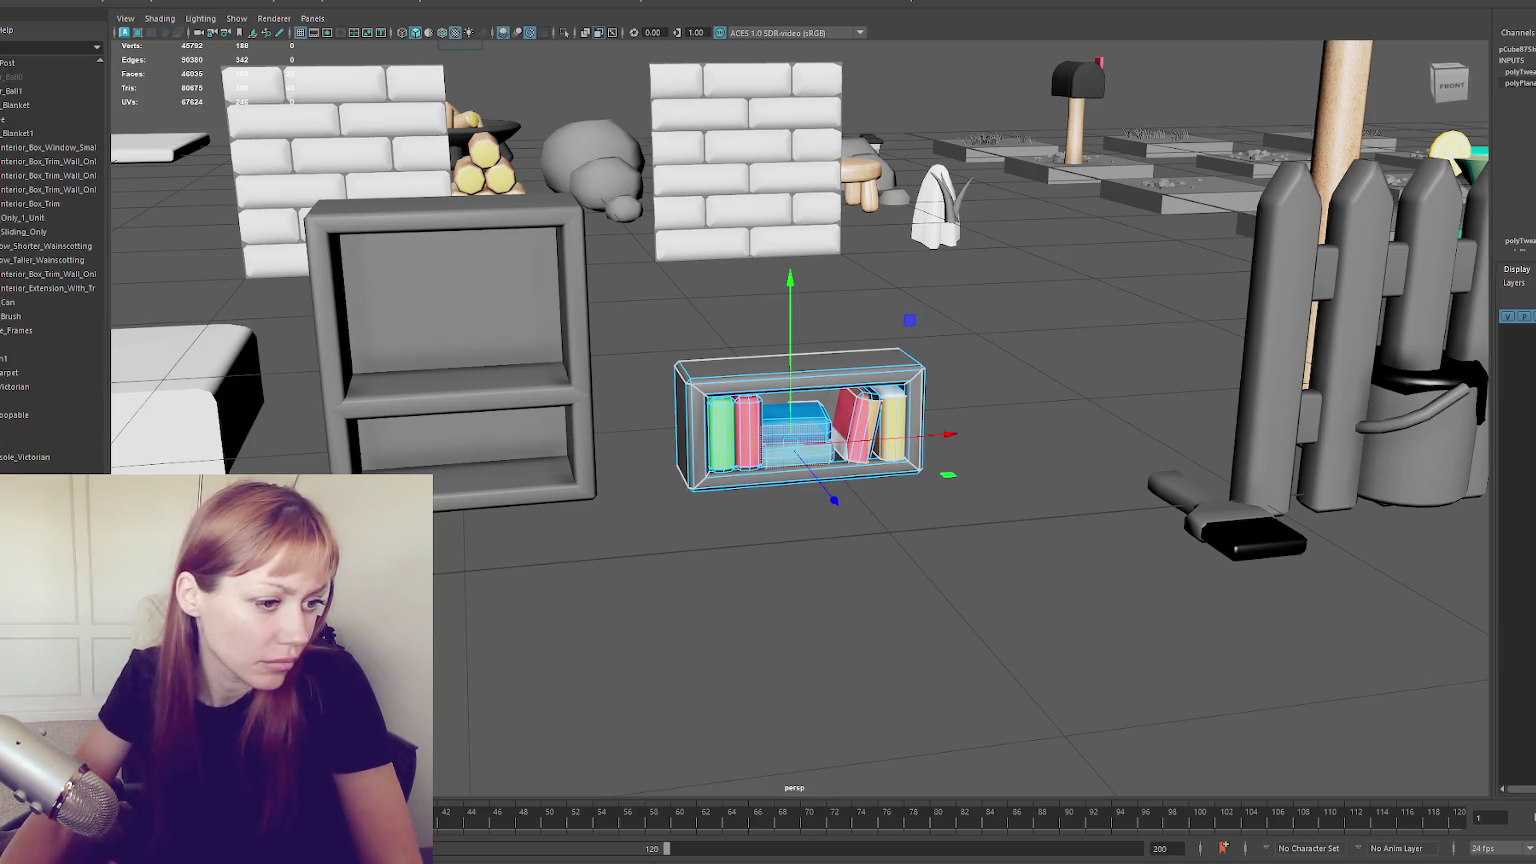
key("ctrl+z")
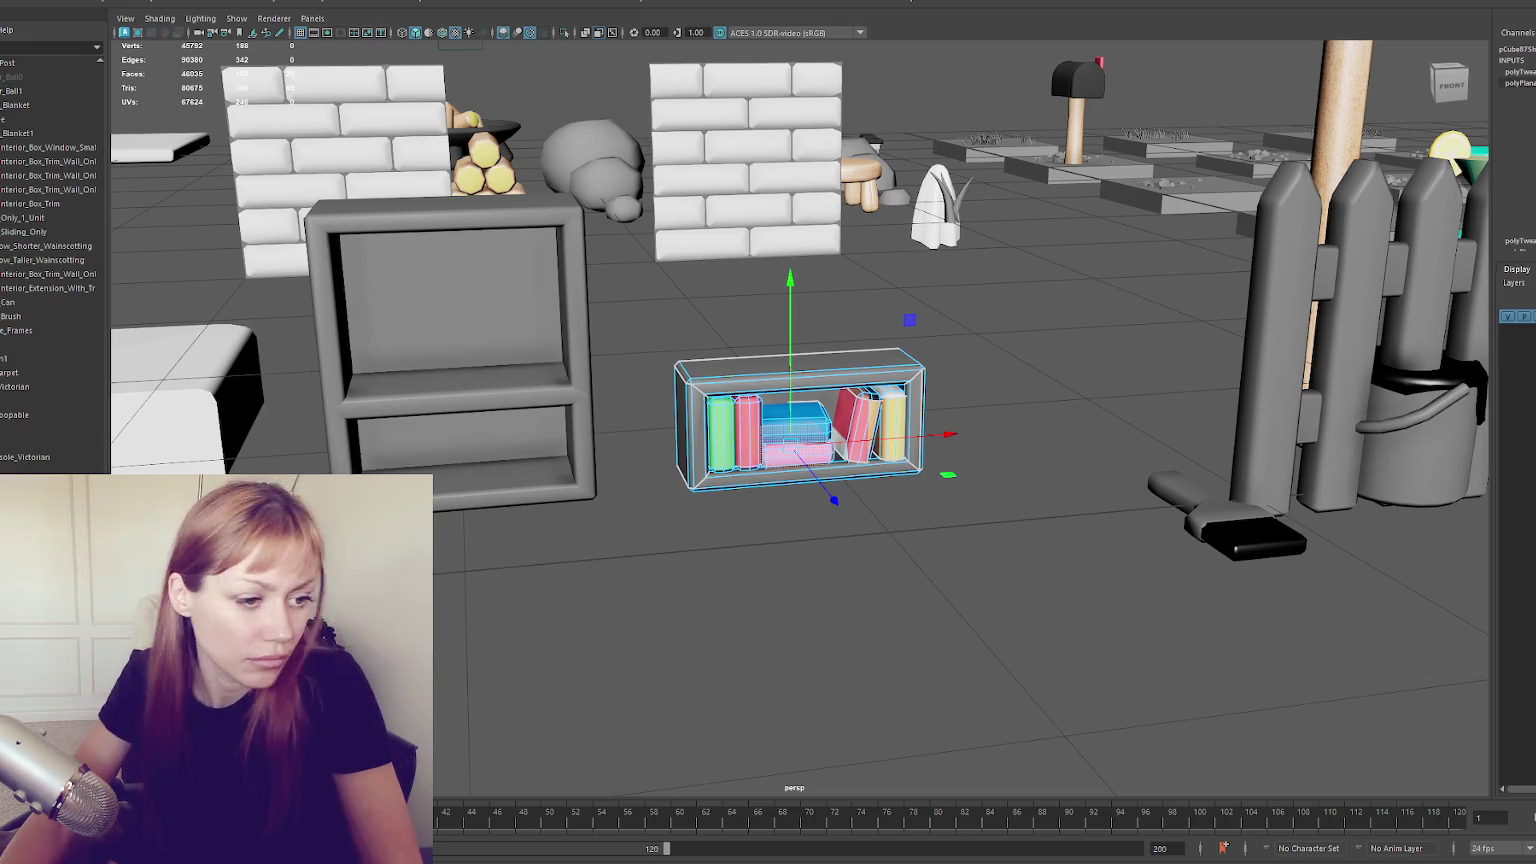
key("ctrl+z")
key("ctrl+z")
key("ctrl+z")
key("ctrl+z")
key("ctrl+z")
key("ctrl+z")
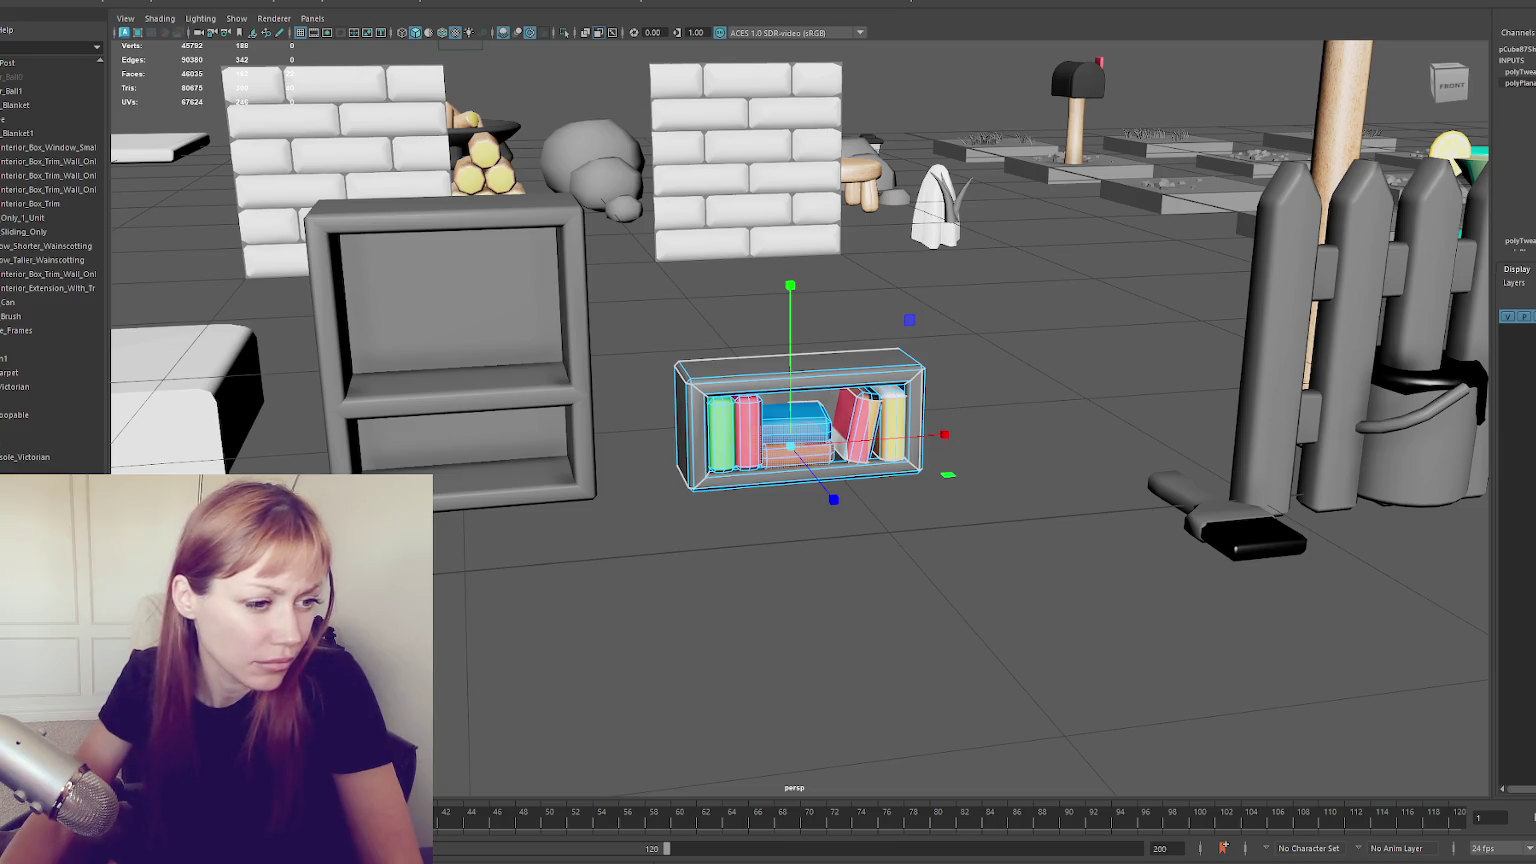
Step the tilted book back to green and restore the rightmost book's yellow
key("ctrl+z")
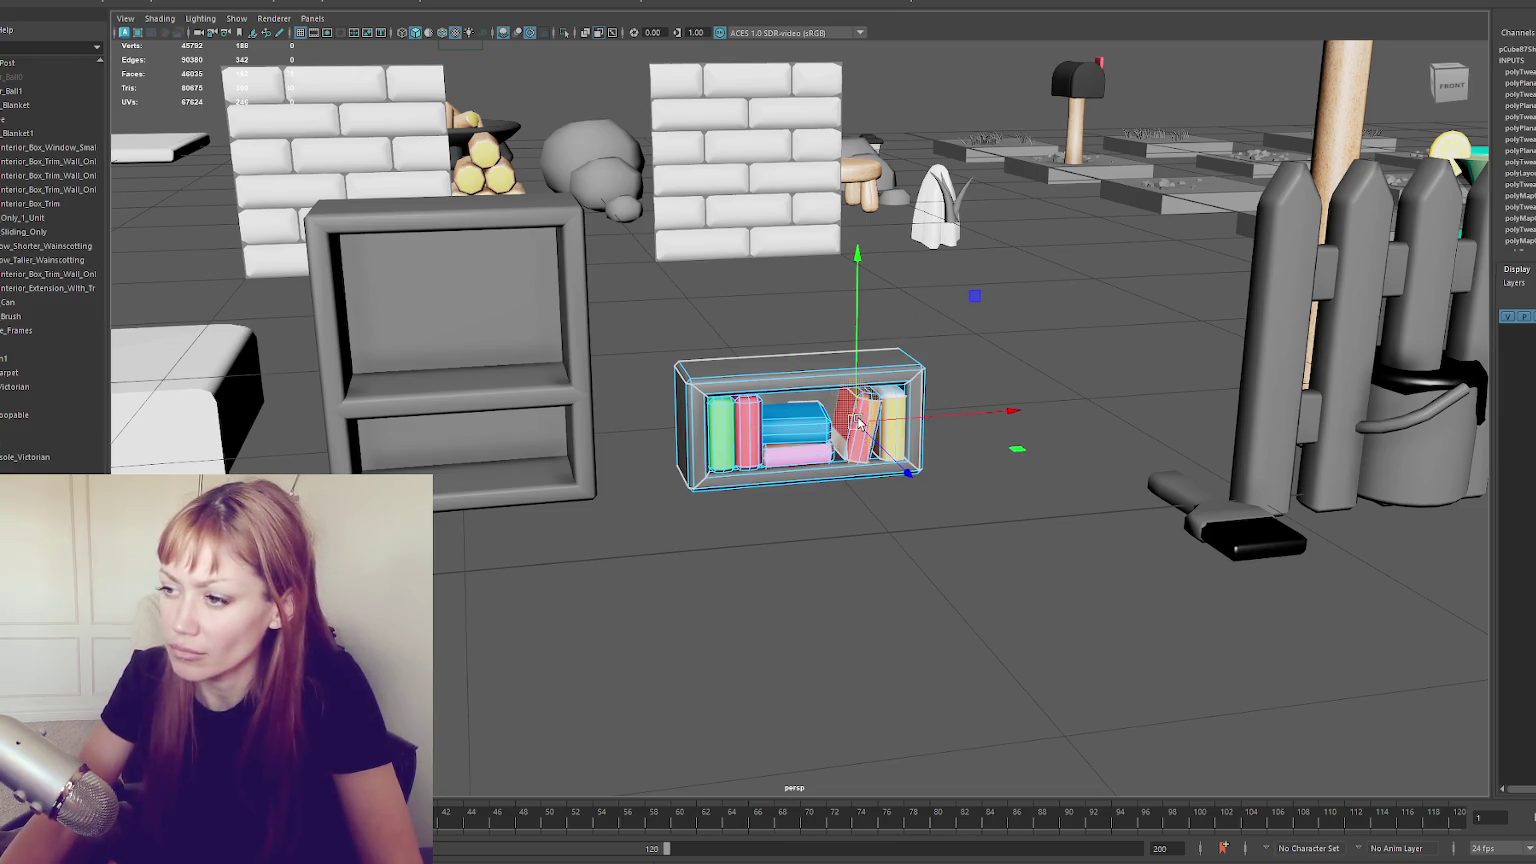
key("ctrl+z")
key("ctrl+z")
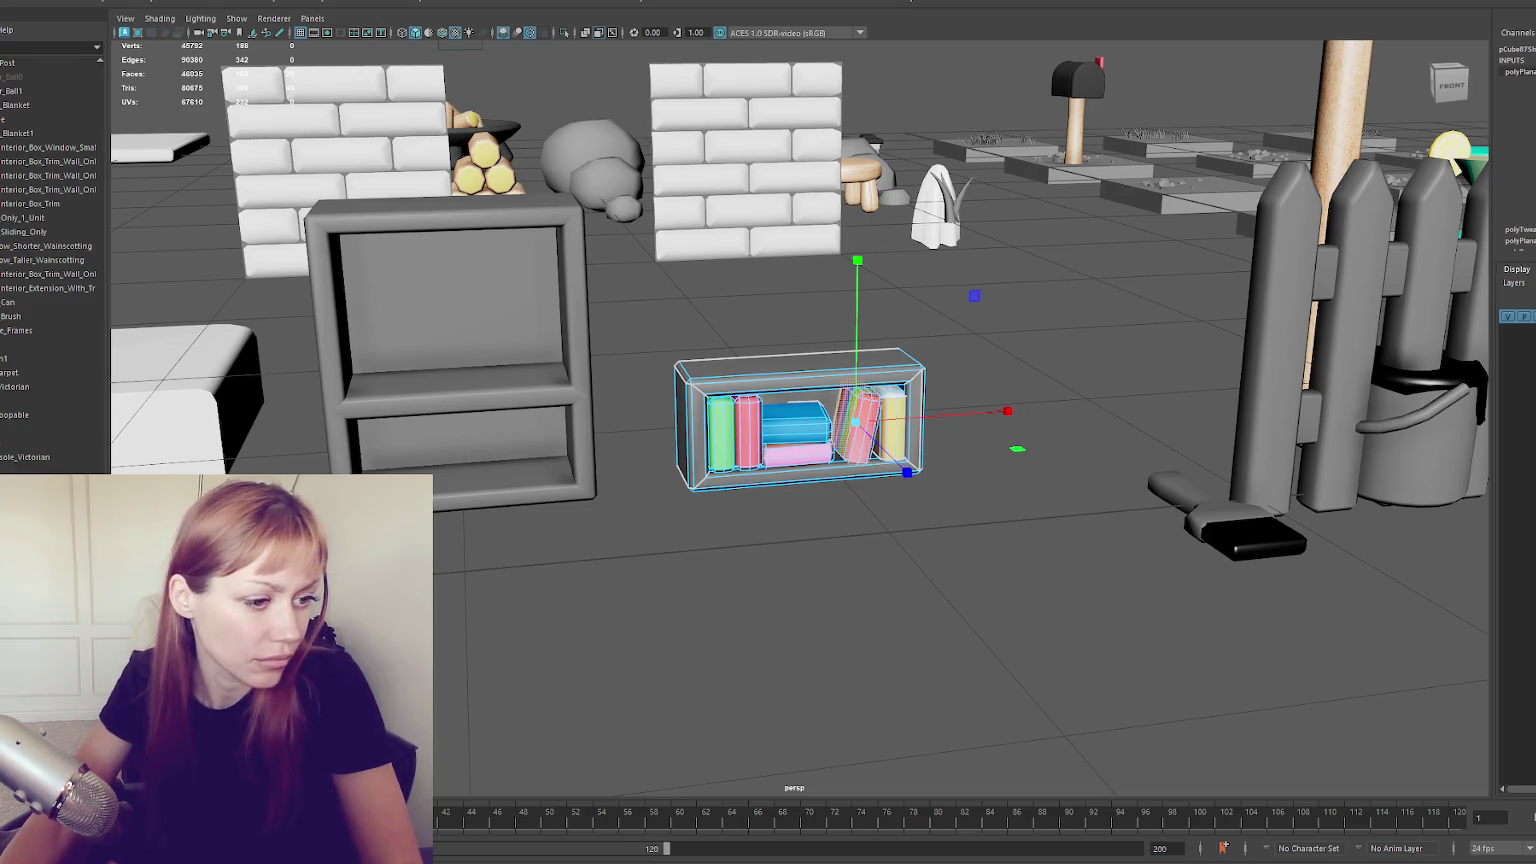
key("ctrl+z")
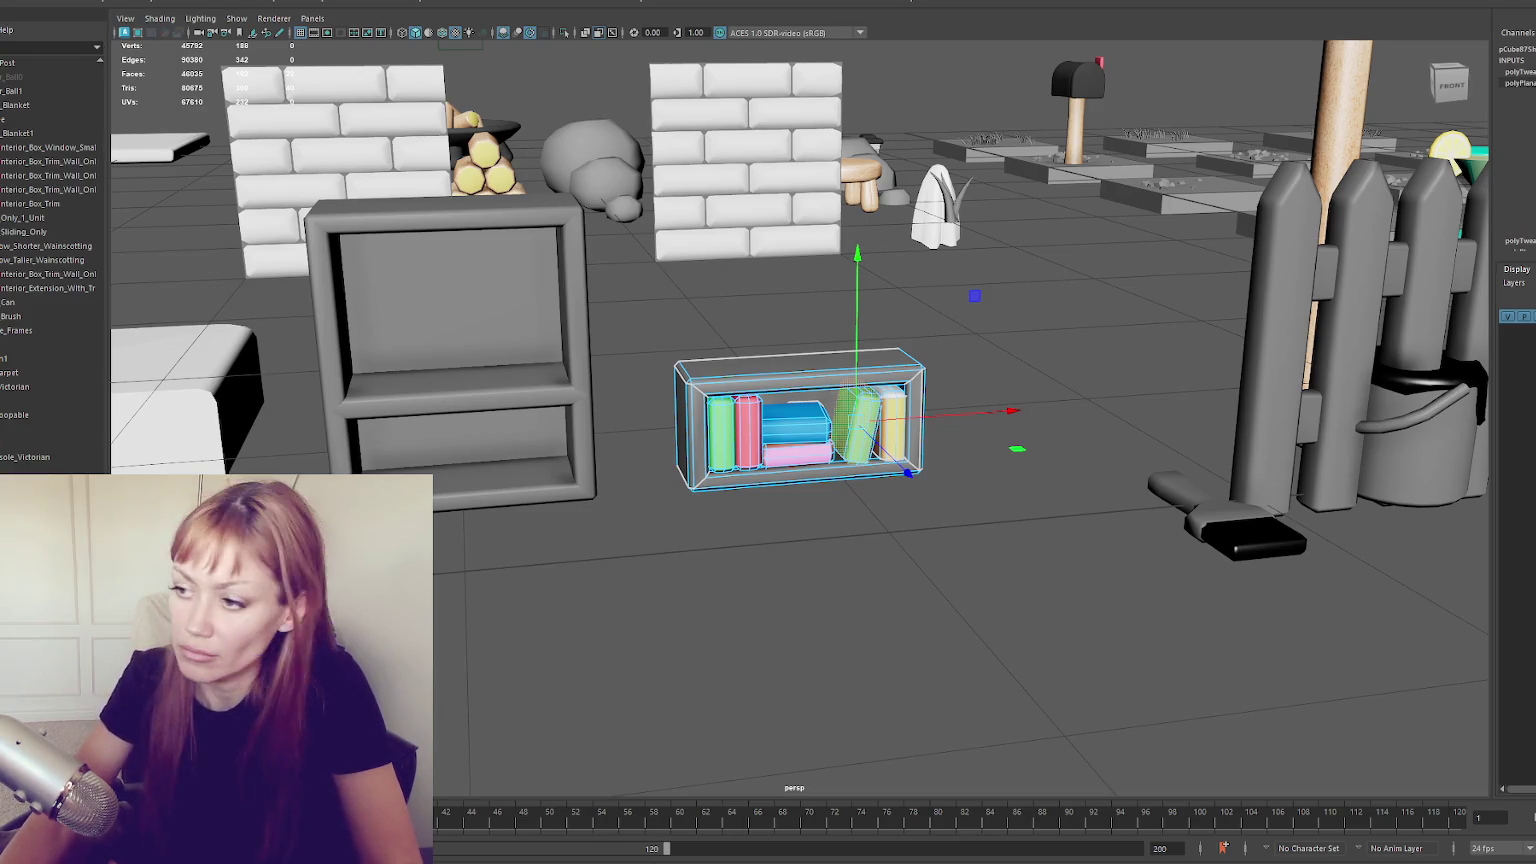
key("ctrl+z")
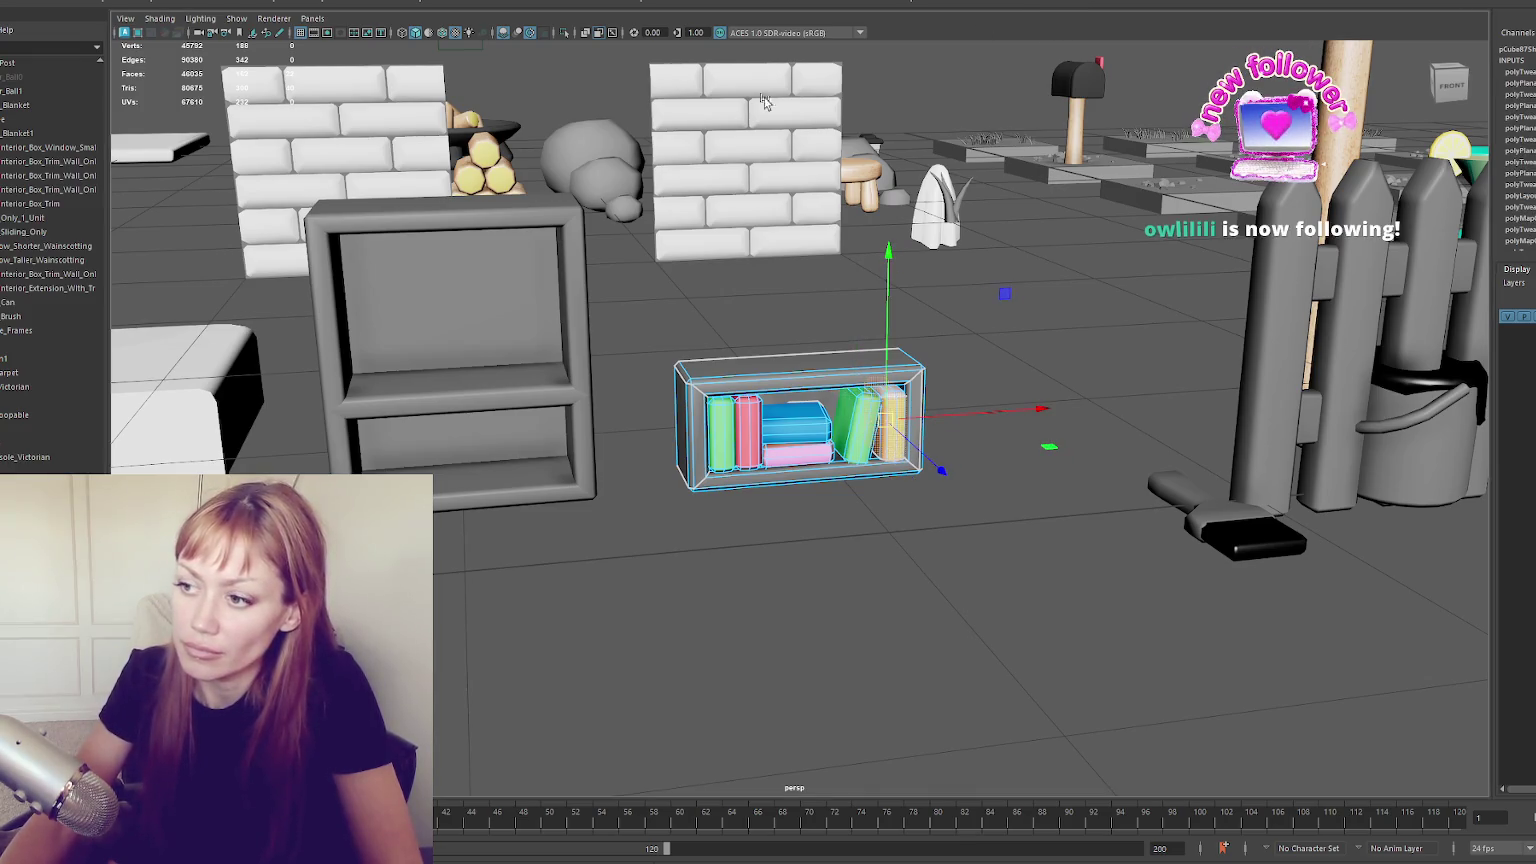
key("ctrl+z")
key("ctrl+z")
key("w")
key("shift+z")
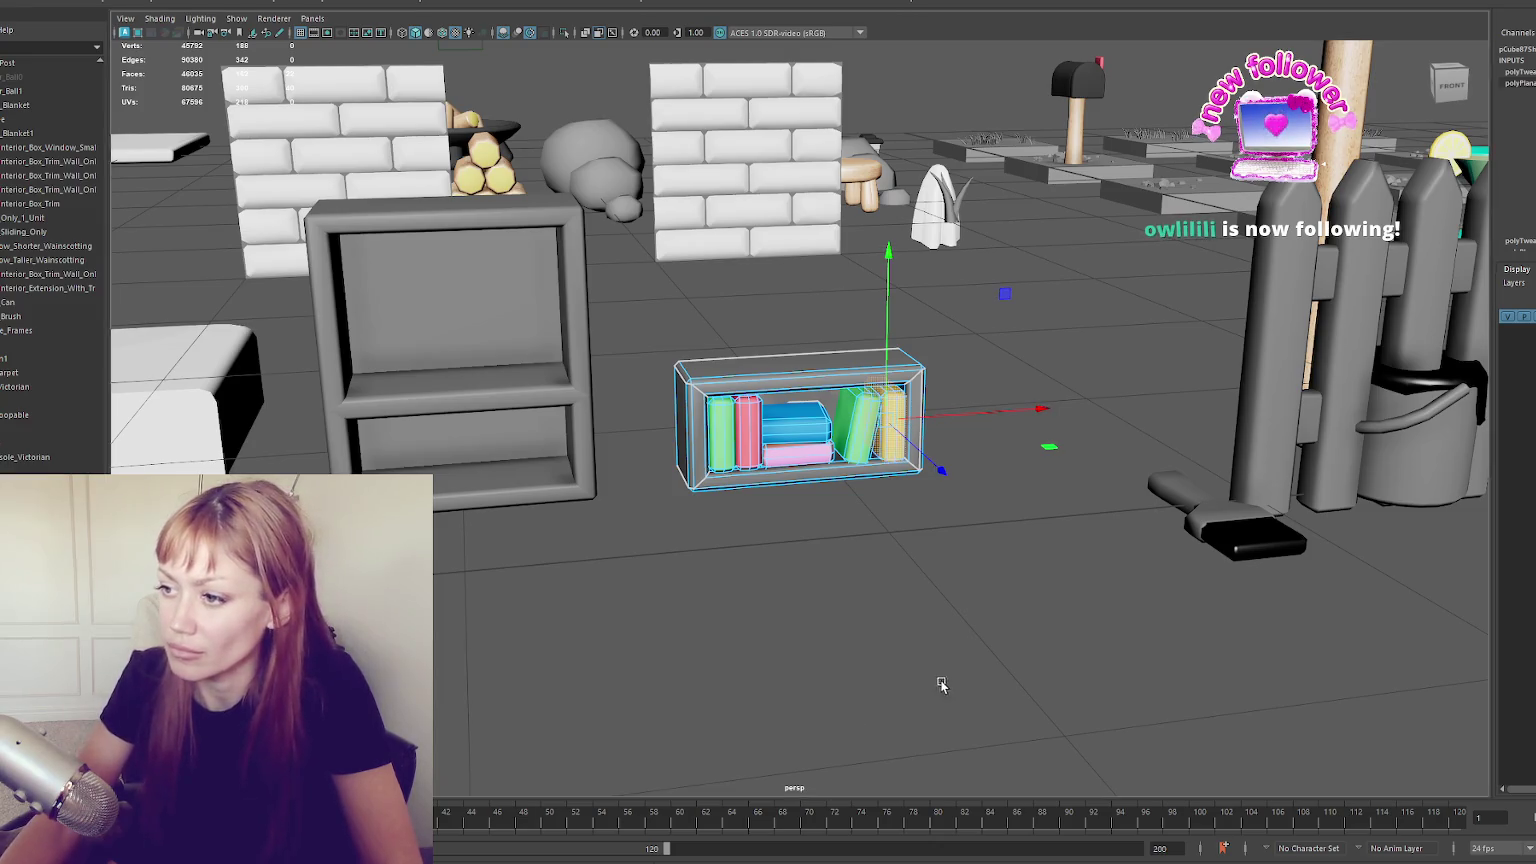
scroll(943, 679, "down", 5)
Drag the small book-filled shelf into place in the Outliner hierarchy as Bookshelf_Full
left_click(808, 383)
left_click(808, 388)
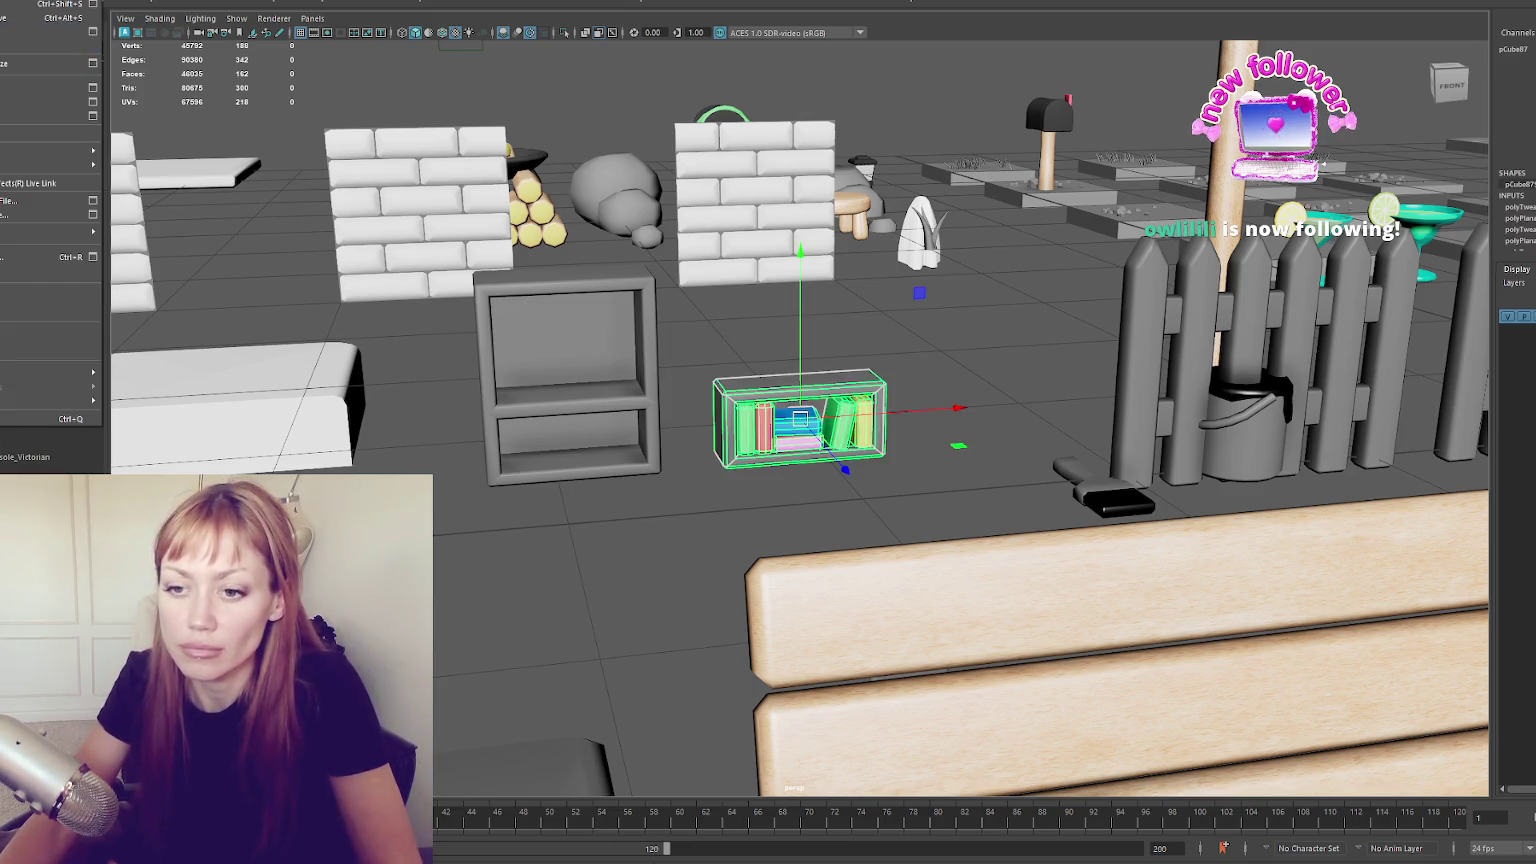
scroll(44, 435, "down", 2)
left_click(44, 440)
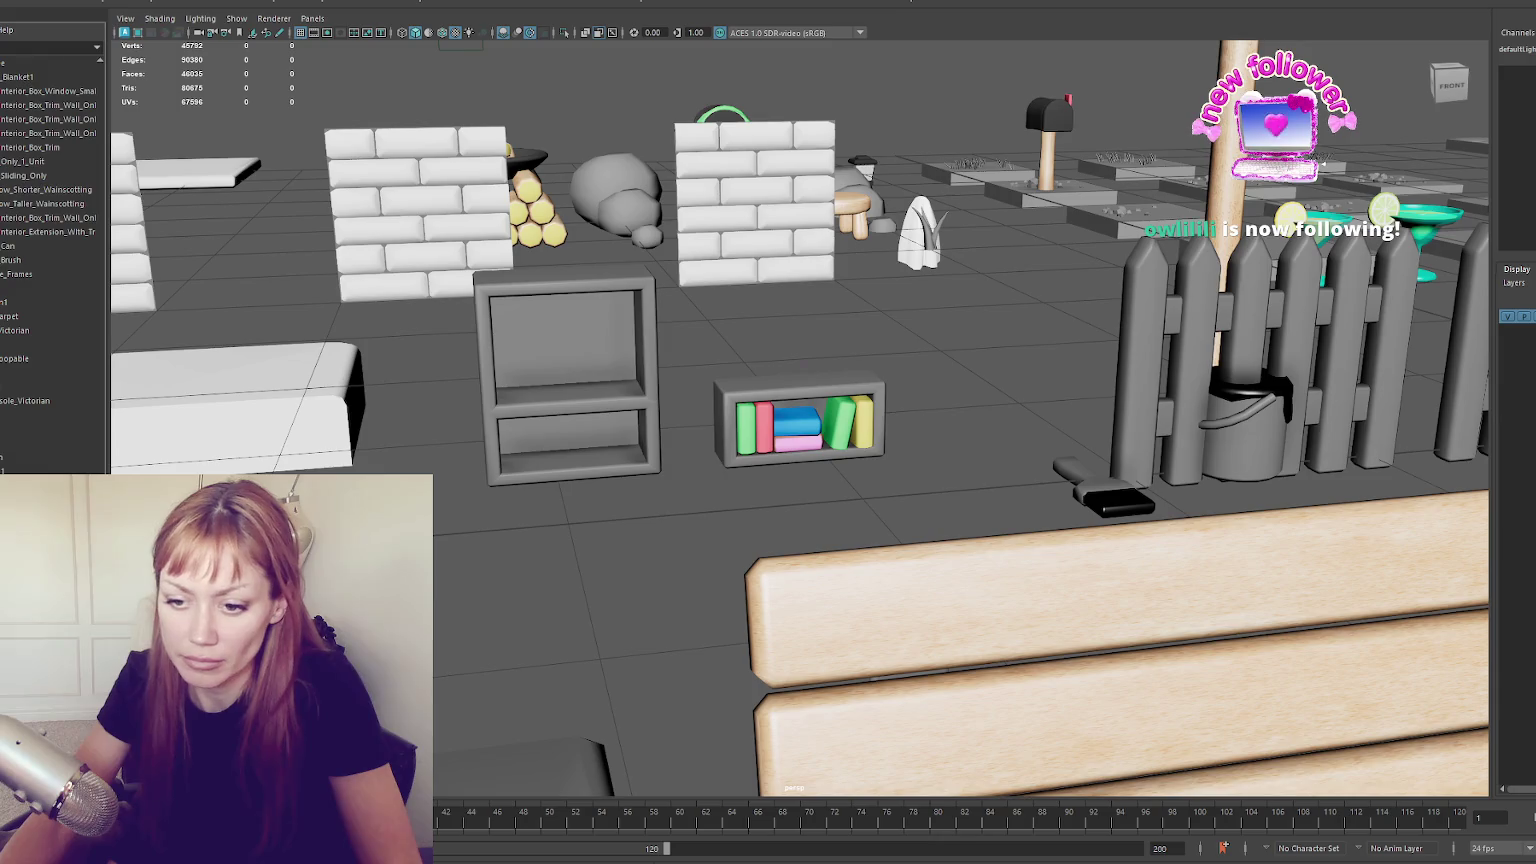
left_click(800, 420)
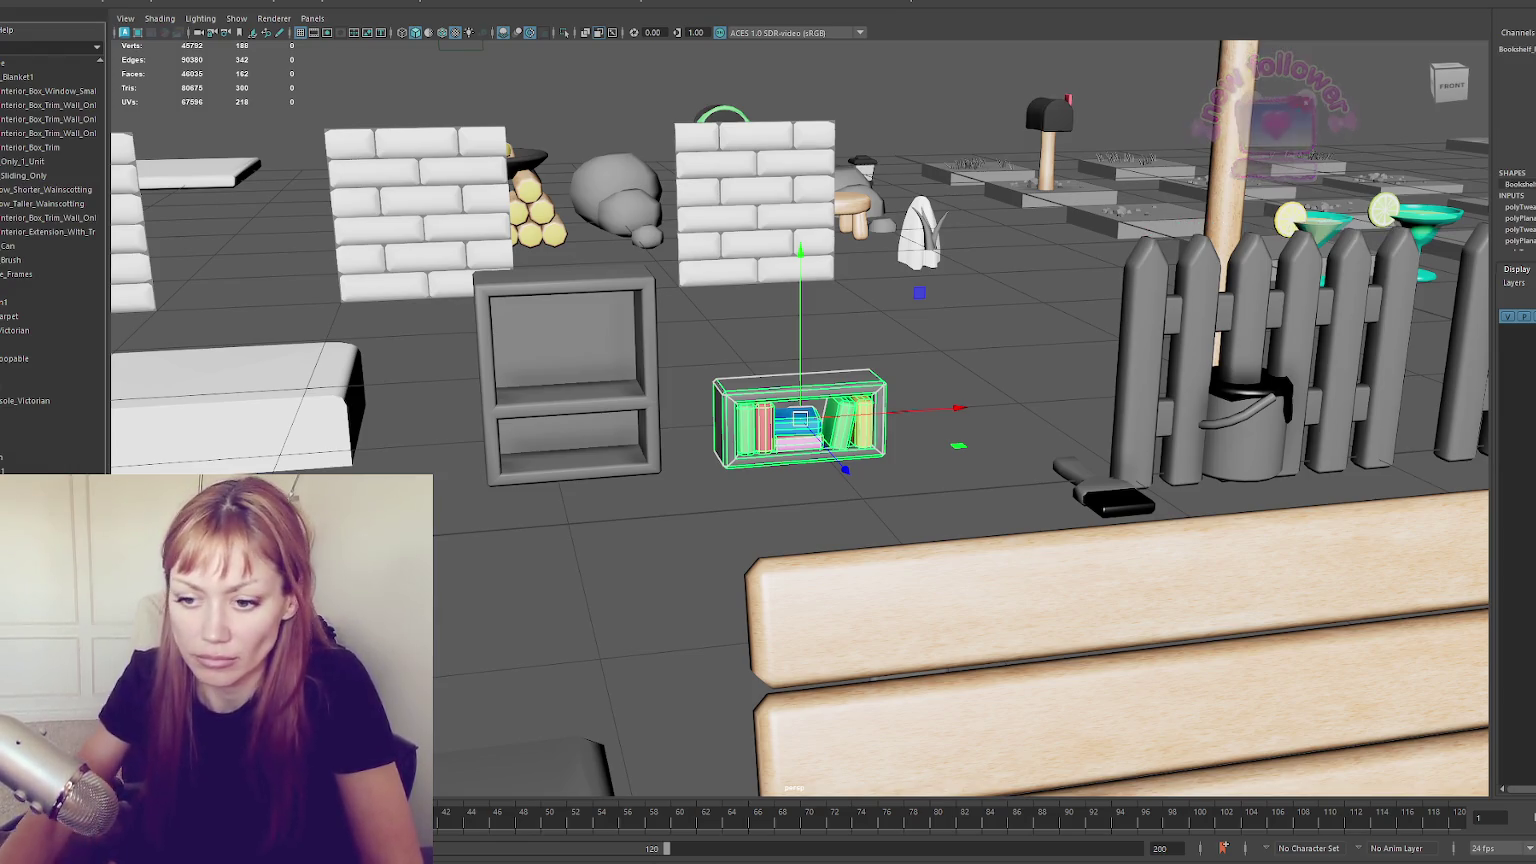
left_click_drag(55, 370, 64, 318)
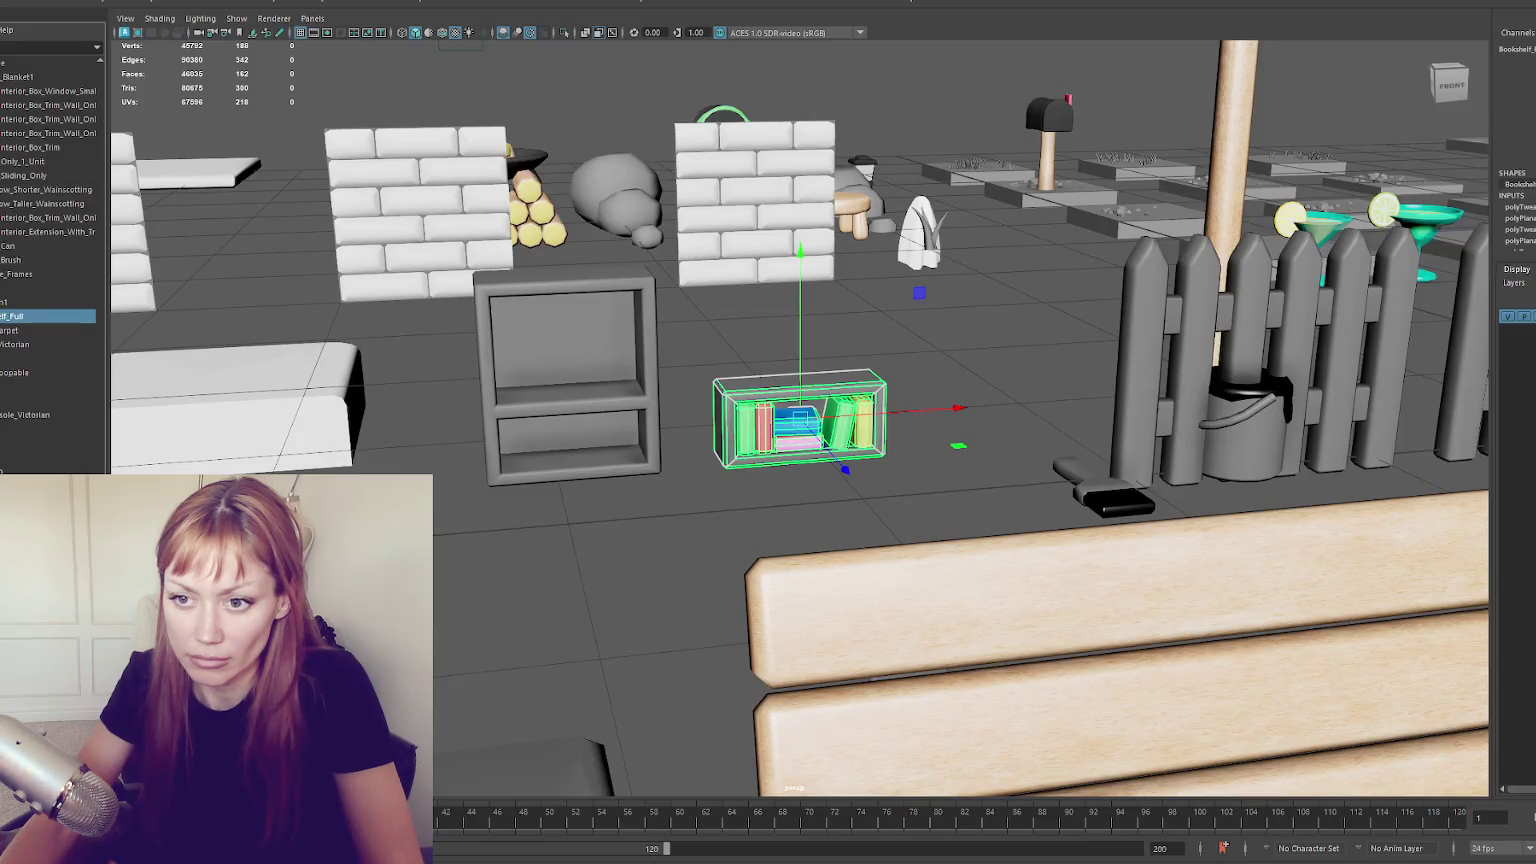
left_click(50, 134)
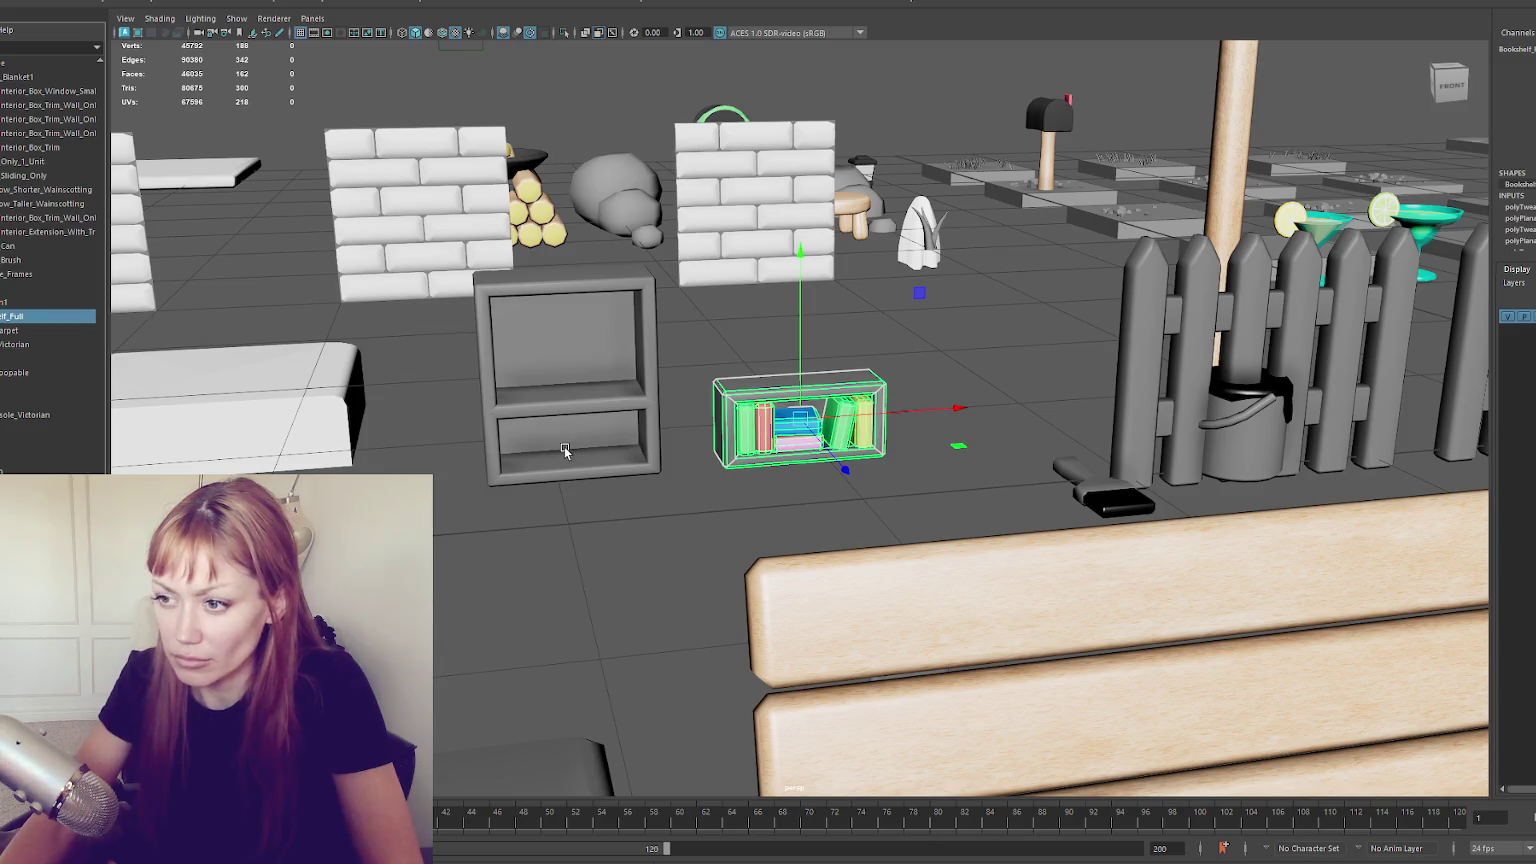
left_click(566, 449)
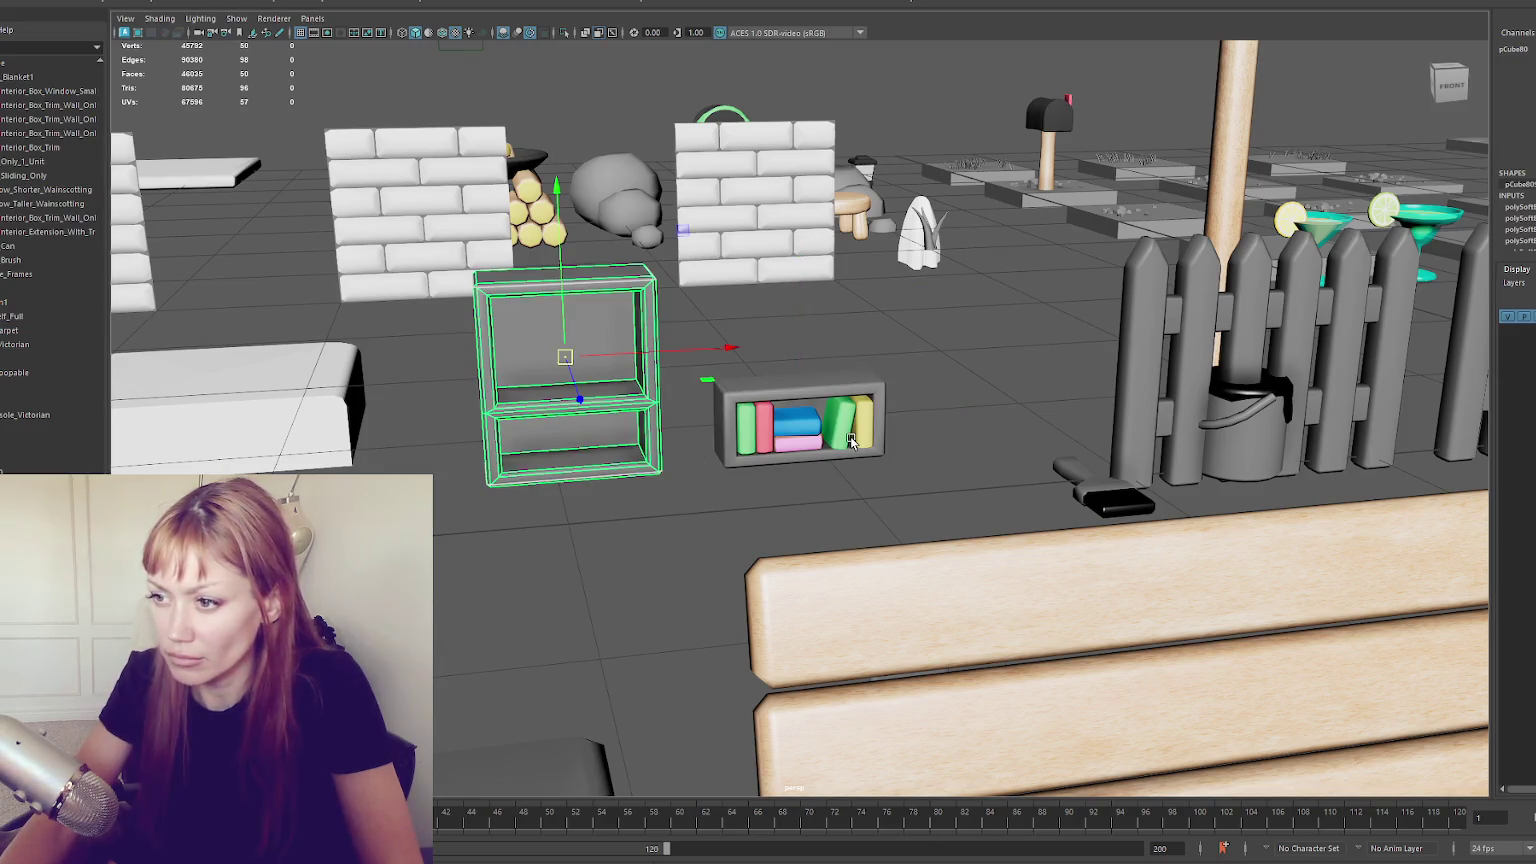
Rotate the tall empty shelf about 90° so it faces front
key("e")
mouse_move(850, 436)
left_mouse_down()
mouse_move(830, 378)
mouse_move(874, 448)
left_mouse_up()
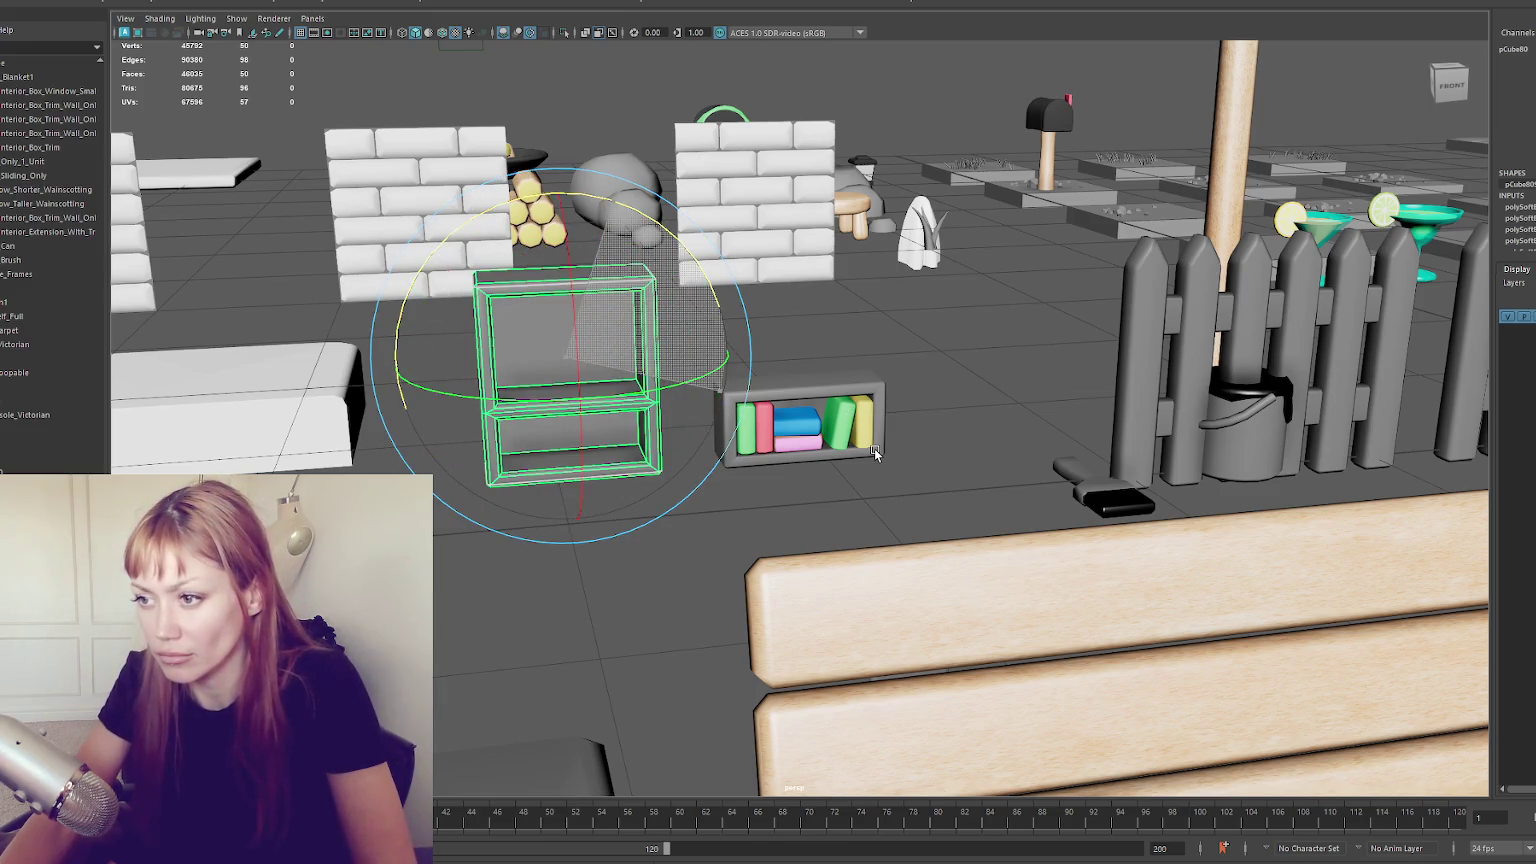
left_click(952, 370)
left_click(642, 458)
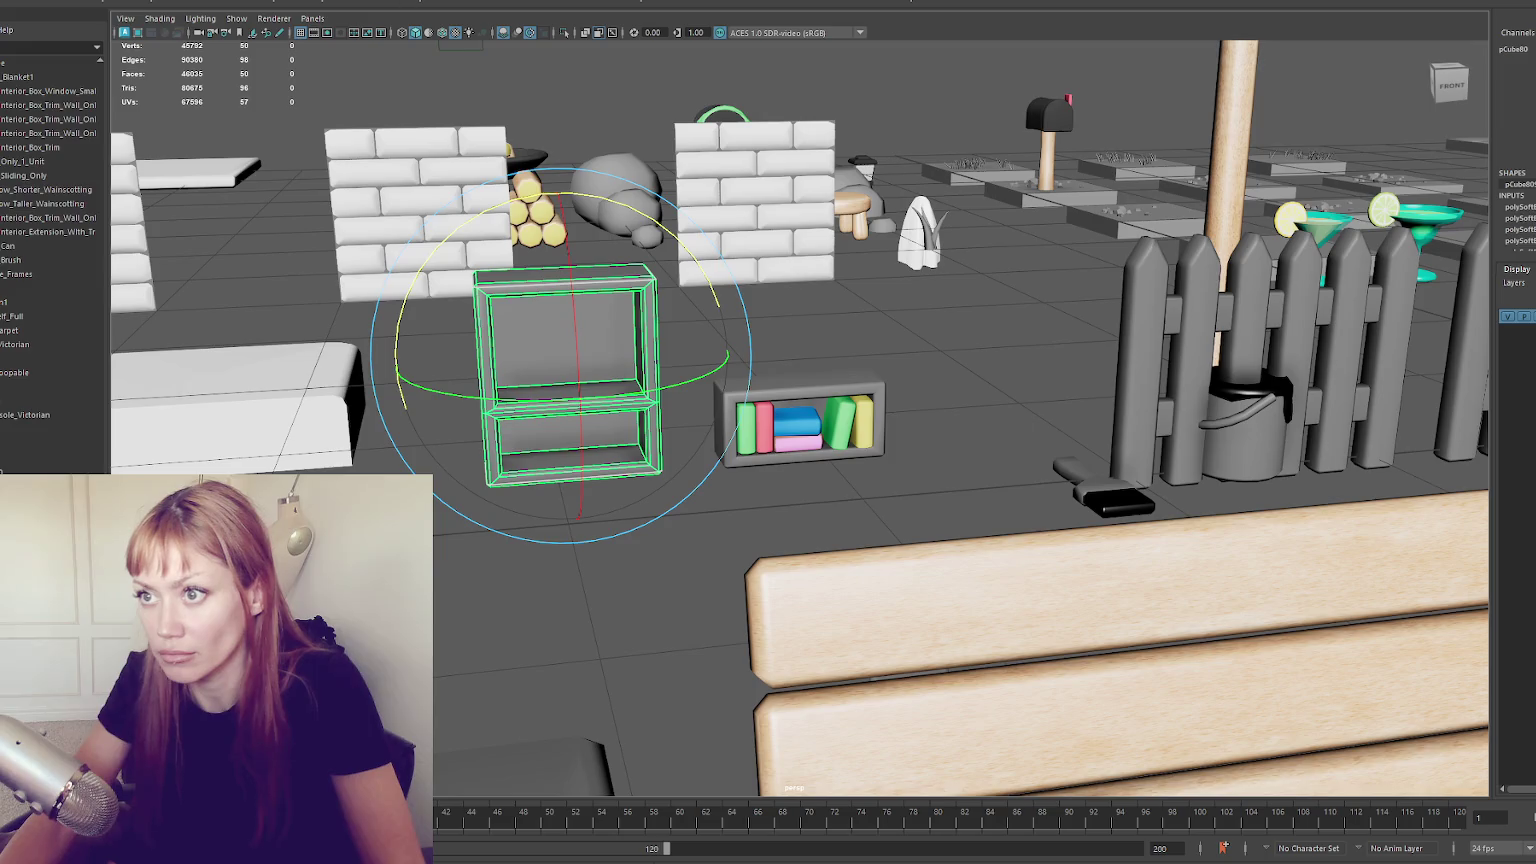
key("w")
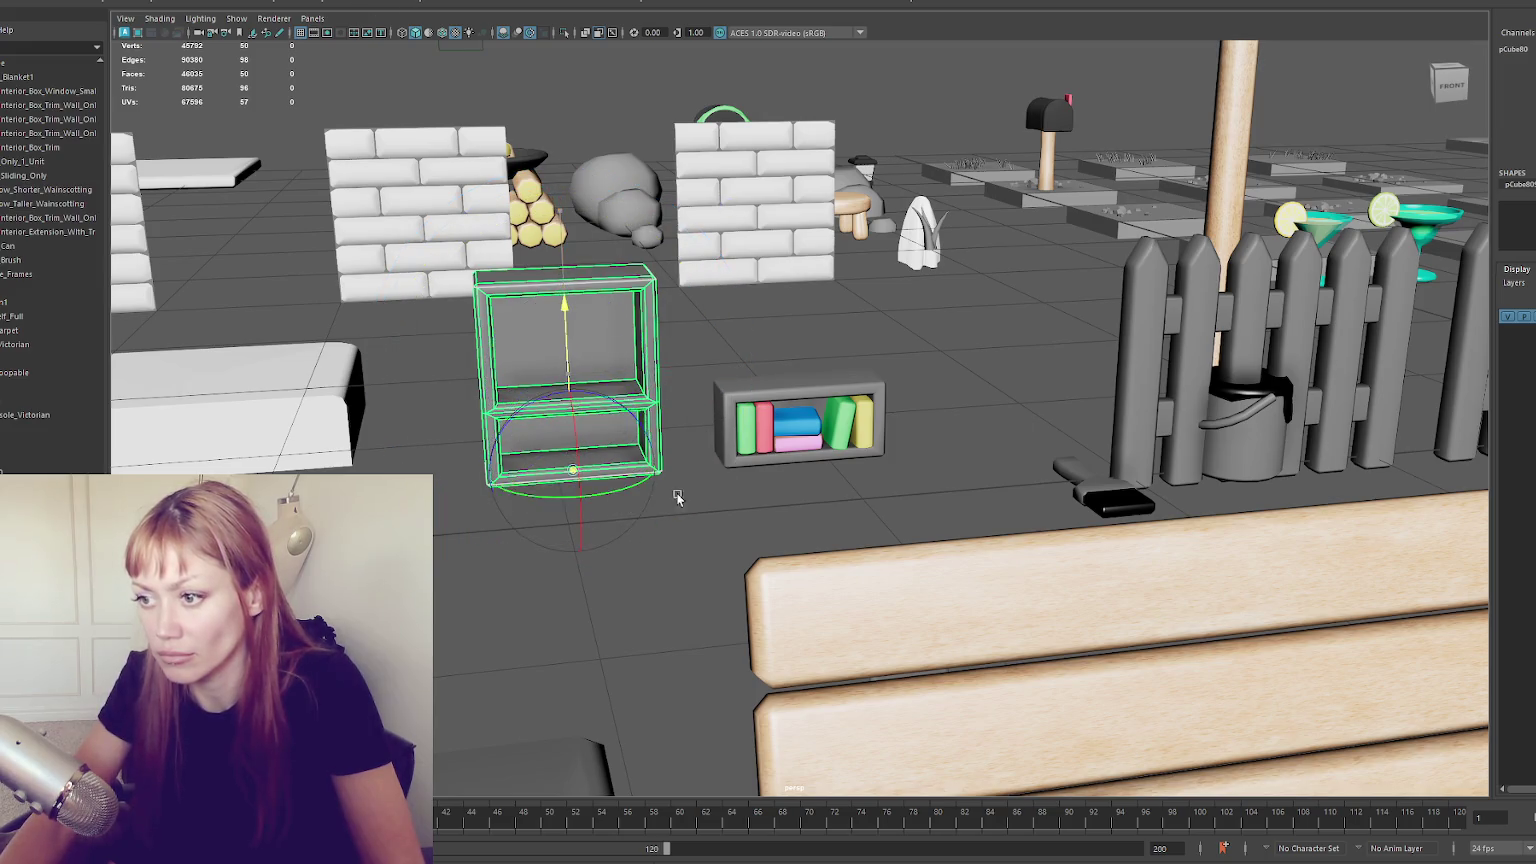
Duplicate the book-filled shelf into the tall shelf's lower opening
left_click(812, 440)
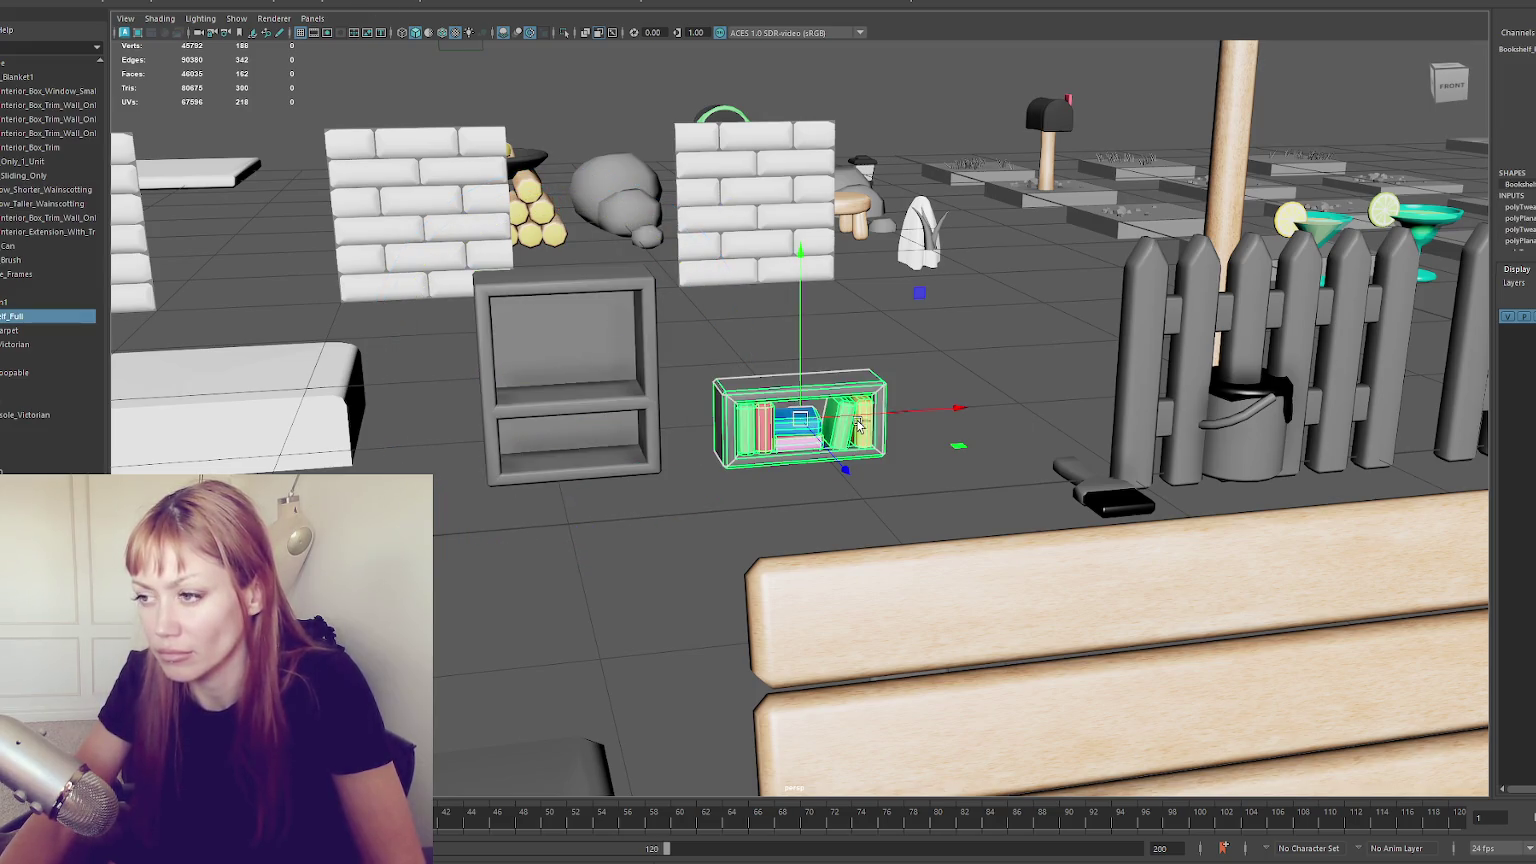
key("ctrl+d")
left_click_drag(958, 408, 735, 345)
left_click(735, 345)
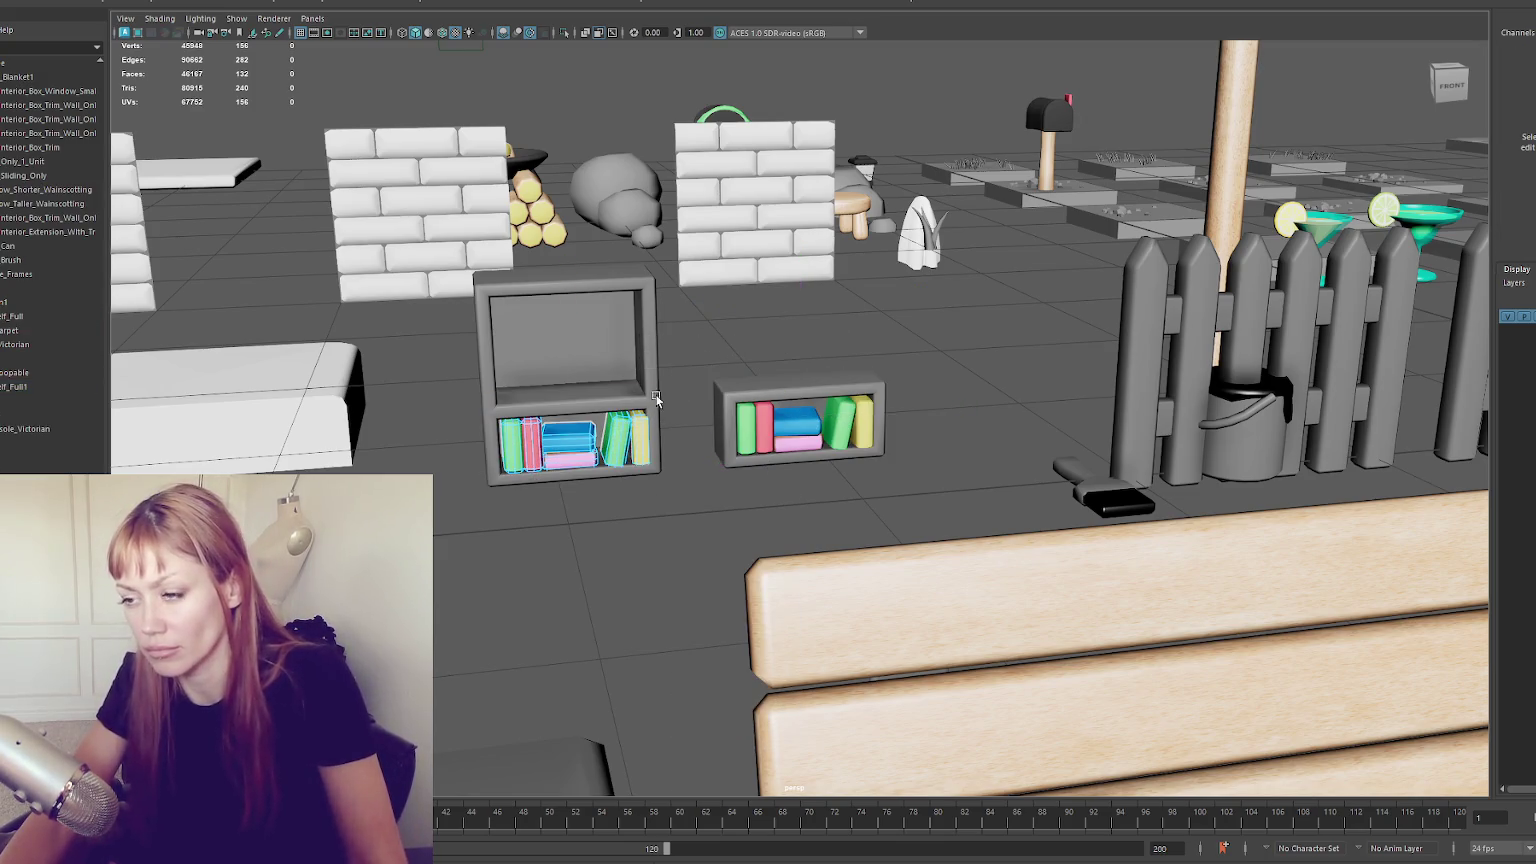
Duplicate that copy up into the upper opening and mirror the upper set of books
right_click(658, 430)
left_click(656, 425)
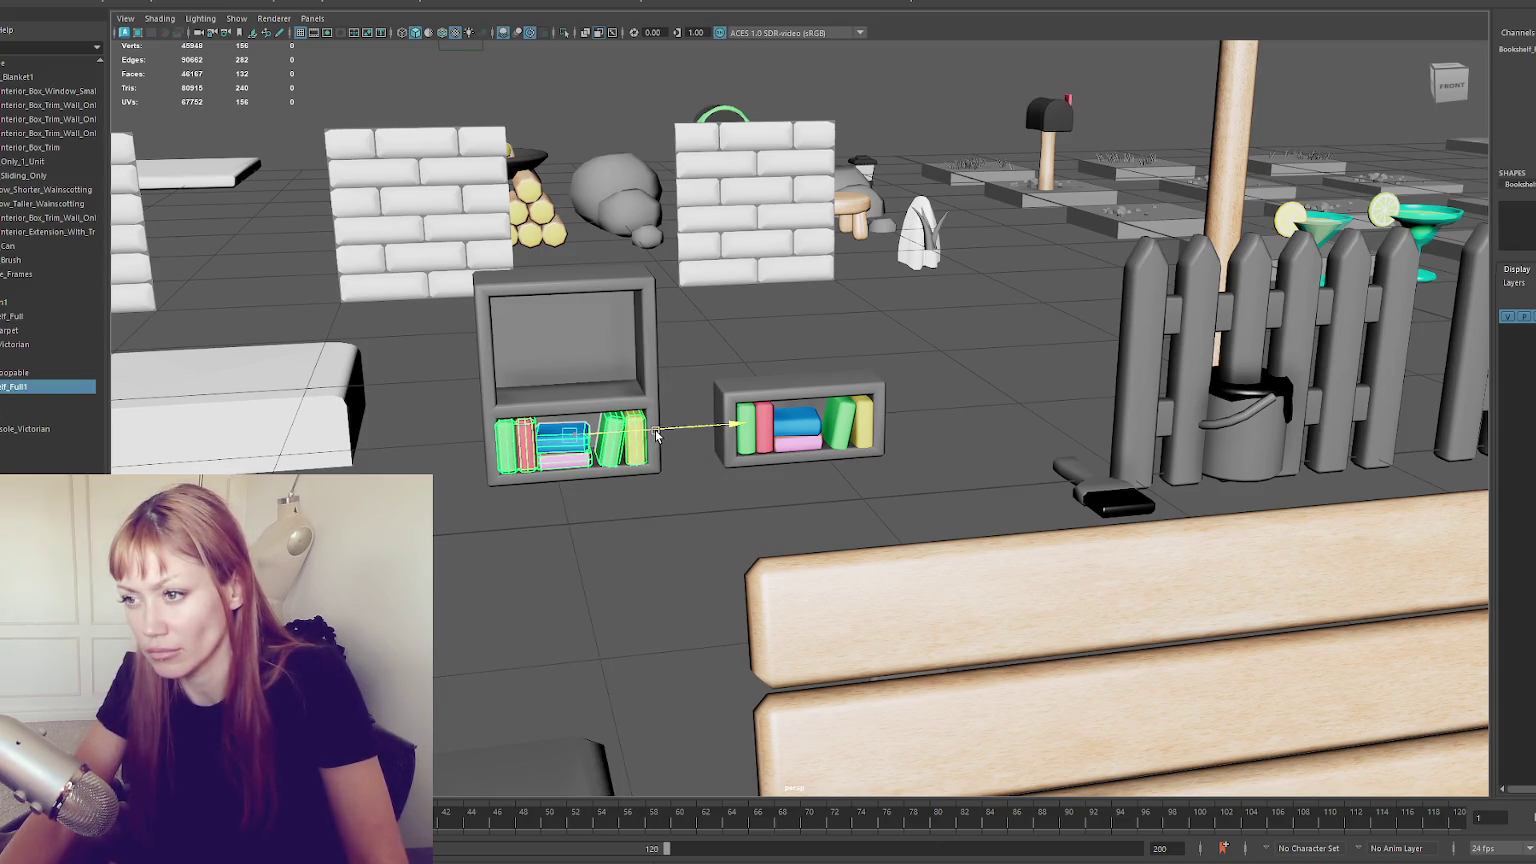
key("ctrl+d")
left_click_drag(560, 395, 559, 321)
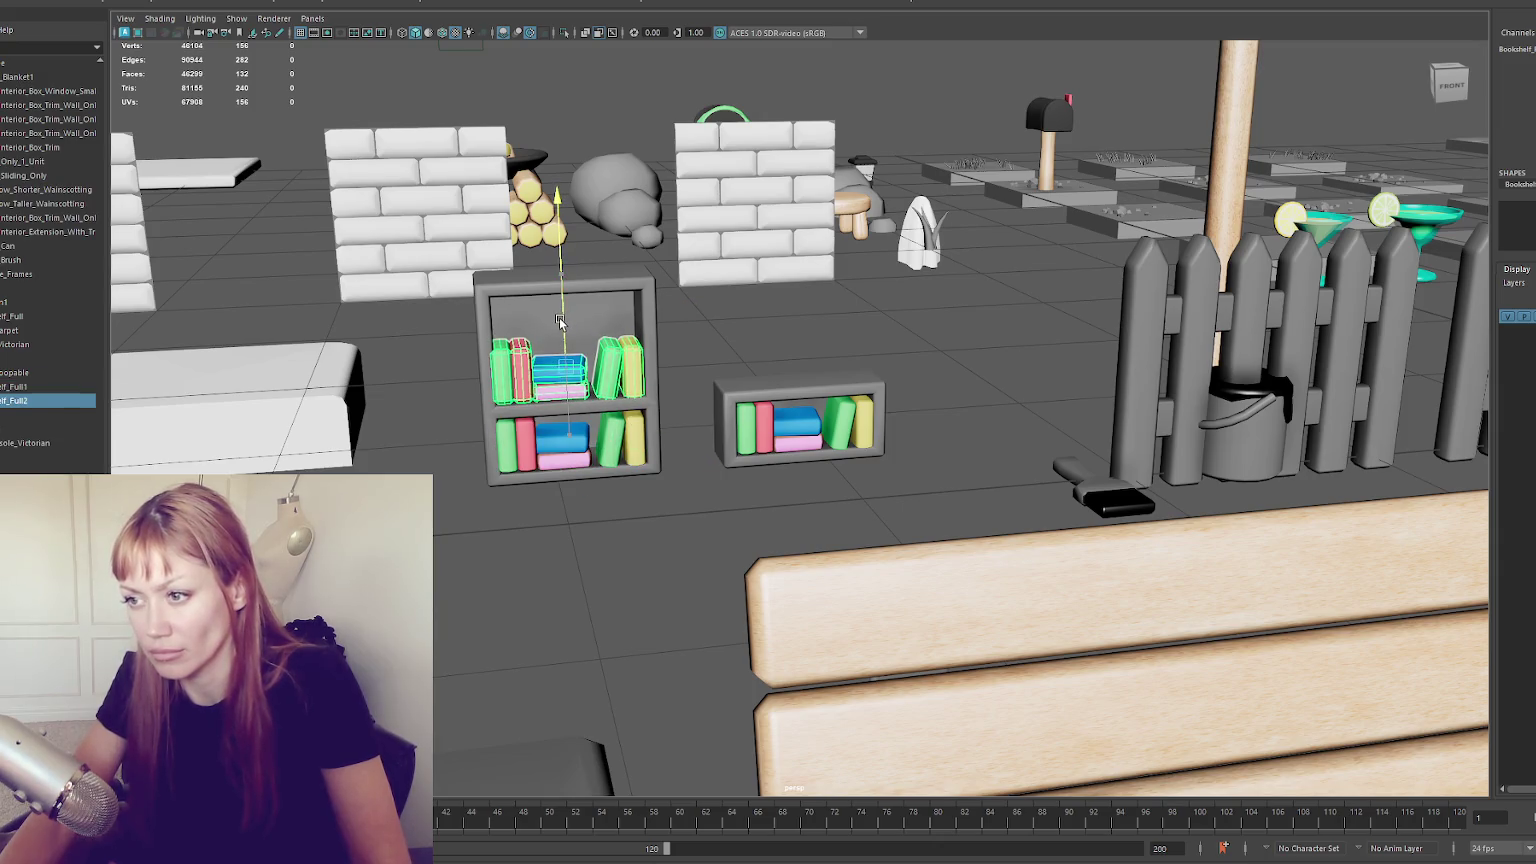
right_click(211, 160)
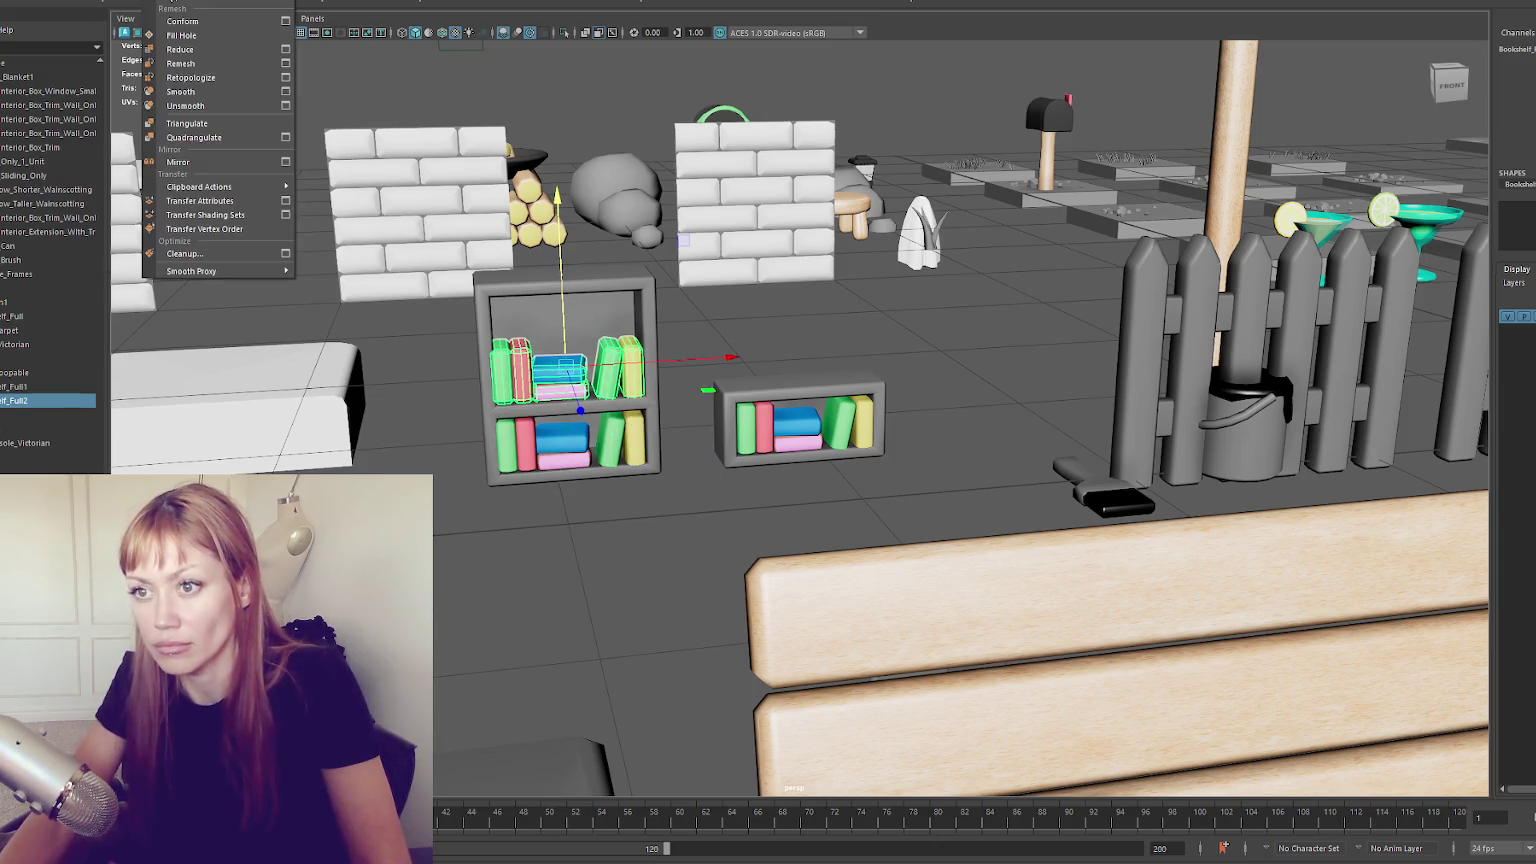
left_click(211, 160)
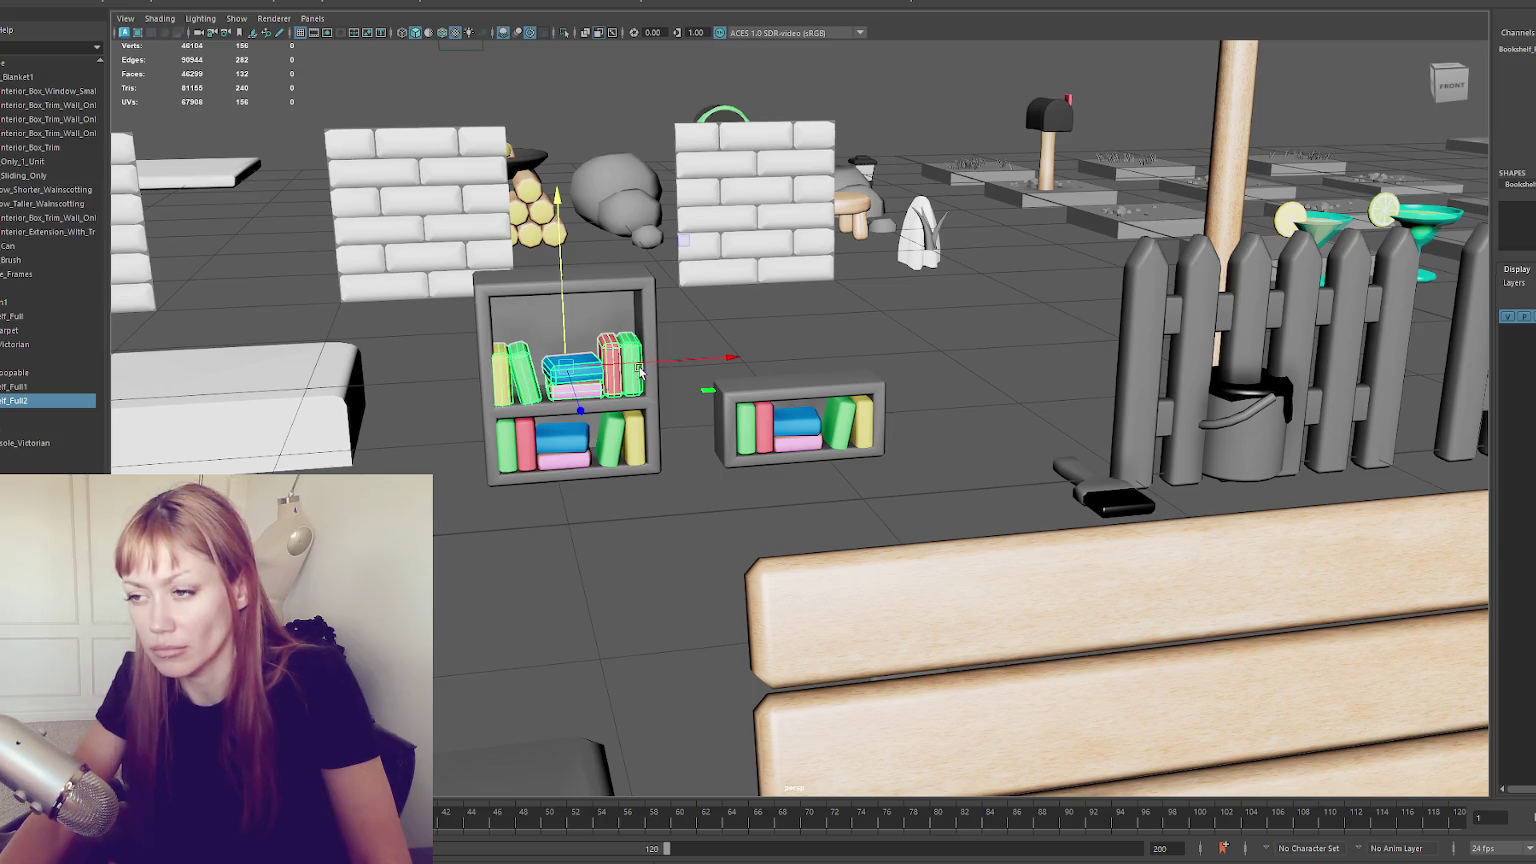
scroll(499, 354, "up", 3)
right_click(484, 352)
left_click(500, 395)
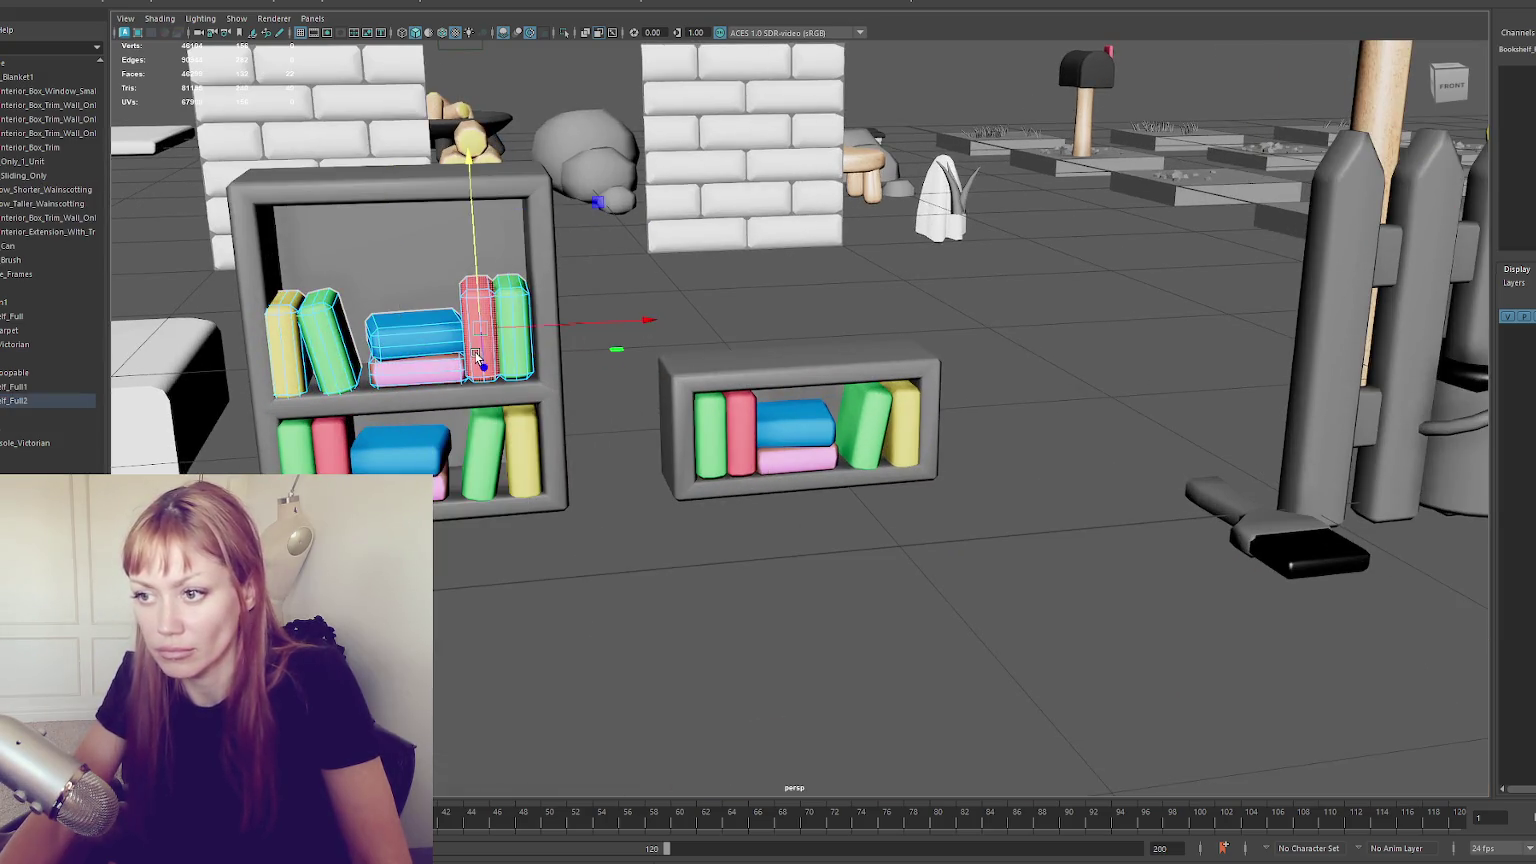
Select individual books and book groups on the upper and lower shelves
left_click(368, 300)
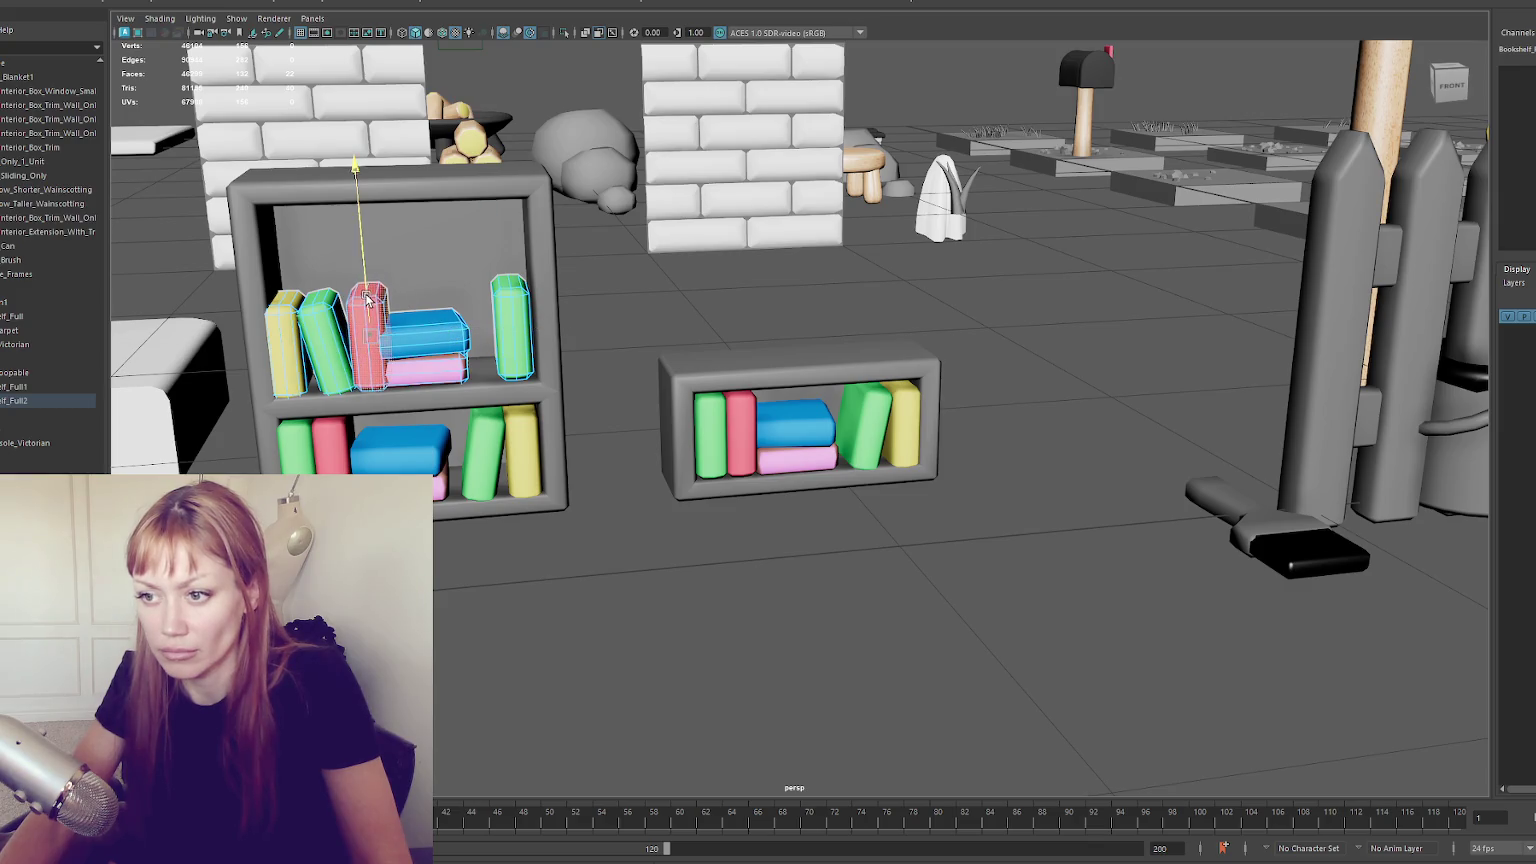
left_click(283, 330)
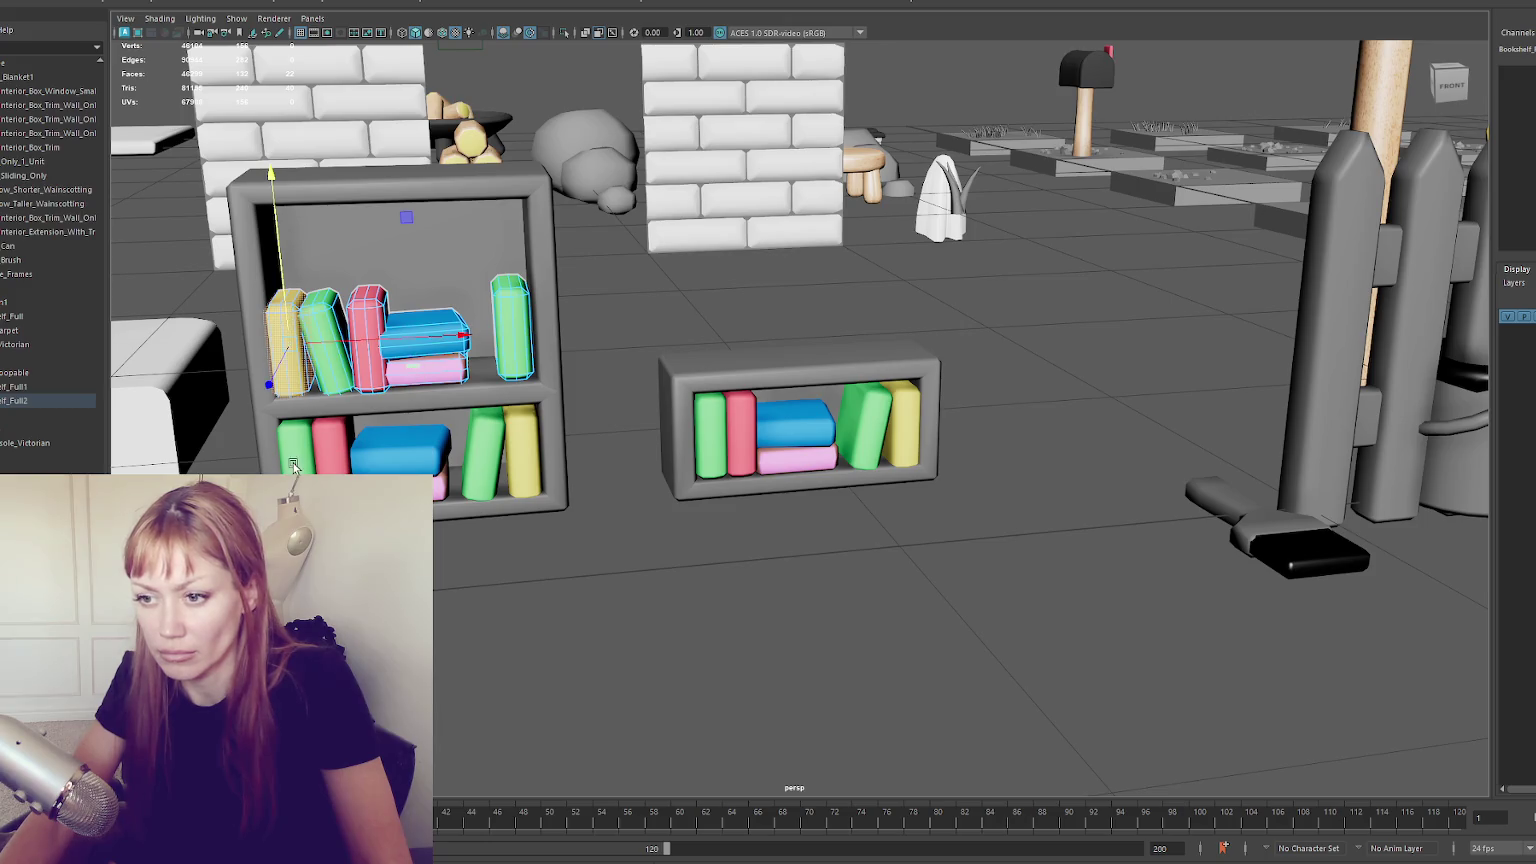
left_click(295, 466)
right_click(605, 345)
left_click(498, 415)
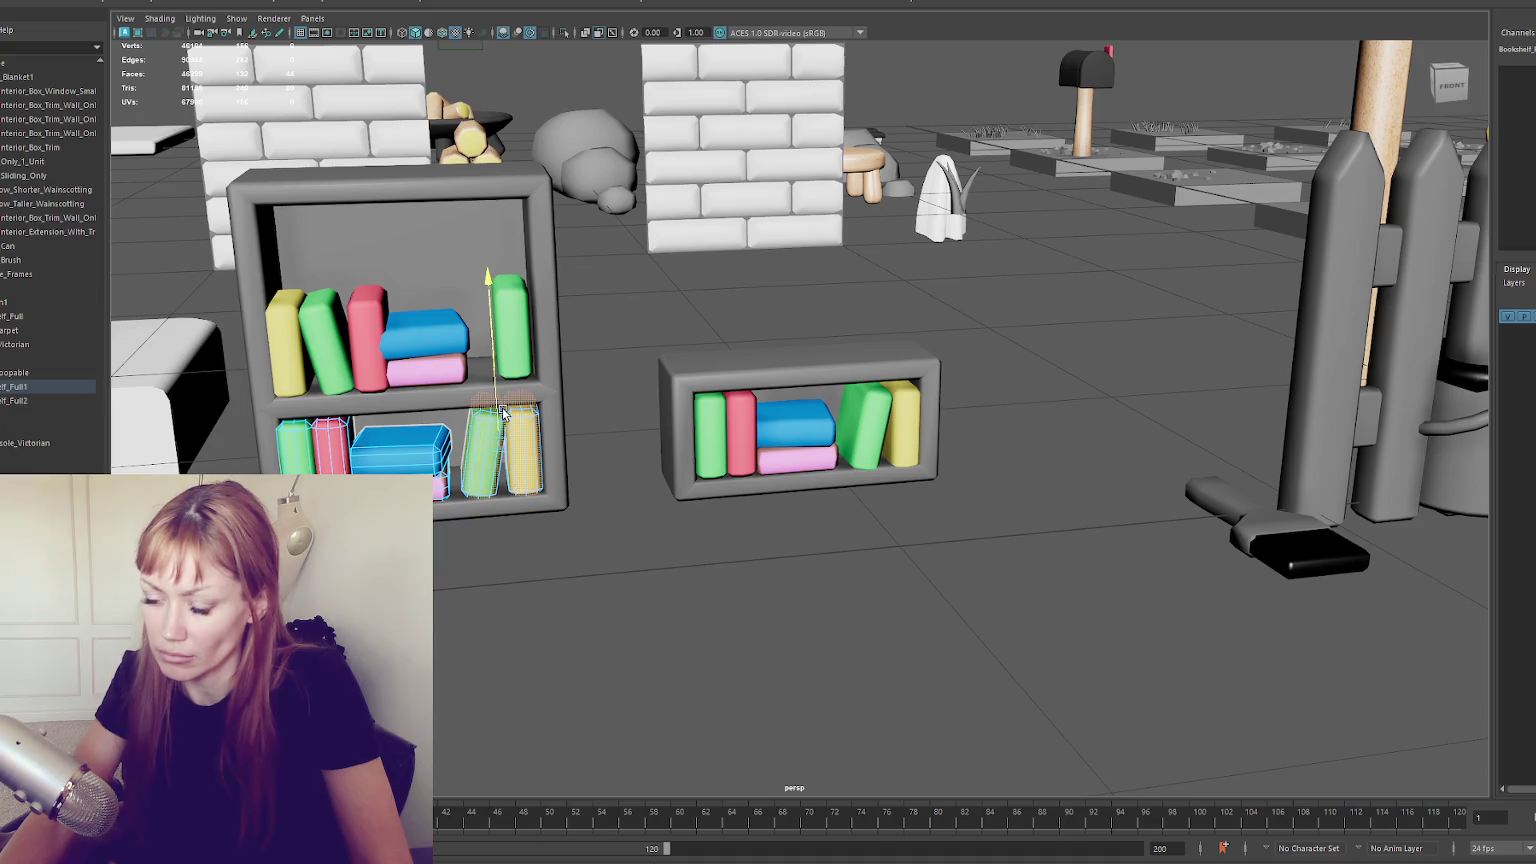
right_click(602, 313)
left_click(405, 435)
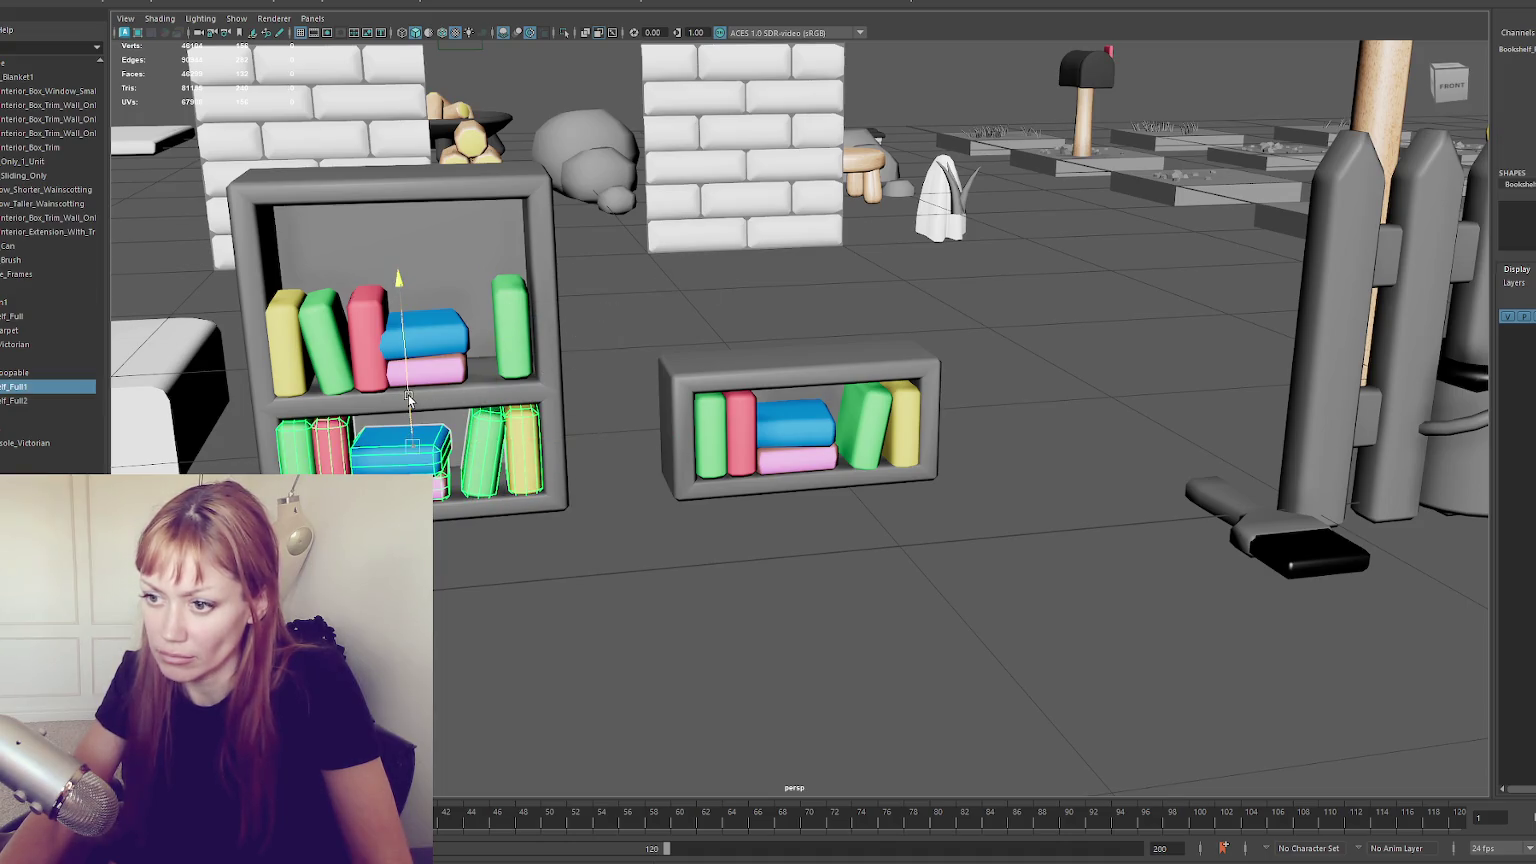
Slide the blue-and-pink stacked books right along the upper shelf
left_click(381, 338)
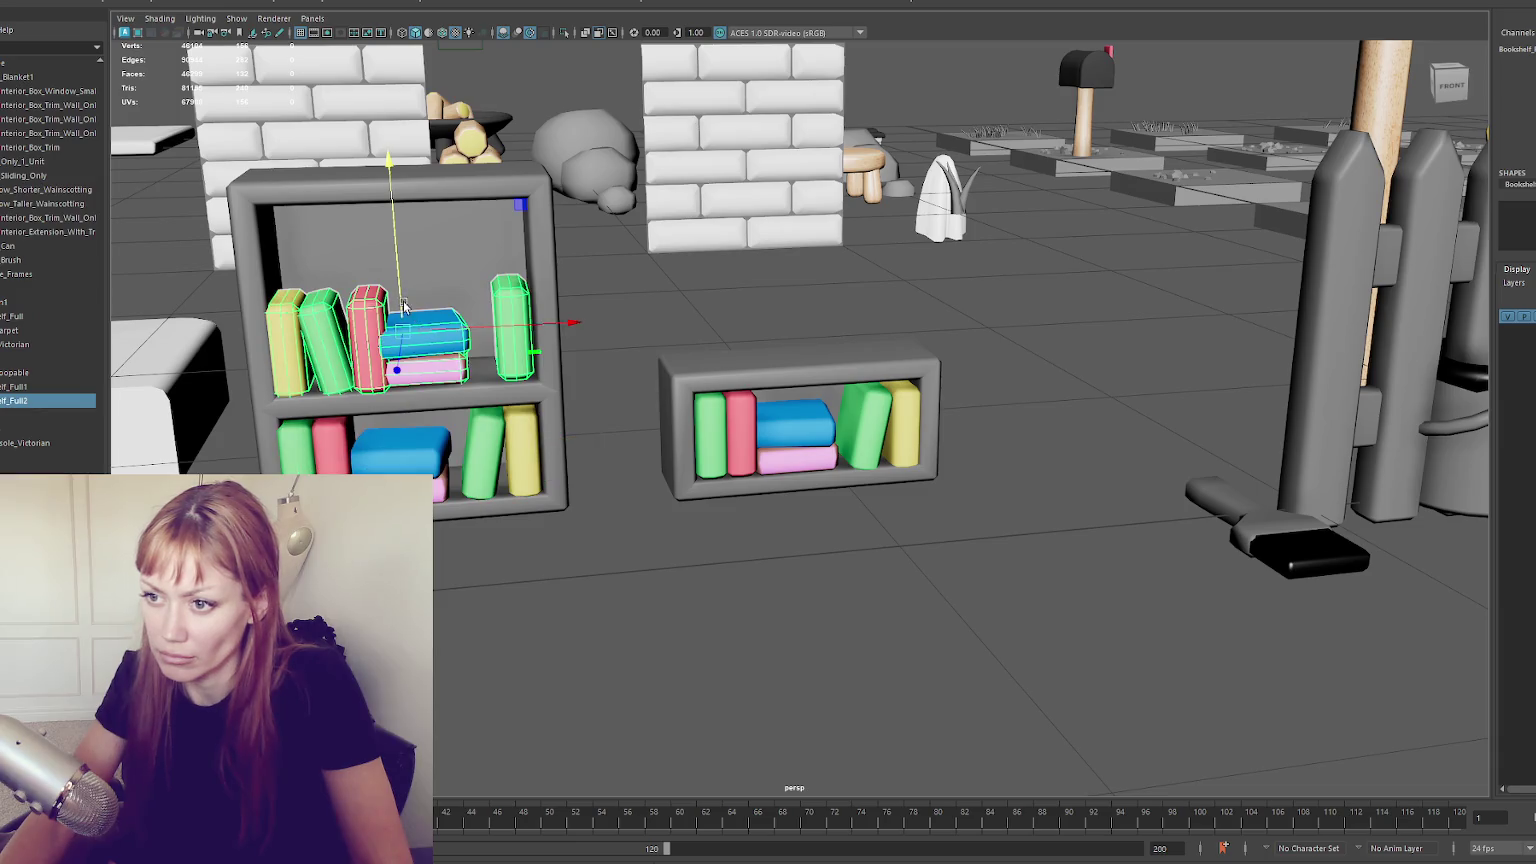
left_click(443, 352)
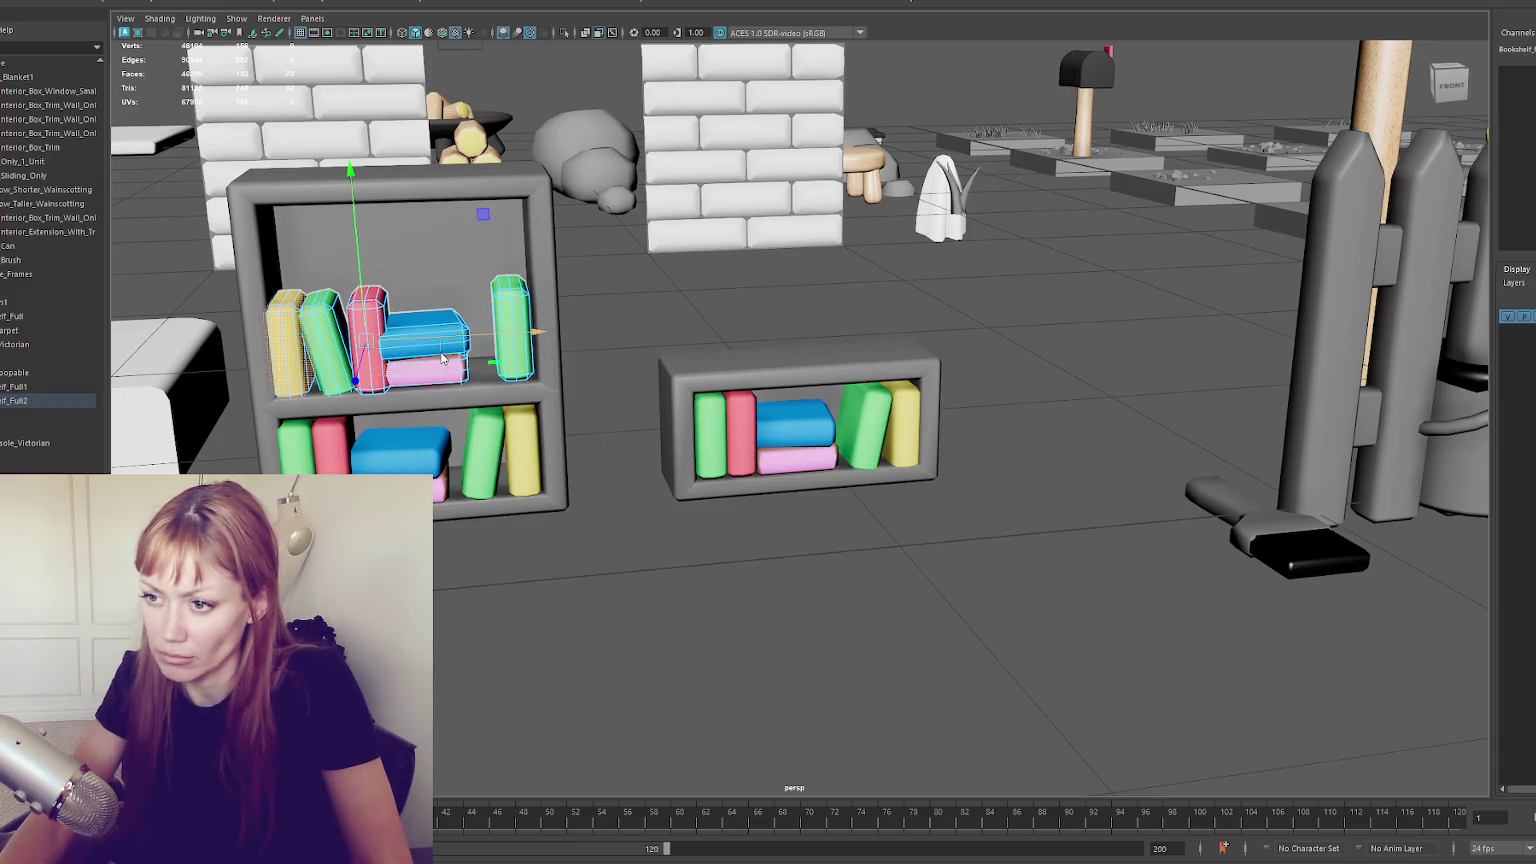
left_click(443, 358)
left_click_drag(474, 352, 498, 355)
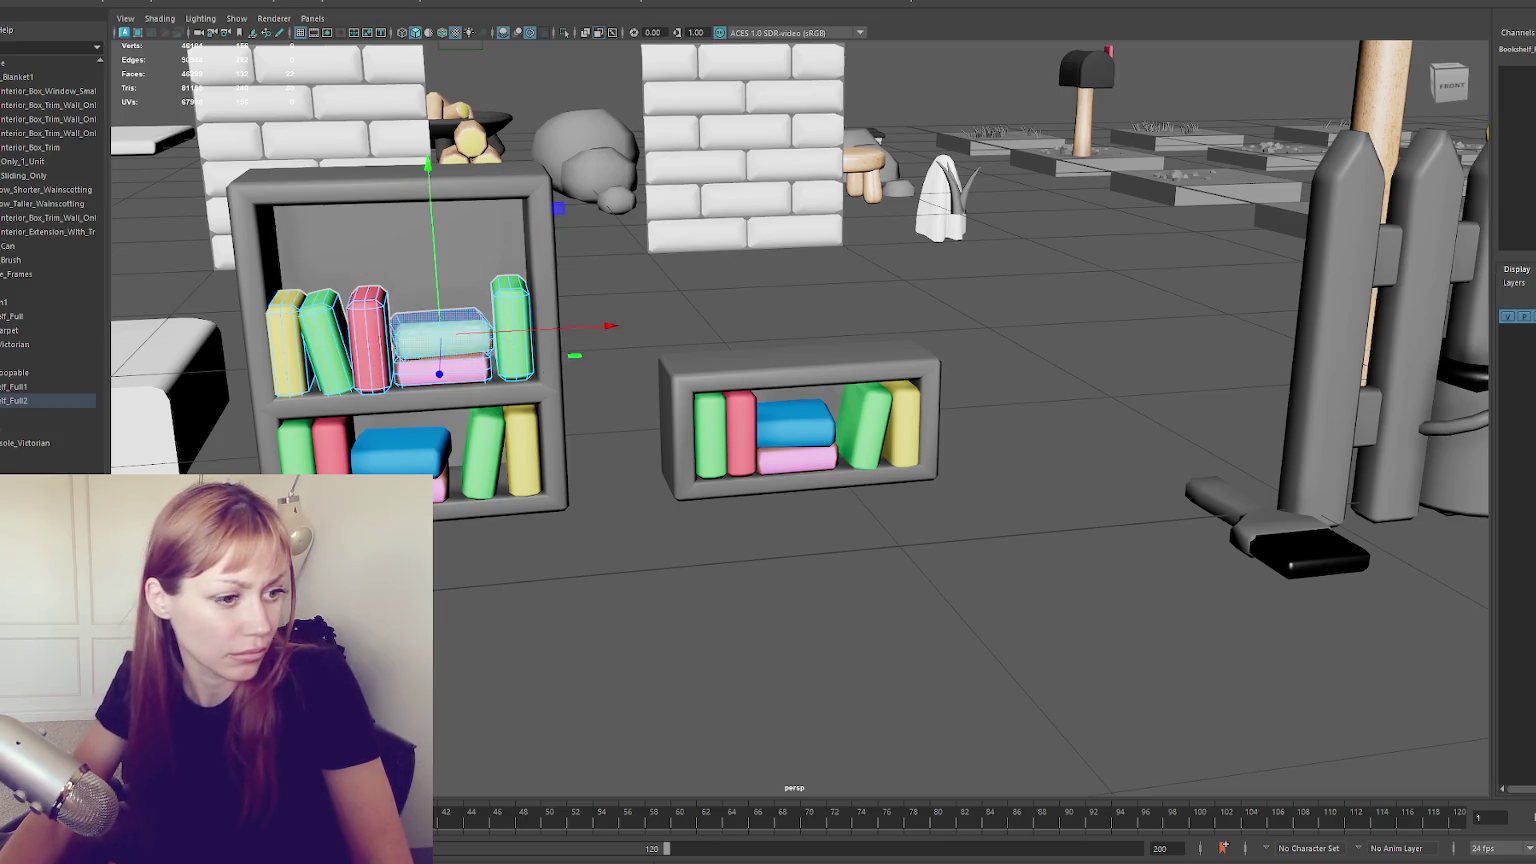
Select the rightmost and pink books on the upper shelf for recolouring
left_click(62, 368)
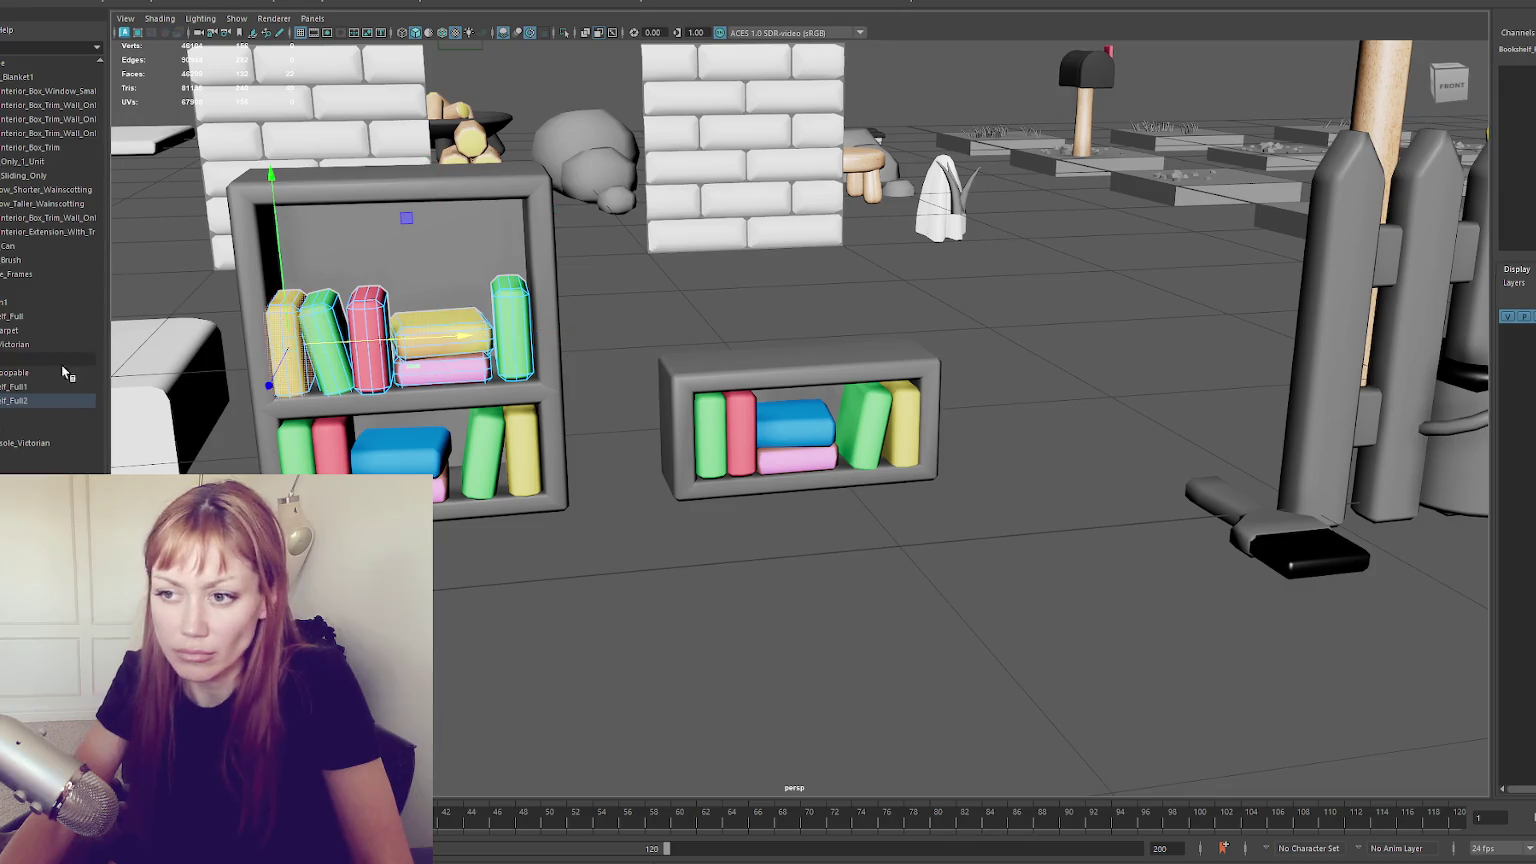
left_click(515, 347)
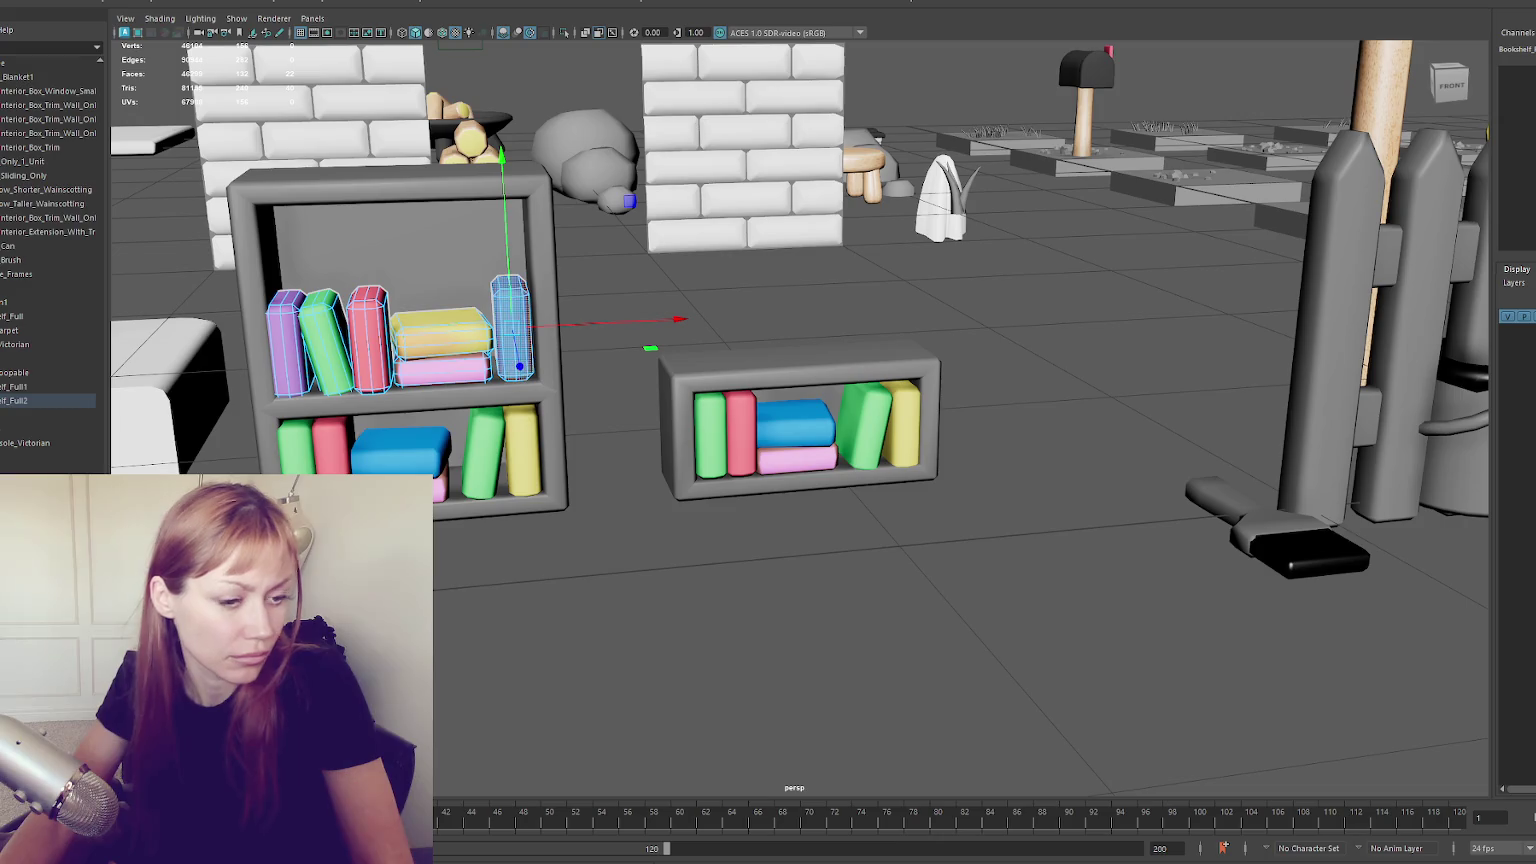
left_click(370, 340)
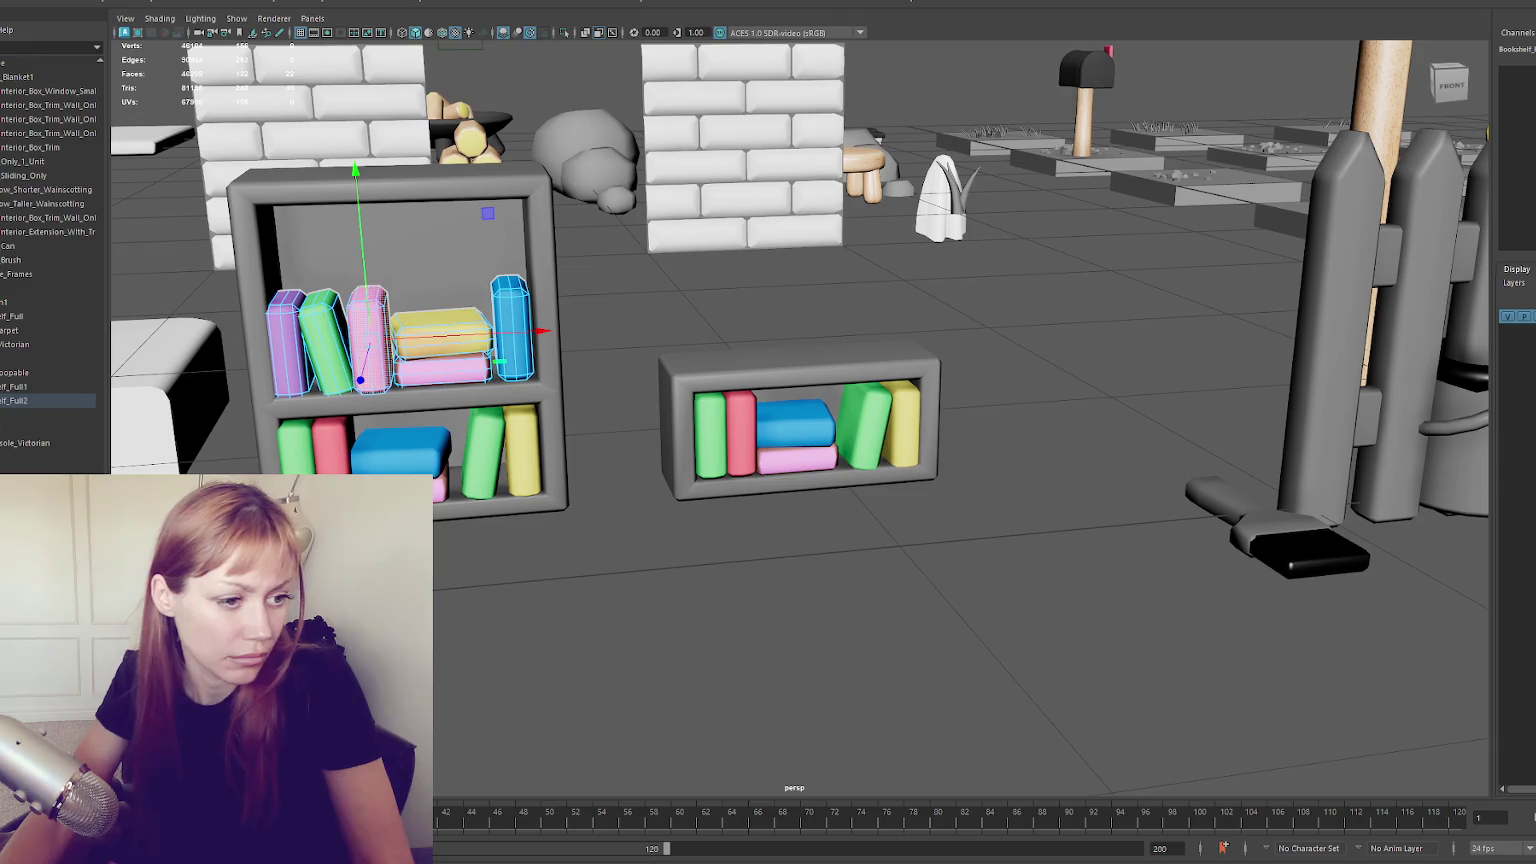
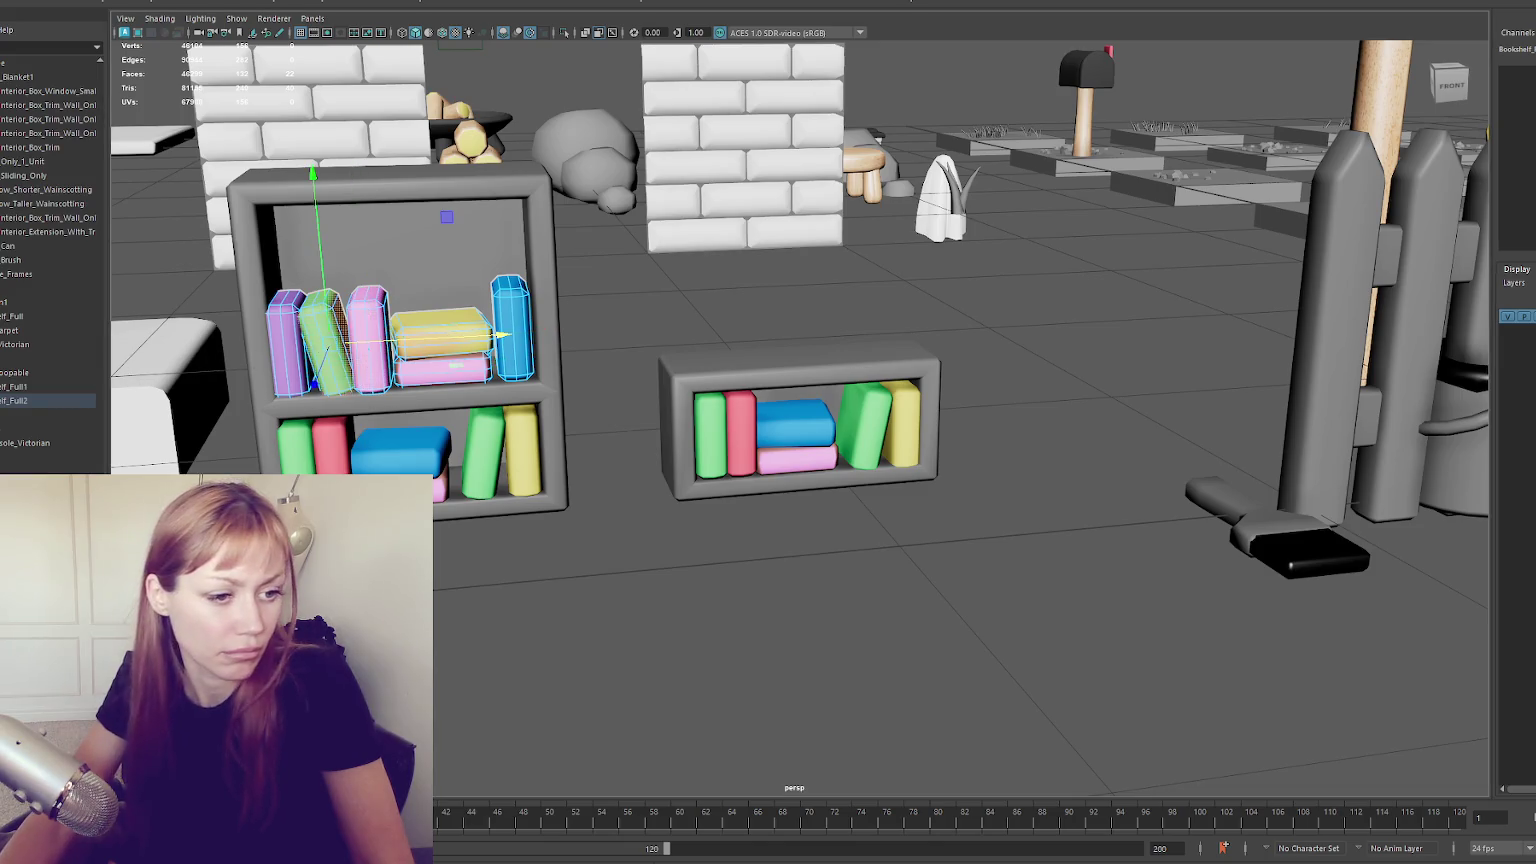
Adjust the selection of green and pink books on the shelves, then clear it
left_click(326, 338, "shift")
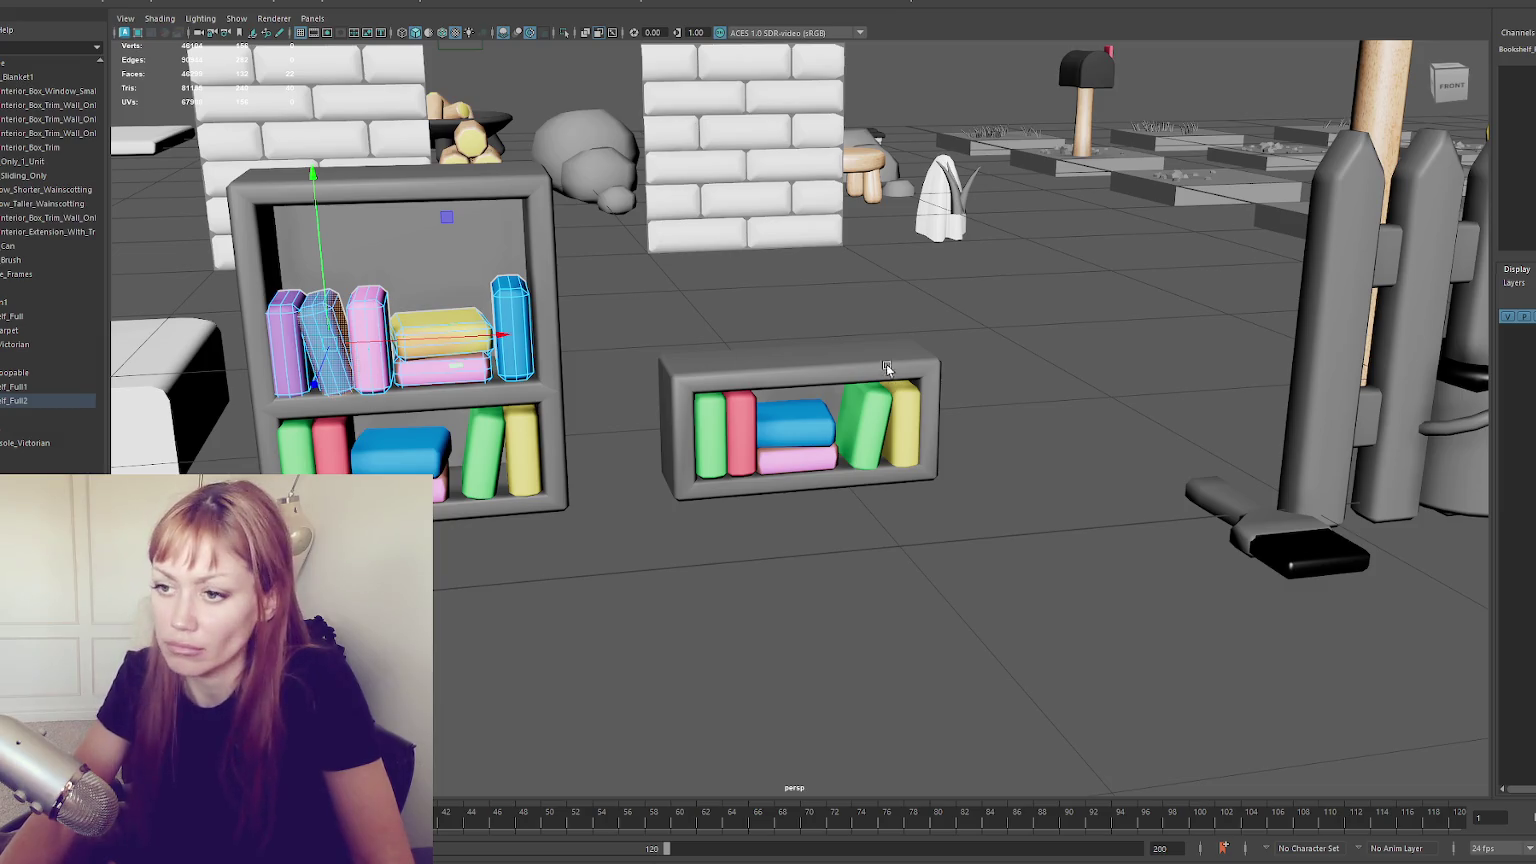
left_click(362, 372, "shift")
left_click(405, 374, "shift")
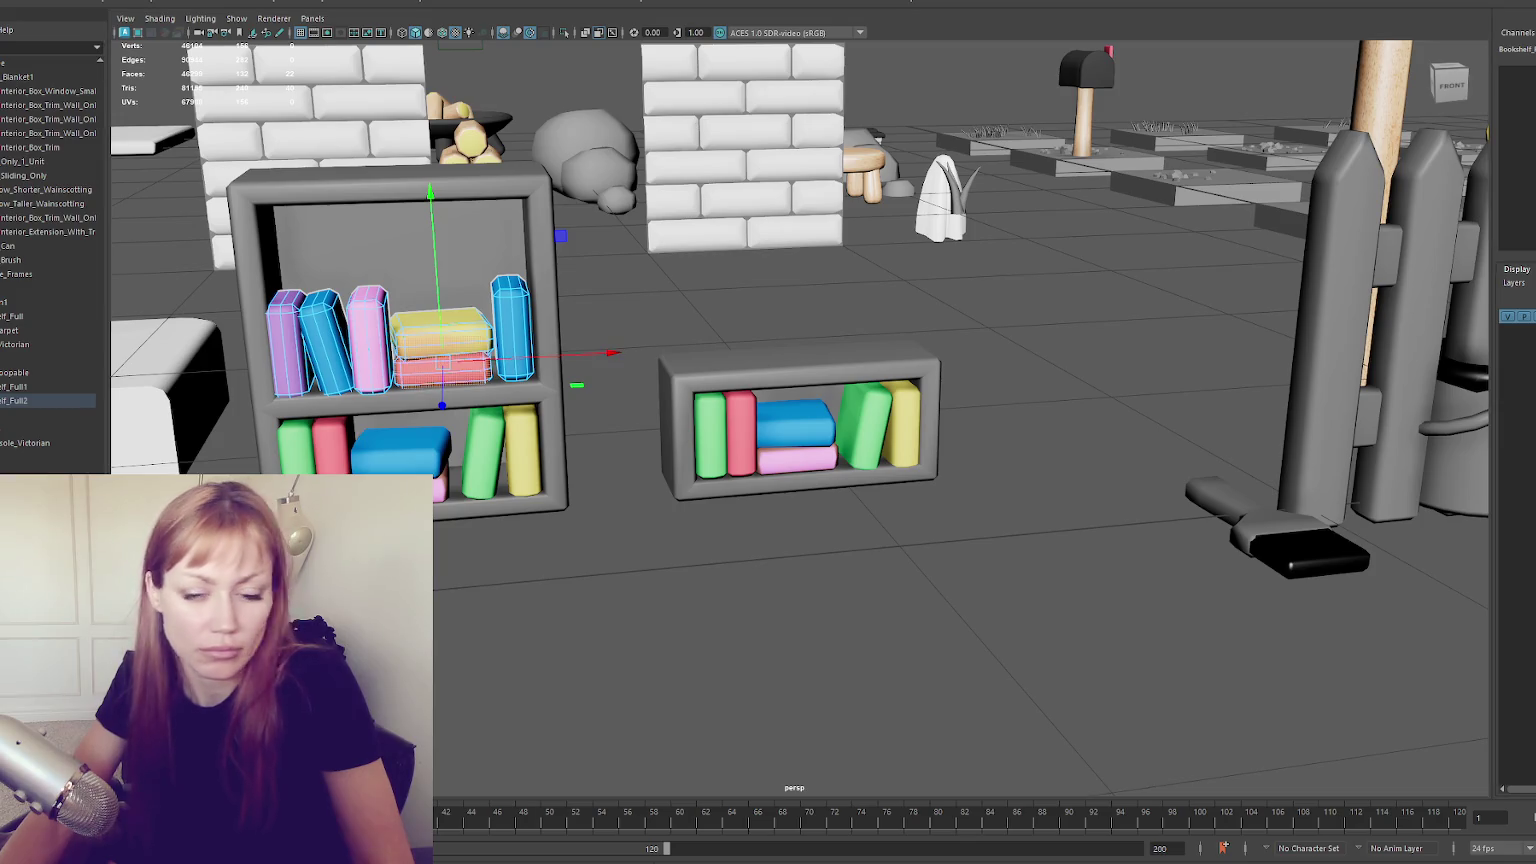
left_click(785, 291)
Select the tall bookshelf, switch it to face mode and show it on its own
scroll(741, 343, "down", 5)
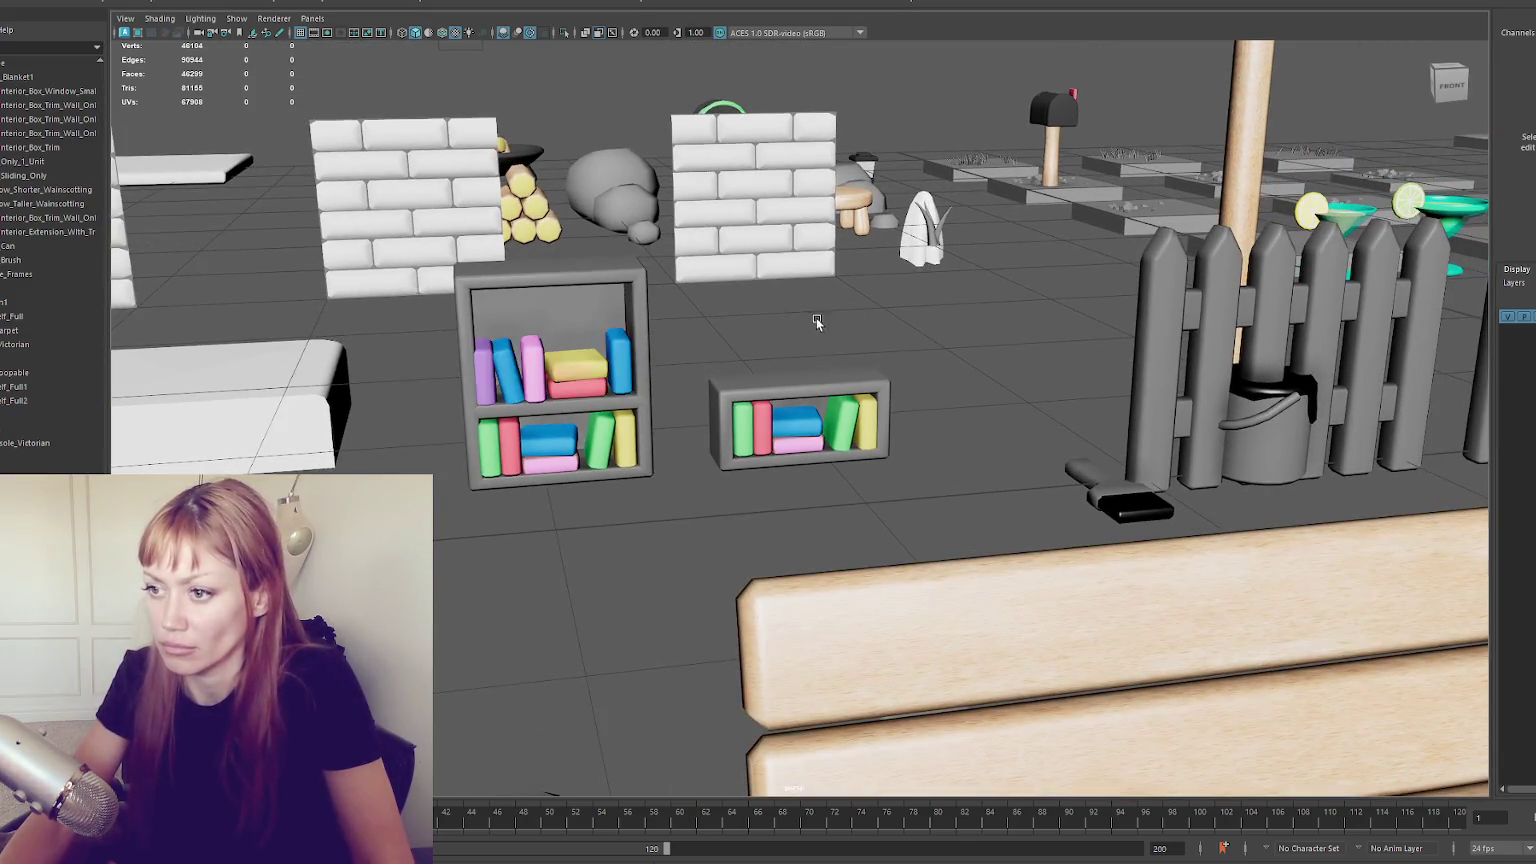
scroll(816, 321, "down", 2)
left_click(555, 440)
left_click(470, 300, "shift")
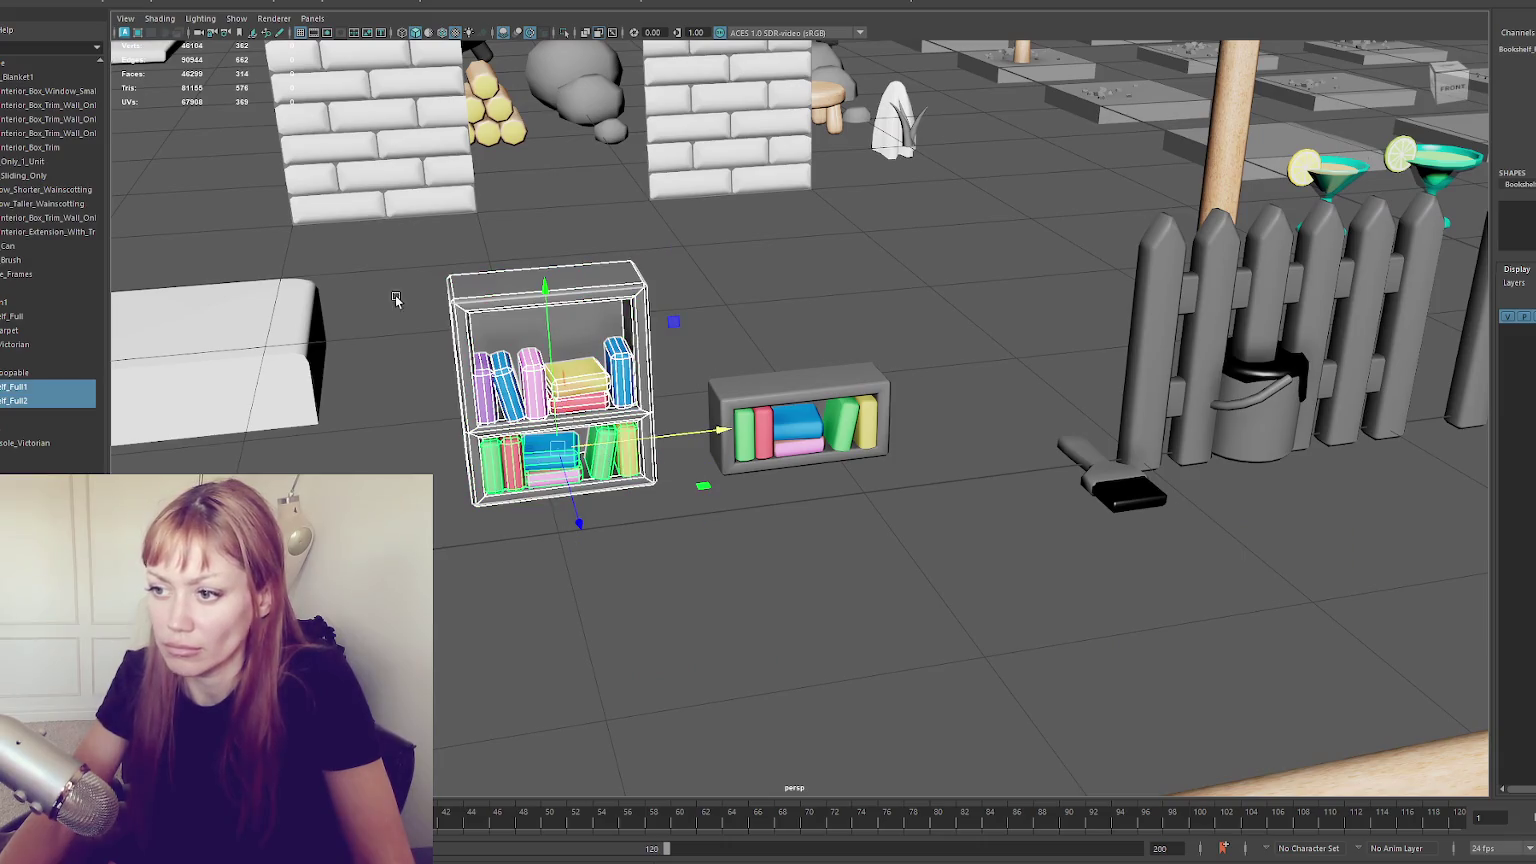
right_click(710, 243)
left_click(710, 281)
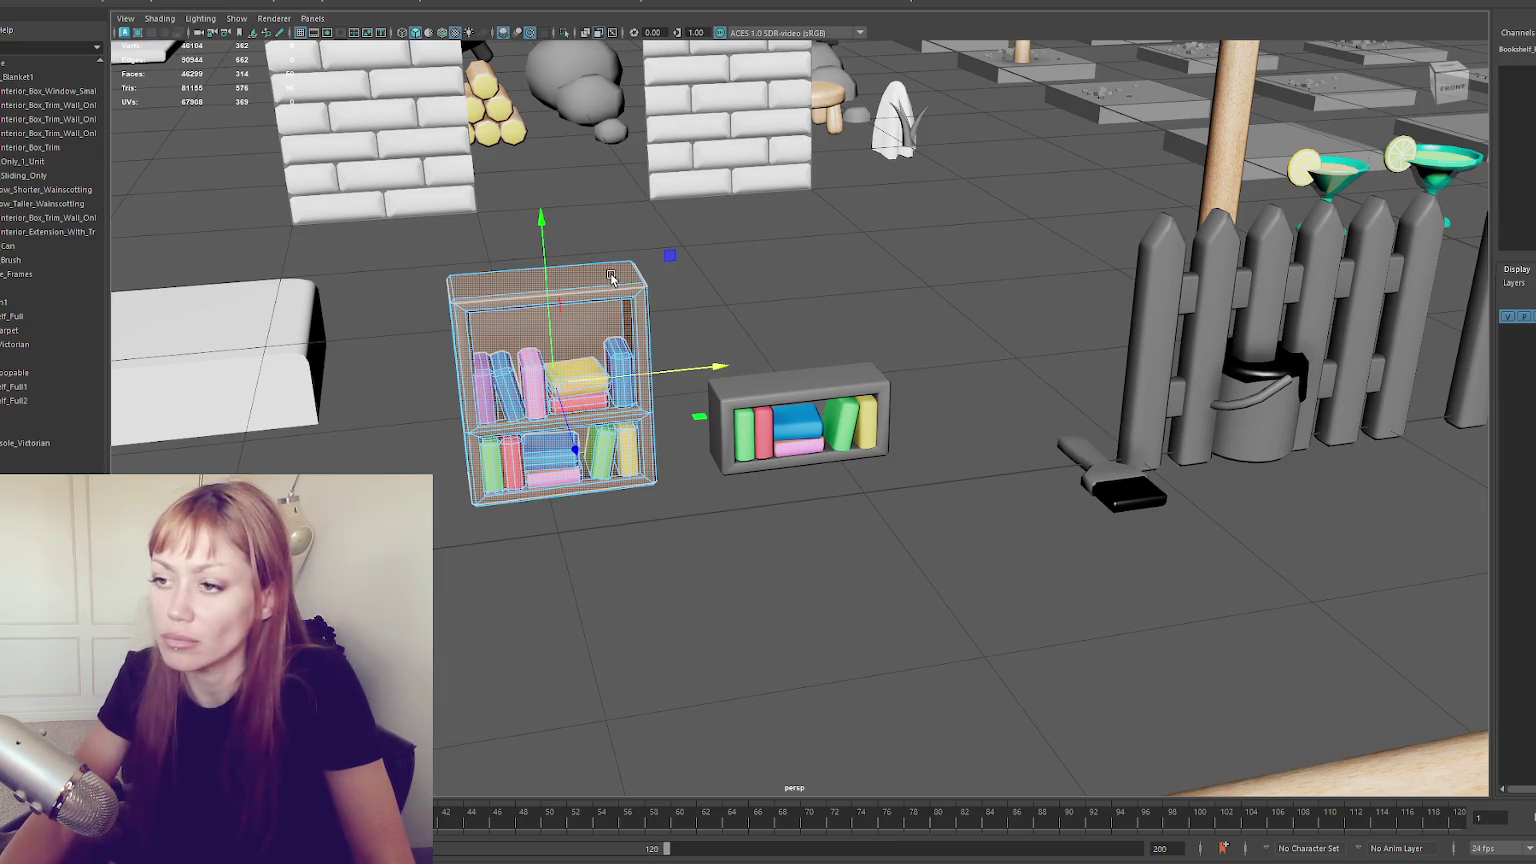
key("ctrl+1")
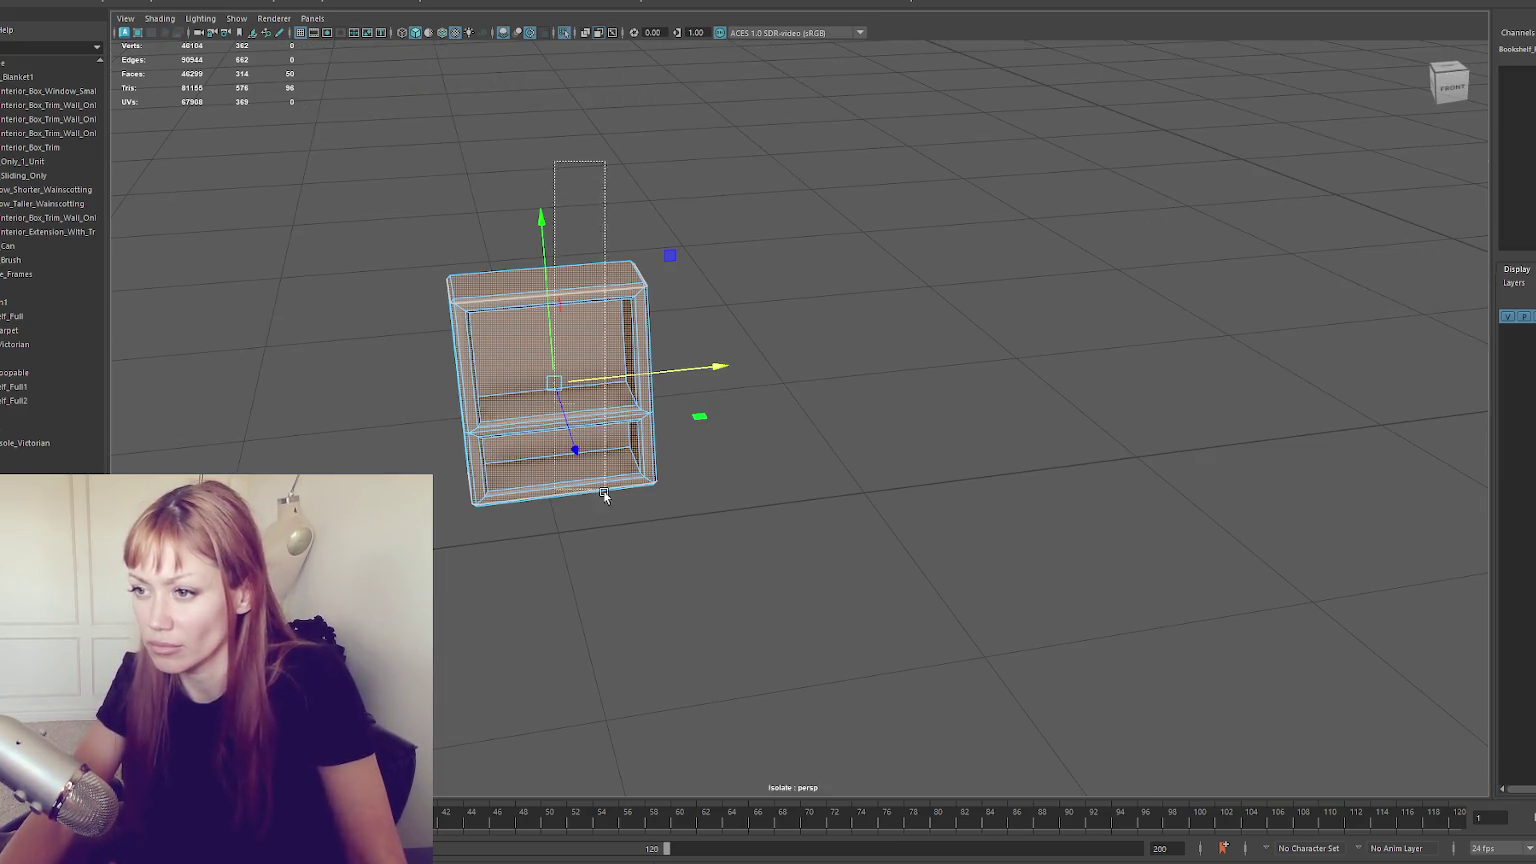
Apply two planar UV projections to the bookshelf's selected shelf faces
key("g")
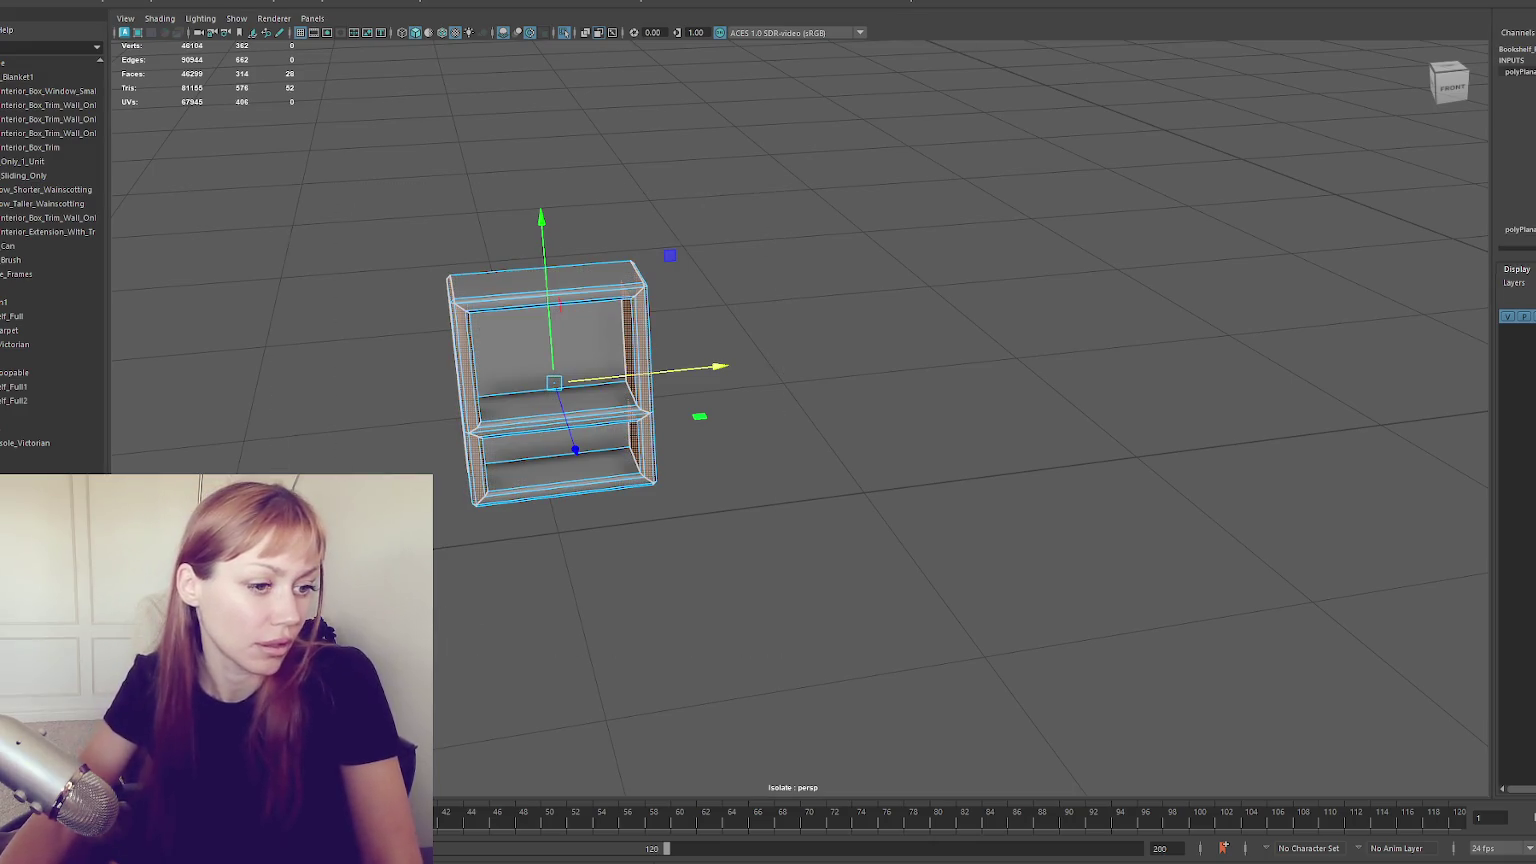
key("g")
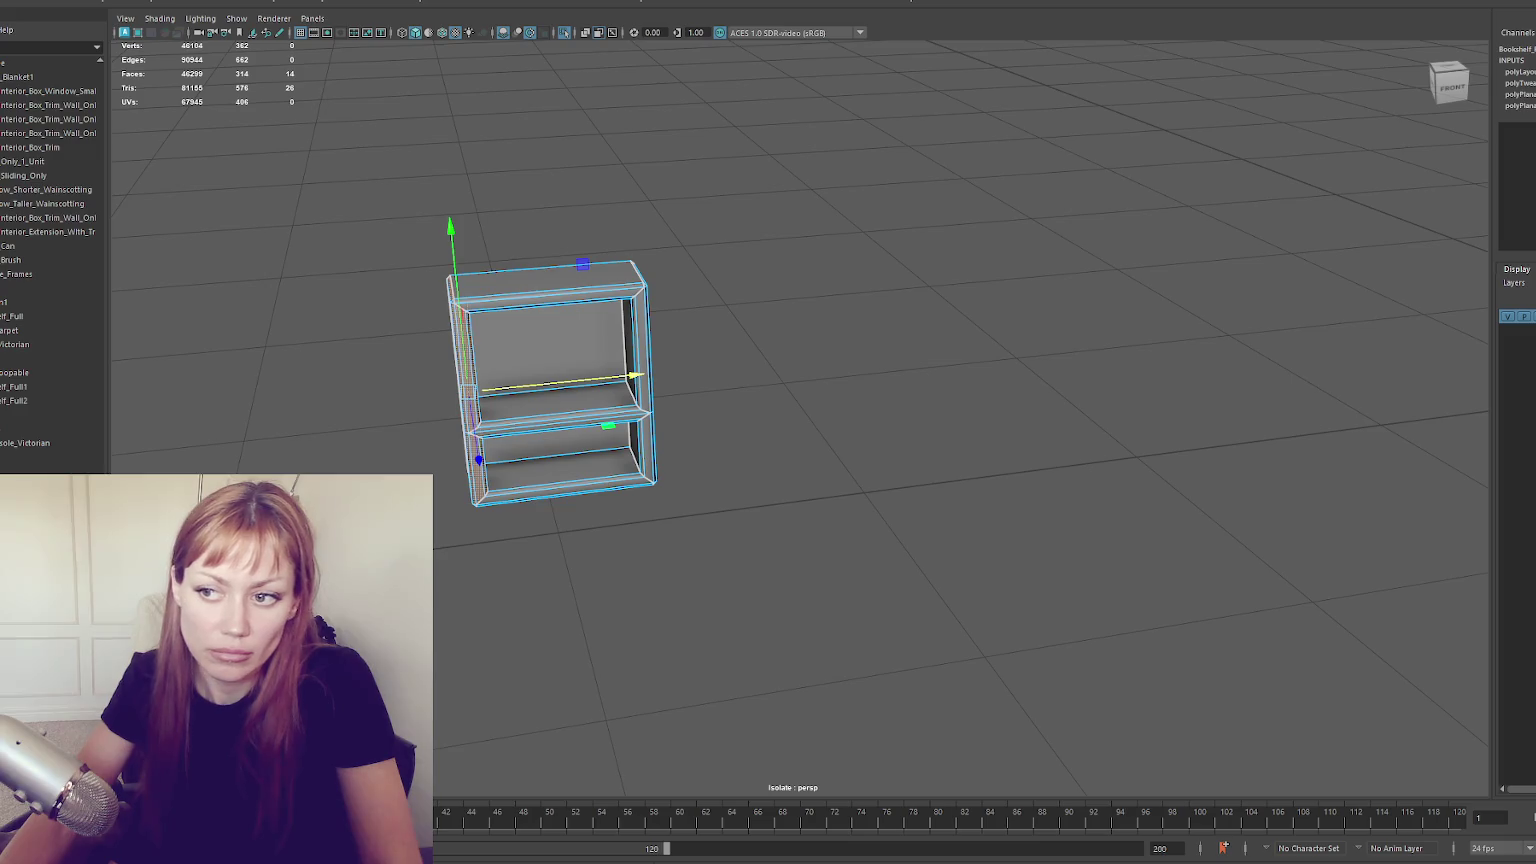
mouse_move(336, 463)
left_mouse_down("alt")
mouse_move(425, 458)
mouse_move(411, 456)
left_mouse_up("alt")
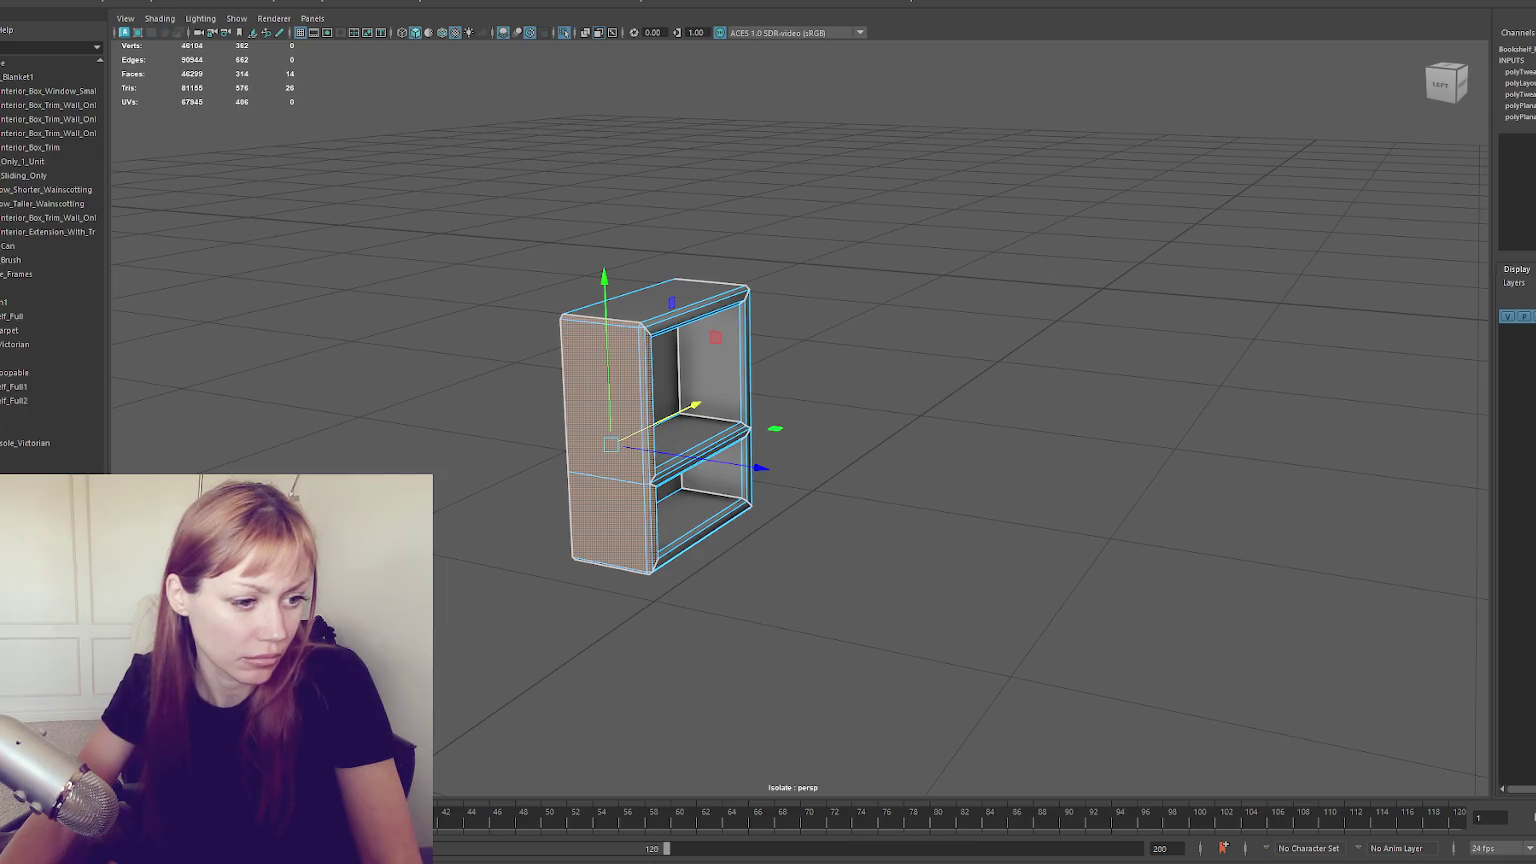
Restore the 22-face shelf selection, project it, then select the top and side panels
key("shift+period")
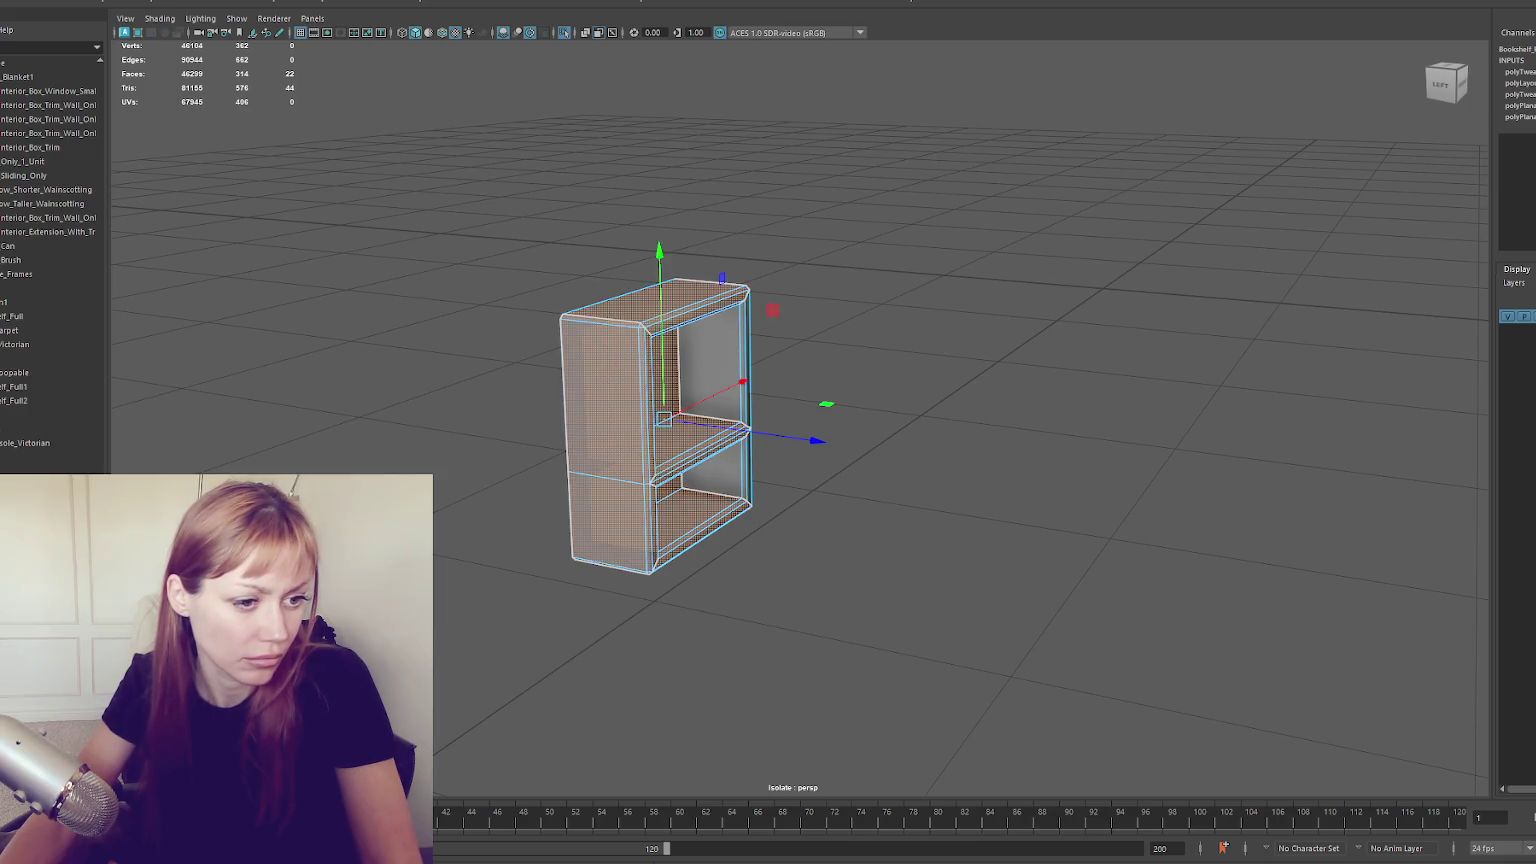
left_click(773, 310)
key("ctrl+z")
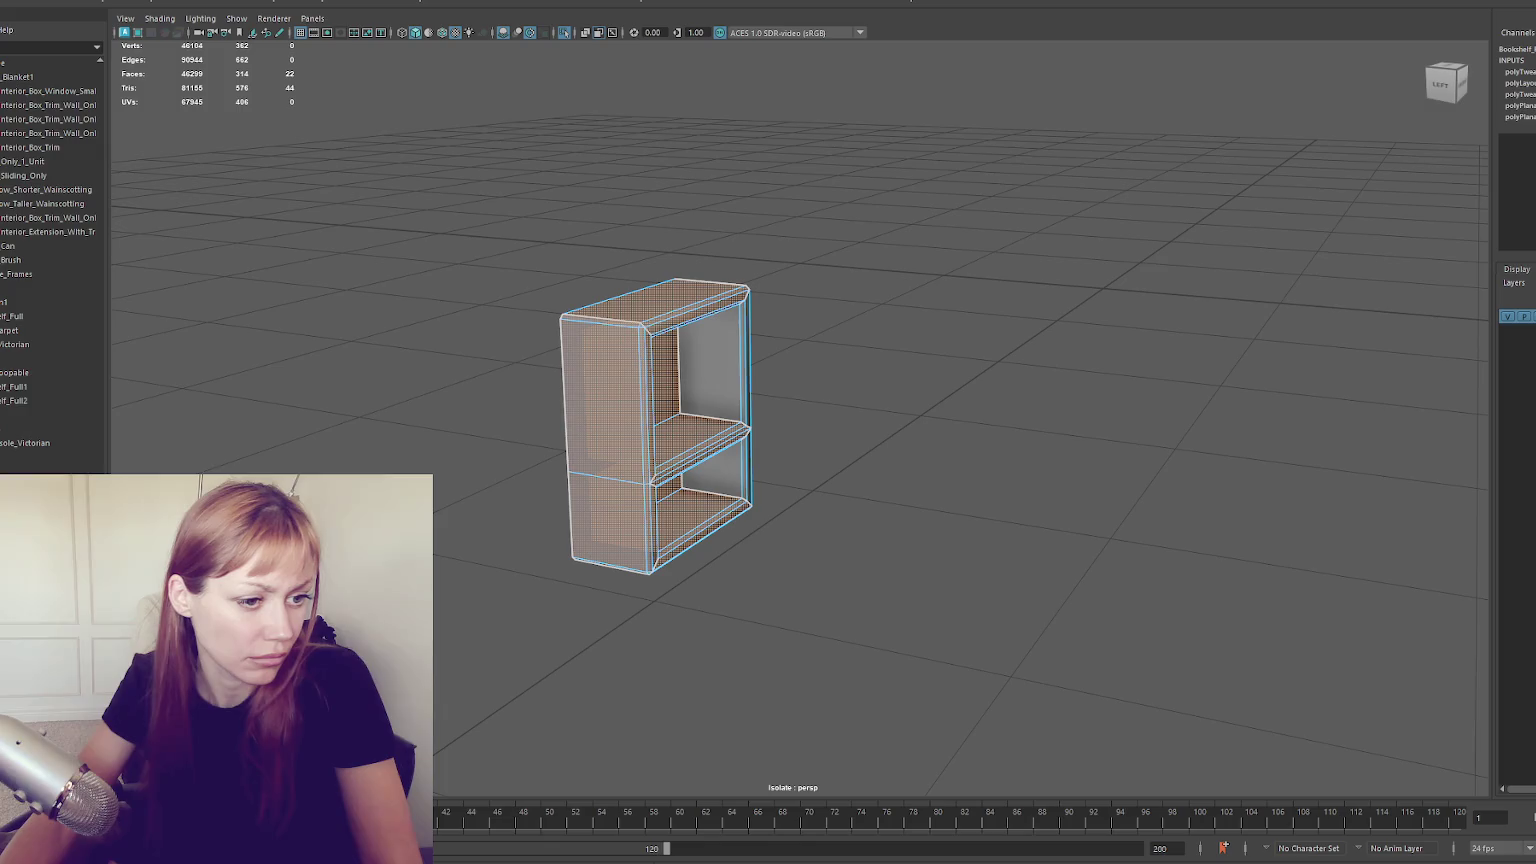
key("shift+z")
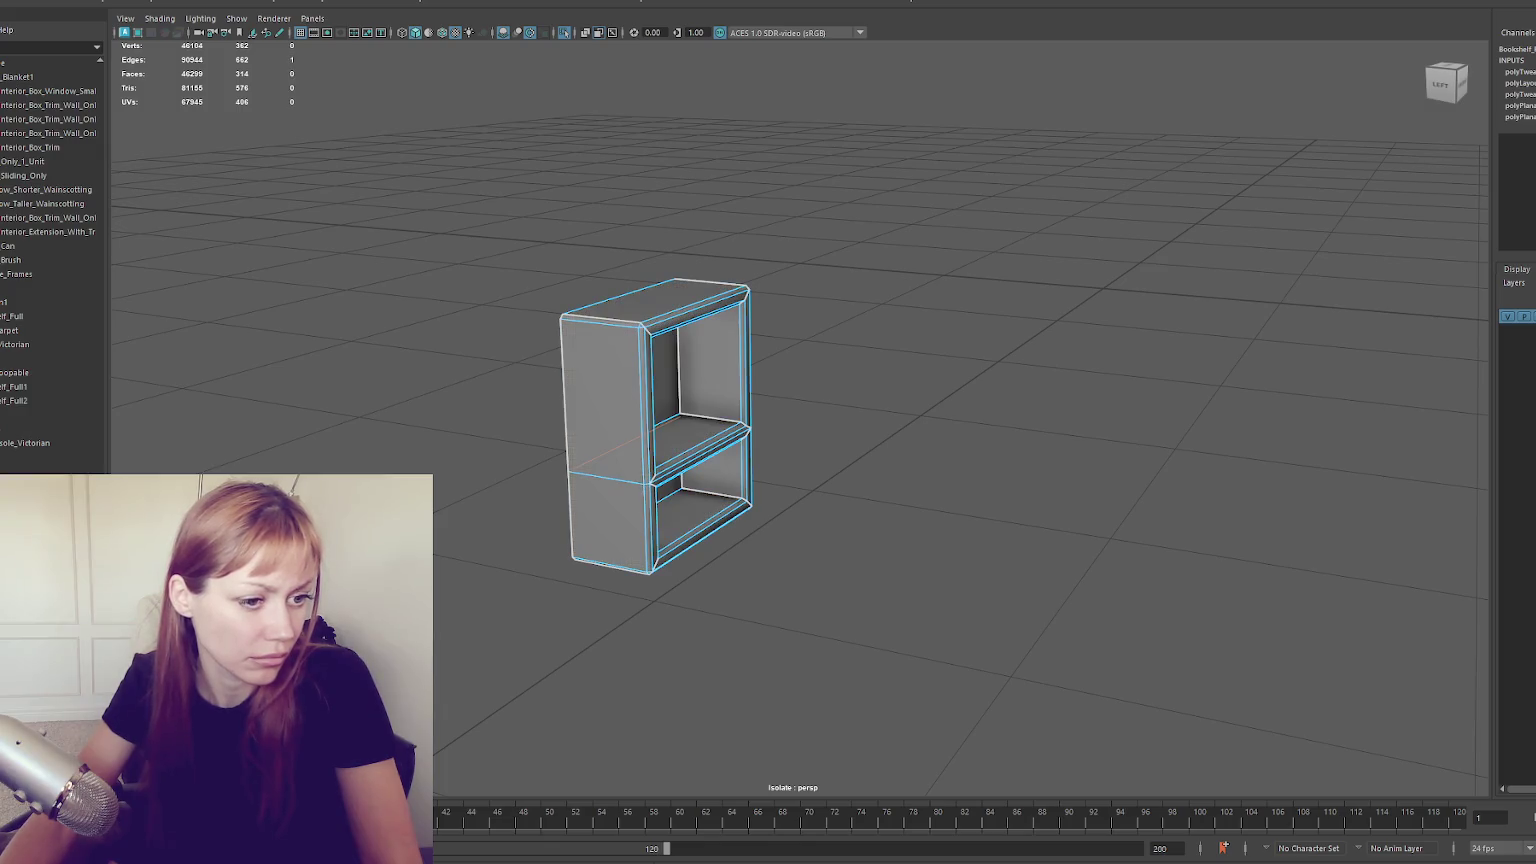
key("ctrl+z")
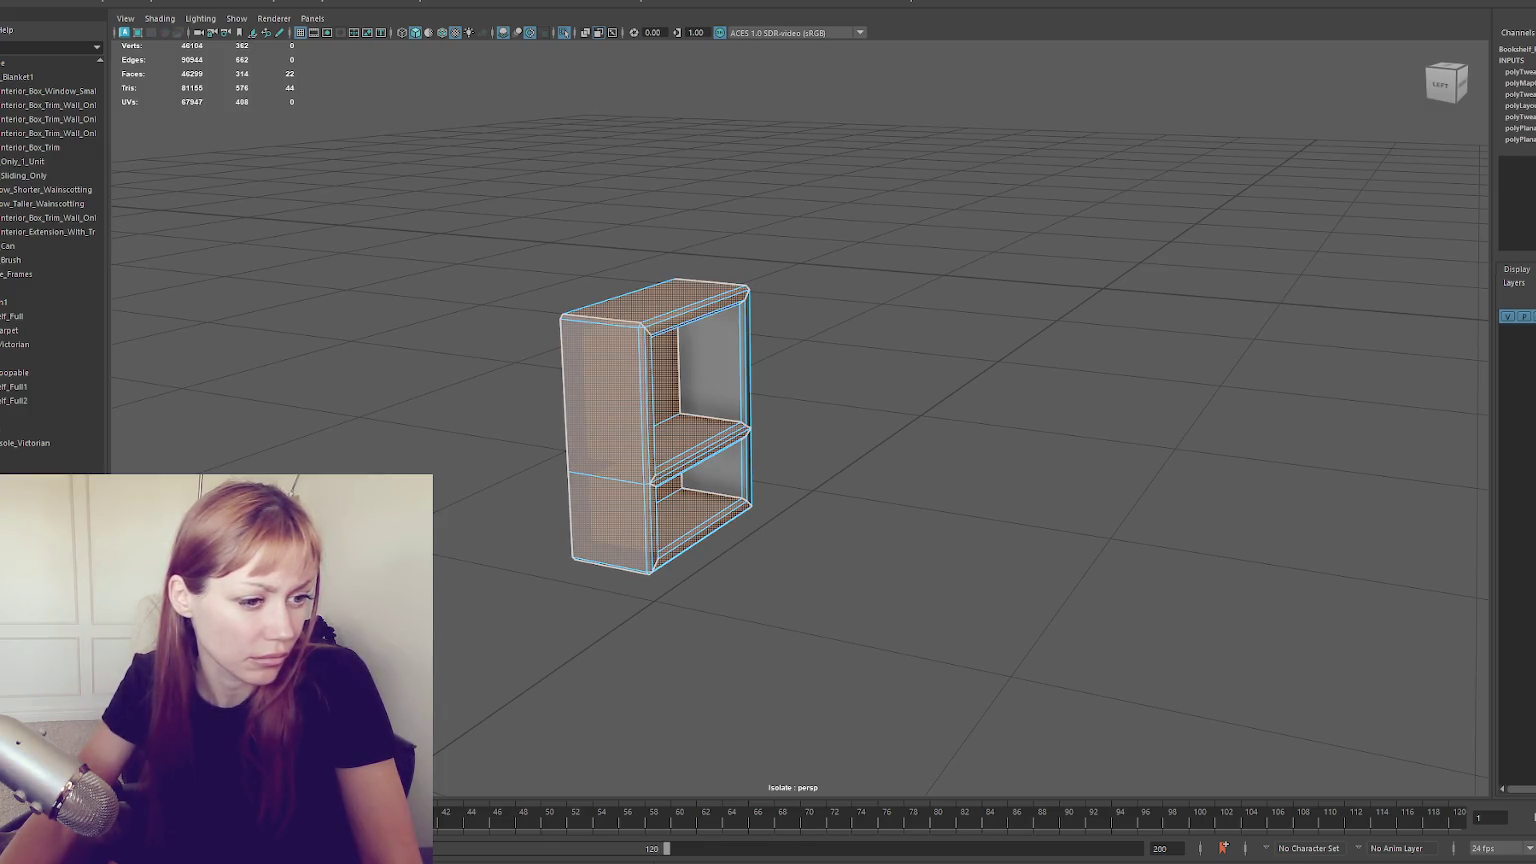
key("w")
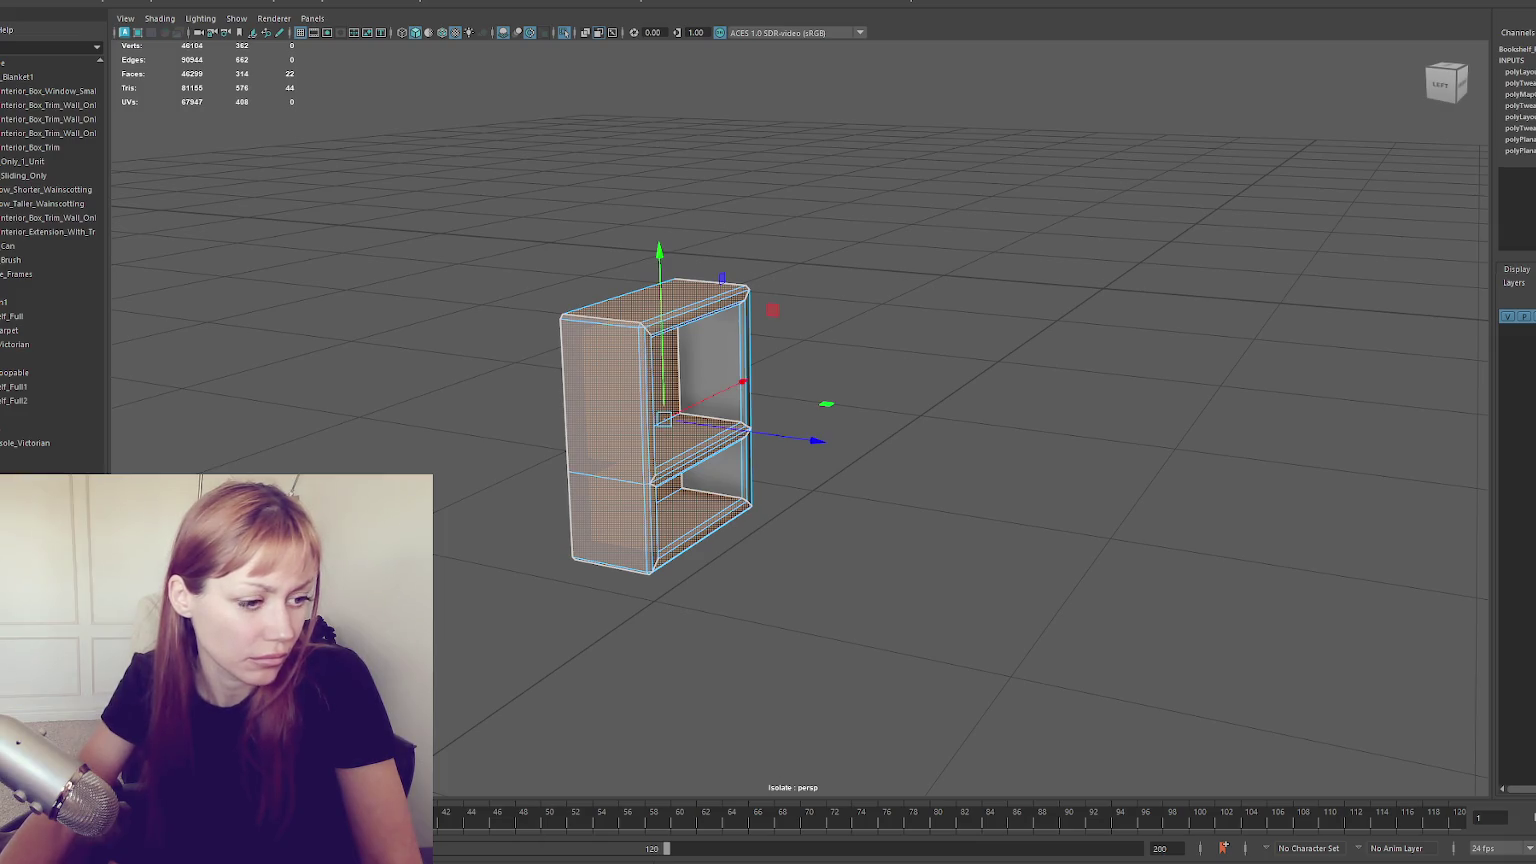
key("ctrl+z")
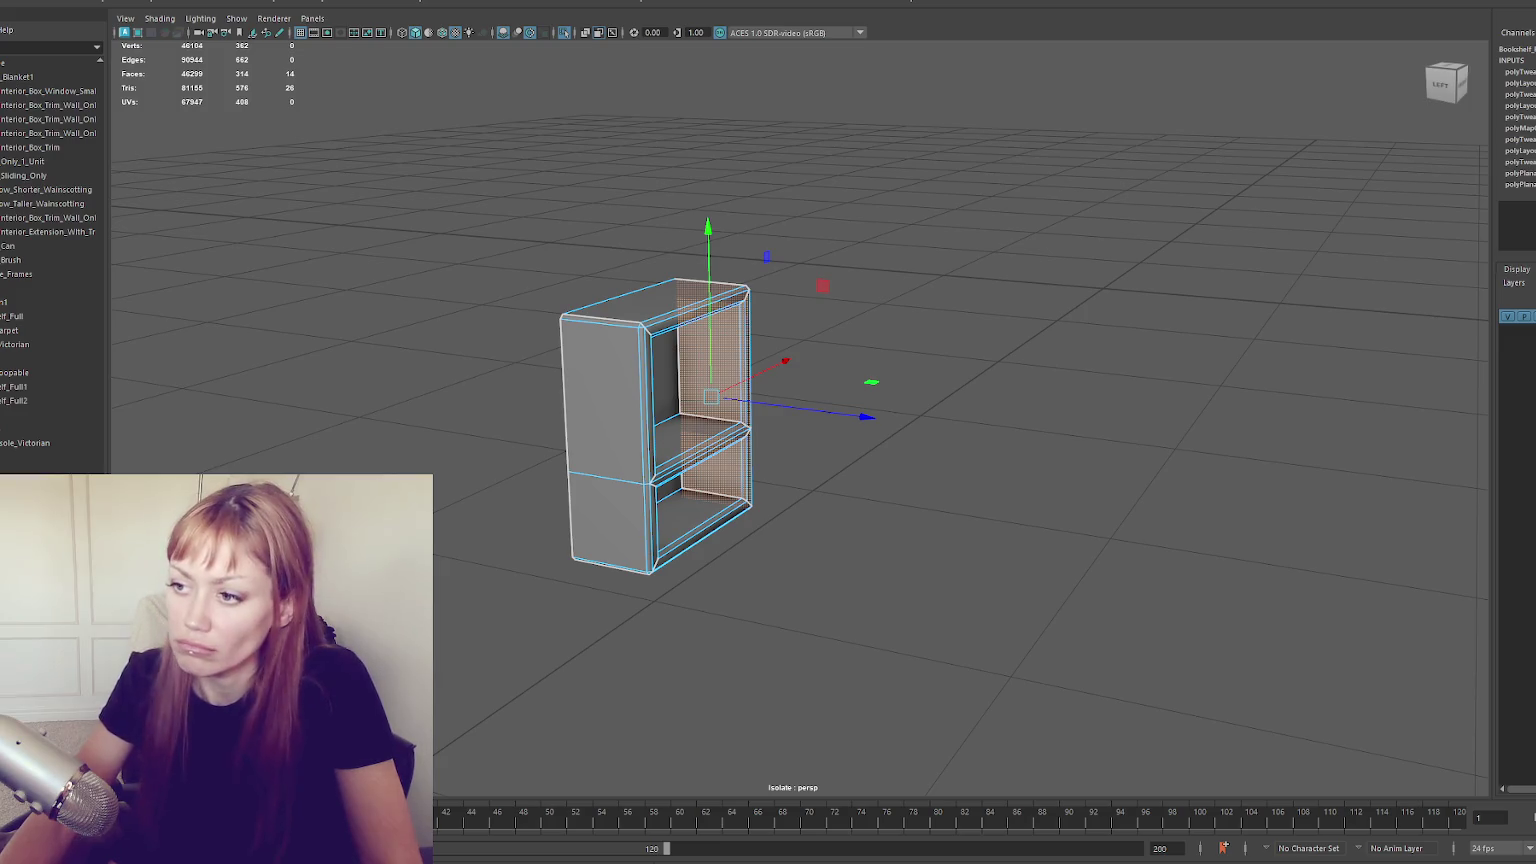
left_click(605, 430, "shift")
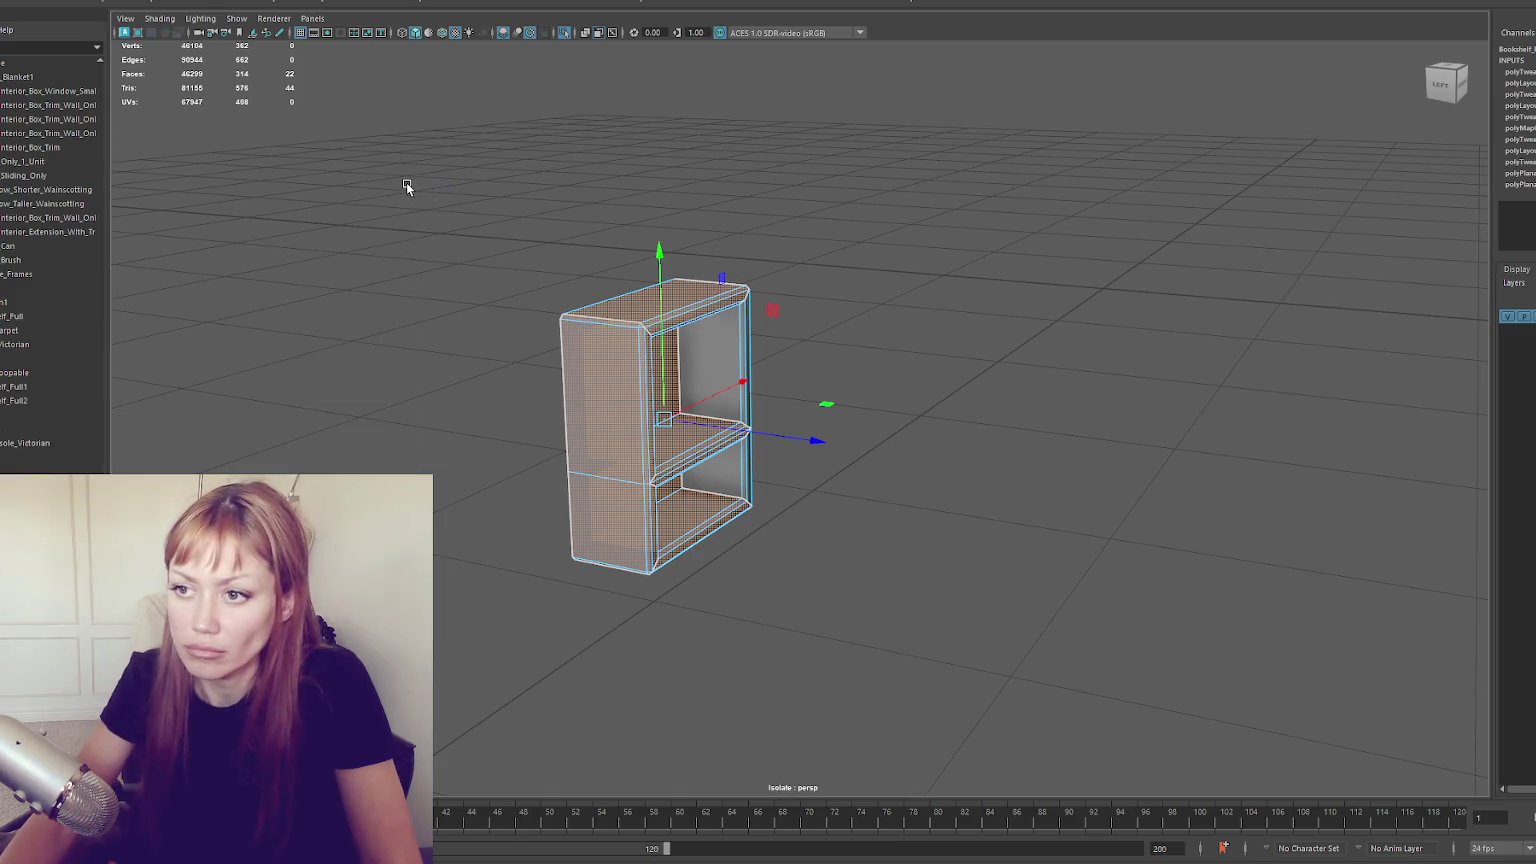
left_click(587, 347)
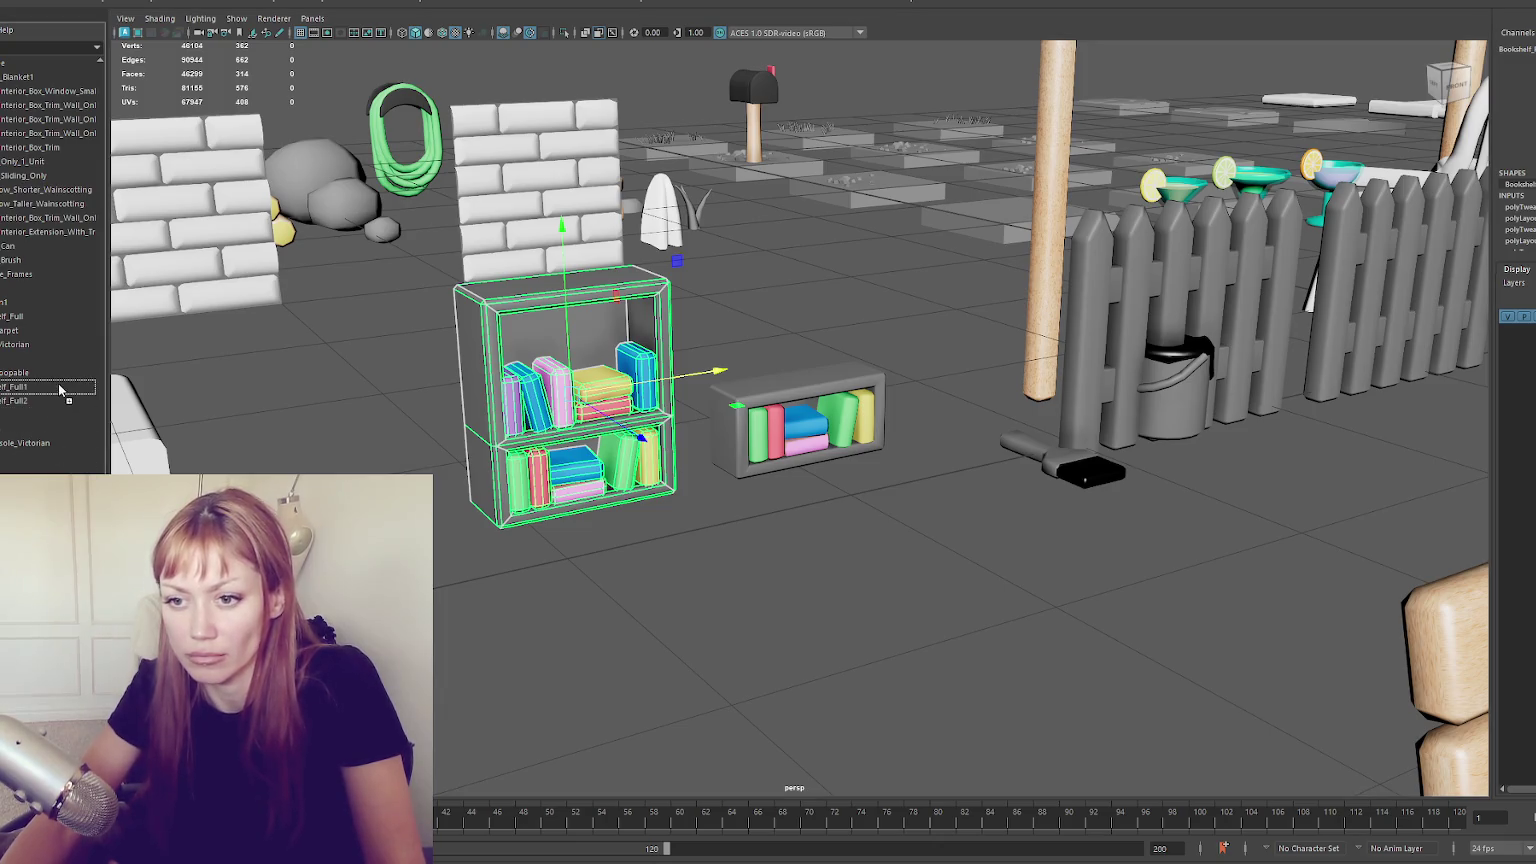
Prefix the bookshelf's Outliner name with 'Tall_' to make it the Tall_Full version
left_click(22, 373)
double_click(22, 373)
type("Tall_")
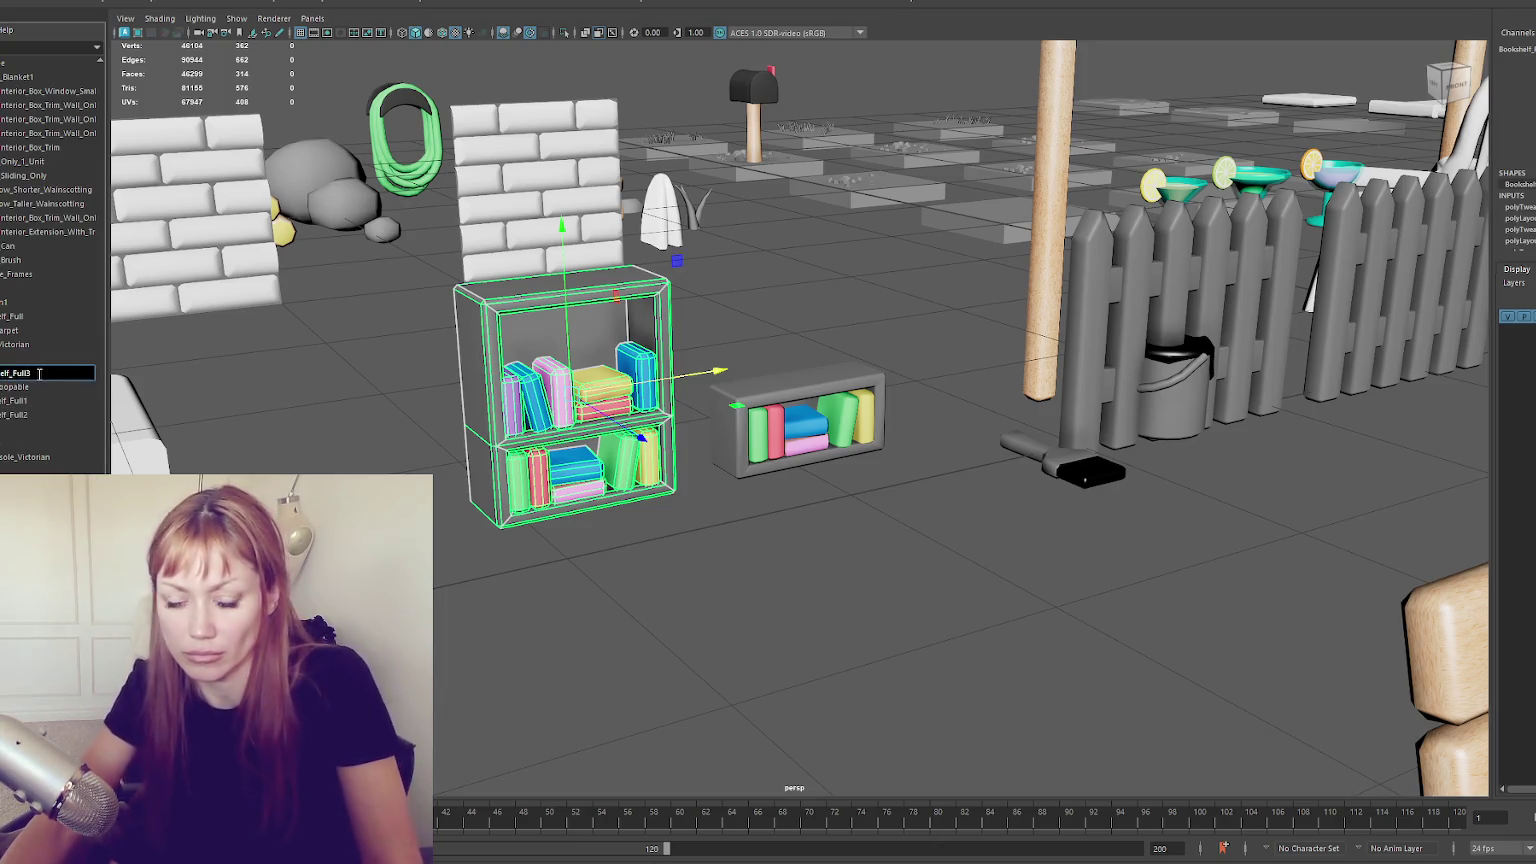
key("Return")
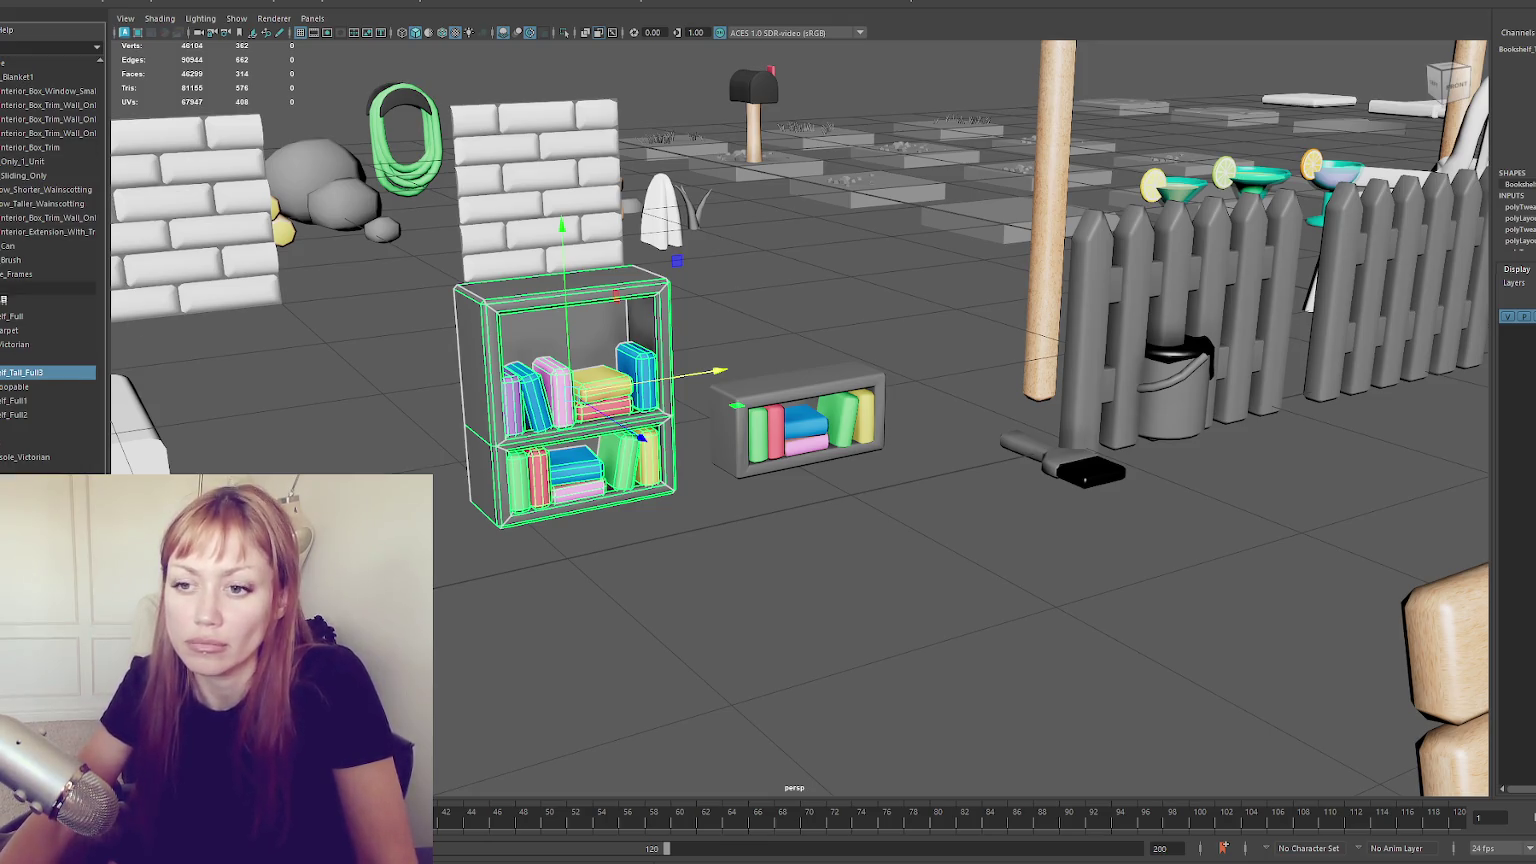
double_click(78, 374)
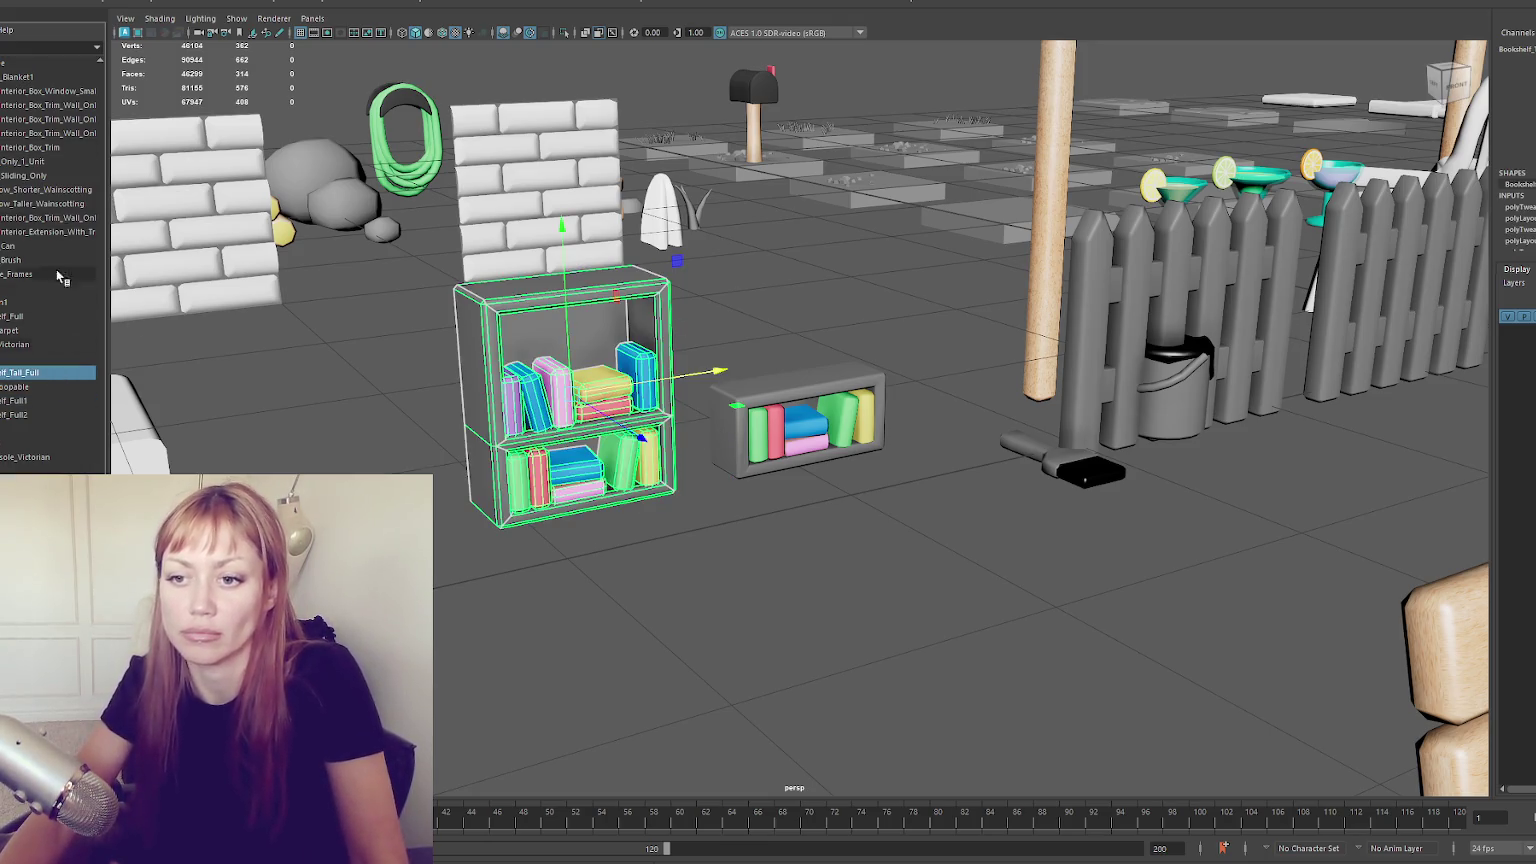
left_click(5, 2)
key("Escape")
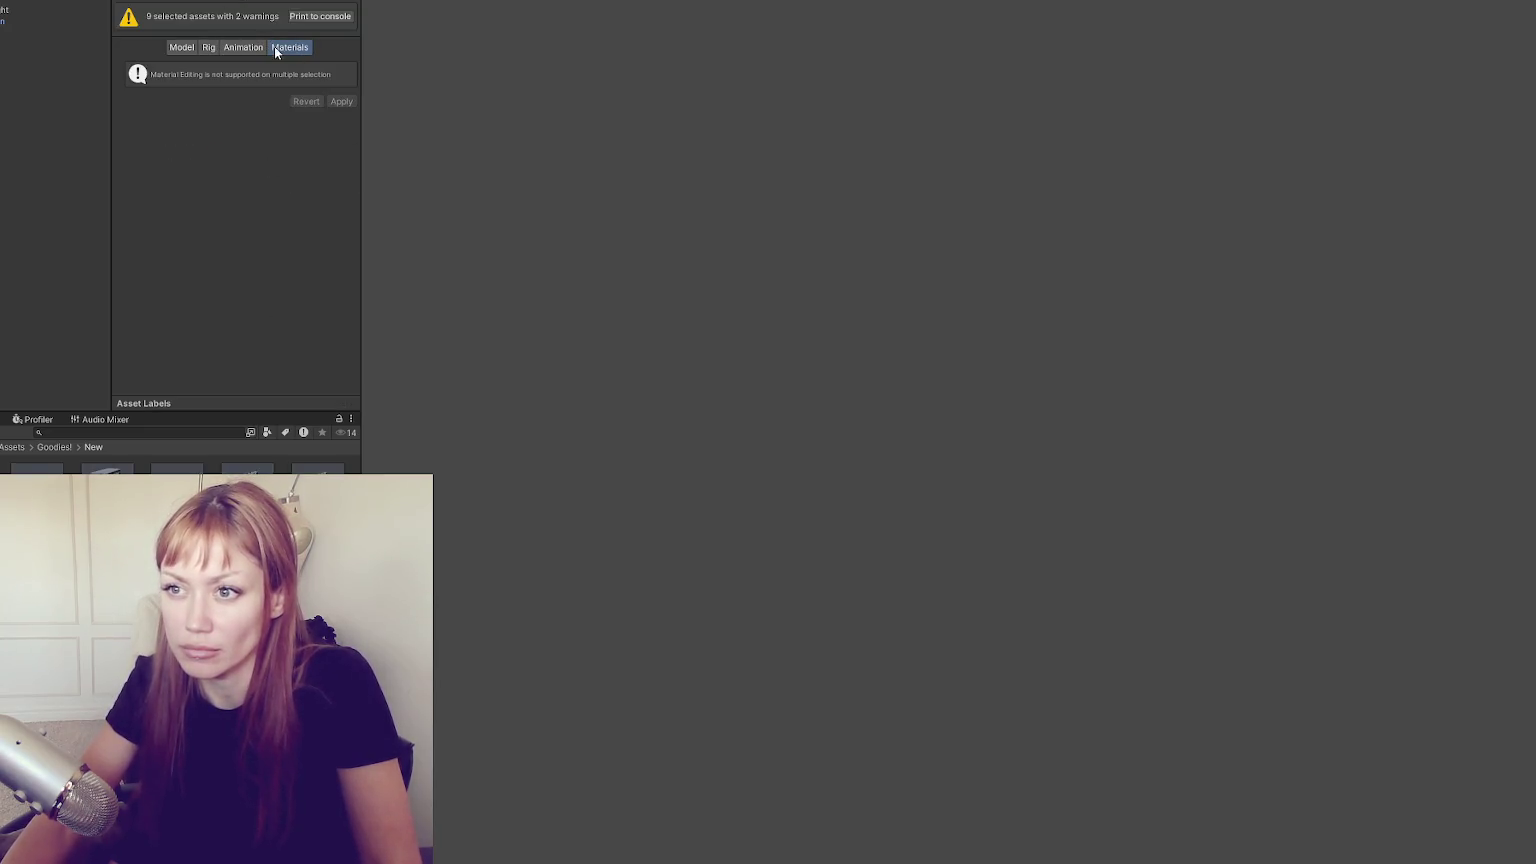
Review the rig and animation settings, then set material creation to None and apply
left_click(244, 48)
left_click(209, 47)
left_click(221, 65)
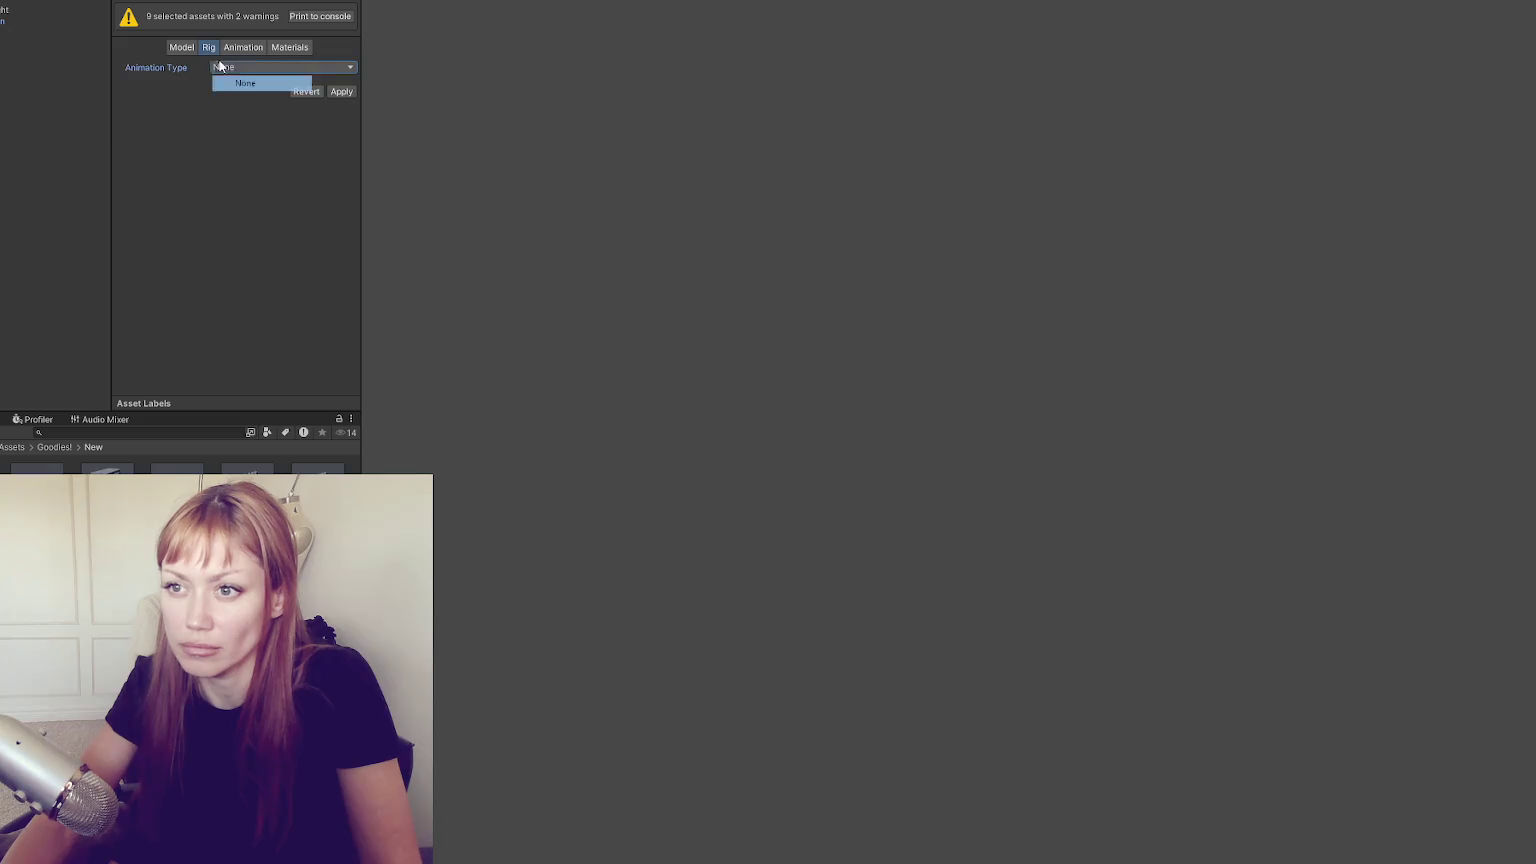
left_click(243, 47)
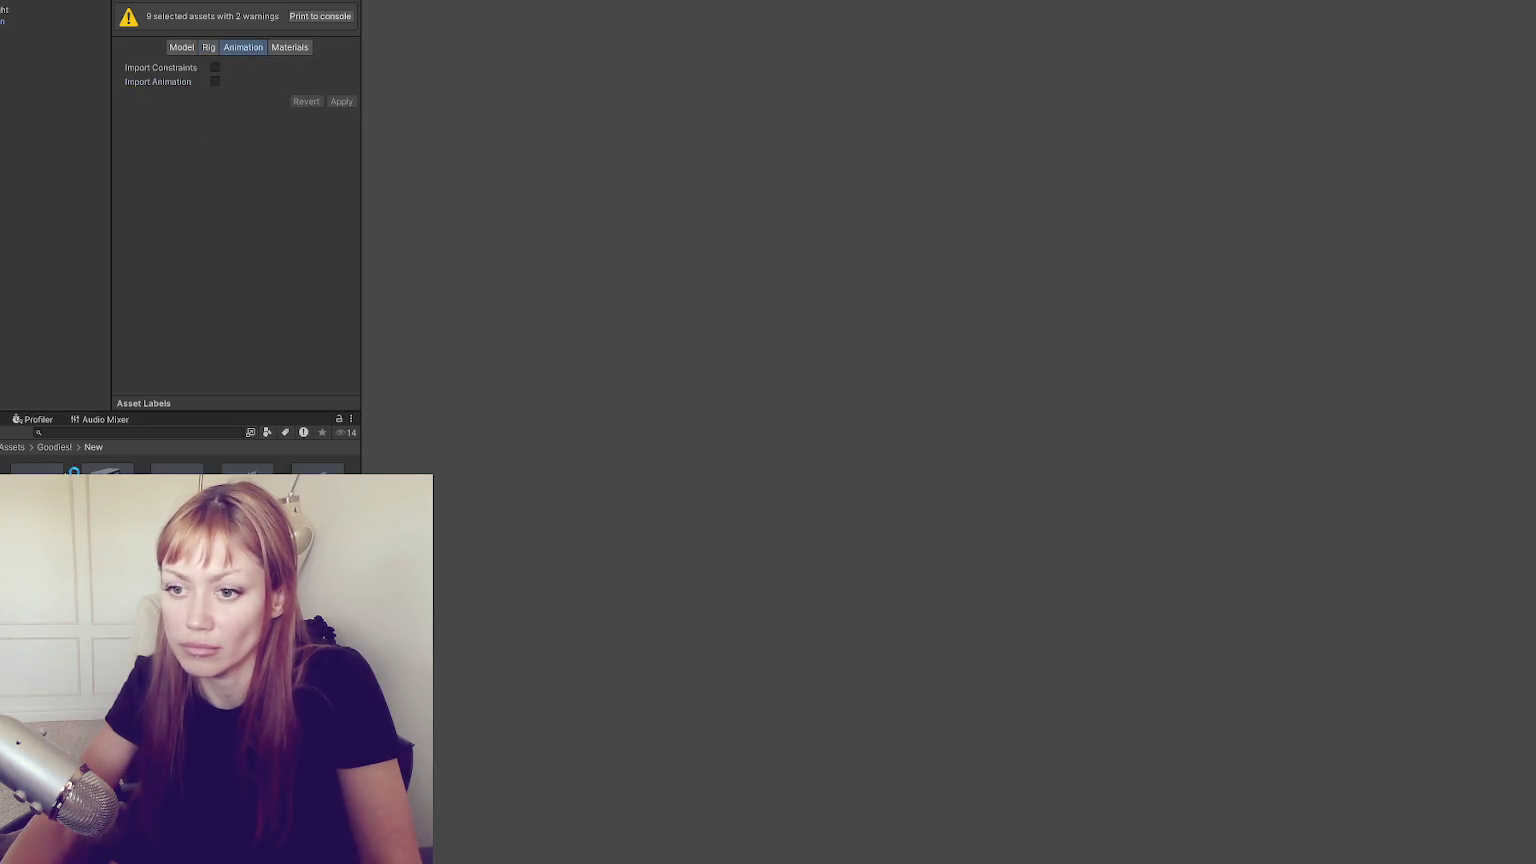
left_click(290, 19)
left_click(283, 39)
left_click(240, 55)
left_click(341, 87)
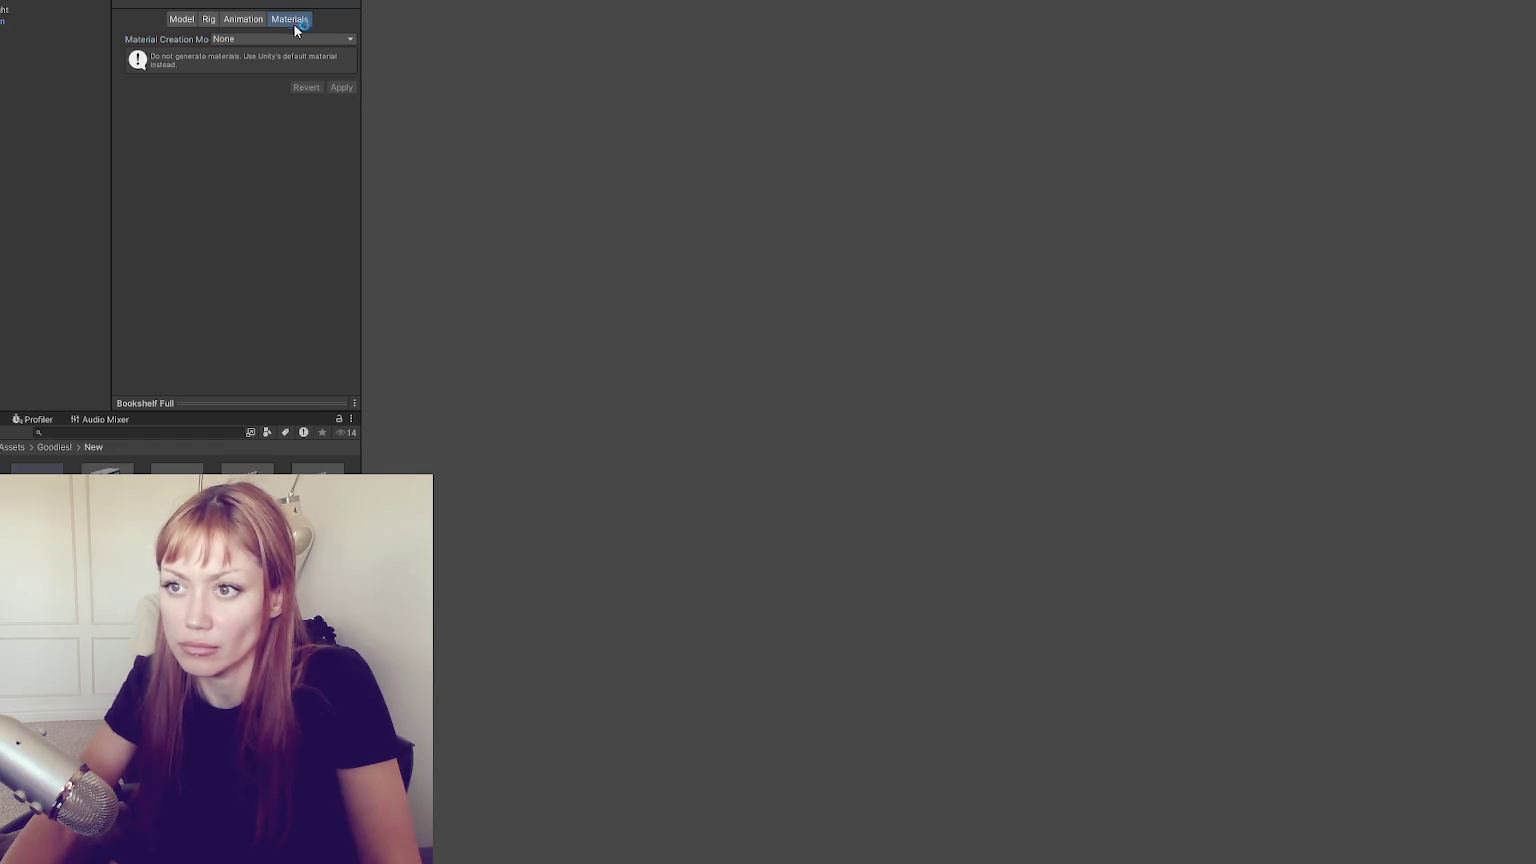
Set material creation to None for Bookshelf Tall Full and Fence, applying each
left_click(107, 480)
left_click(298, 39)
left_click(298, 50)
left_click(341, 87)
left_click(300, 67)
left_click(300, 80)
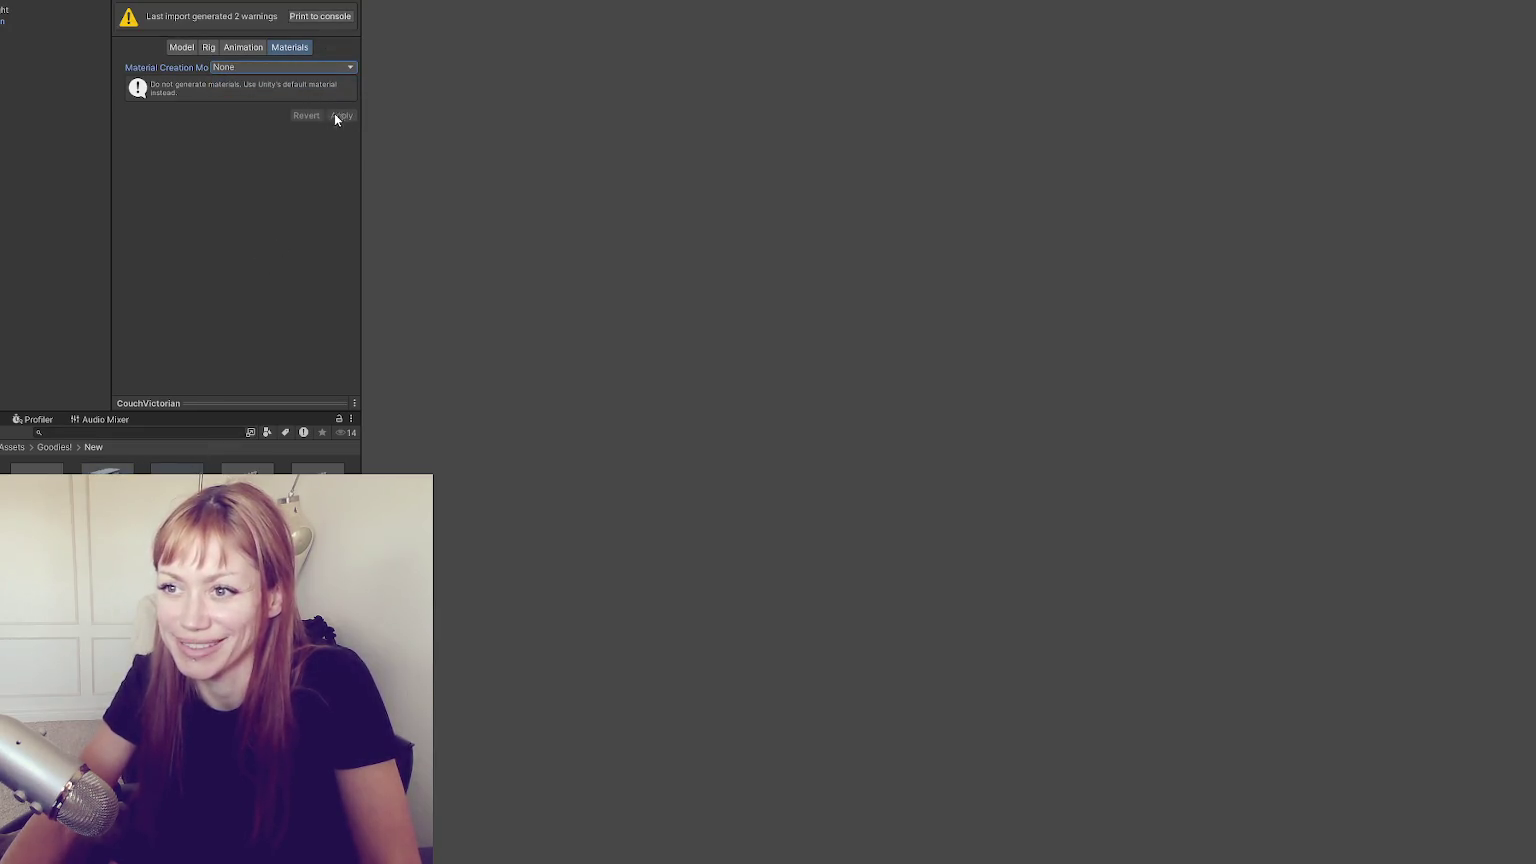
left_click(245, 472)
left_click(330, 39)
left_click(330, 50)
left_click(341, 87)
Set material creation to None for Fence Loopable and Paint Brush, applying each
left_click(318, 468)
left_click(330, 39)
left_click(330, 51)
left_click(341, 87)
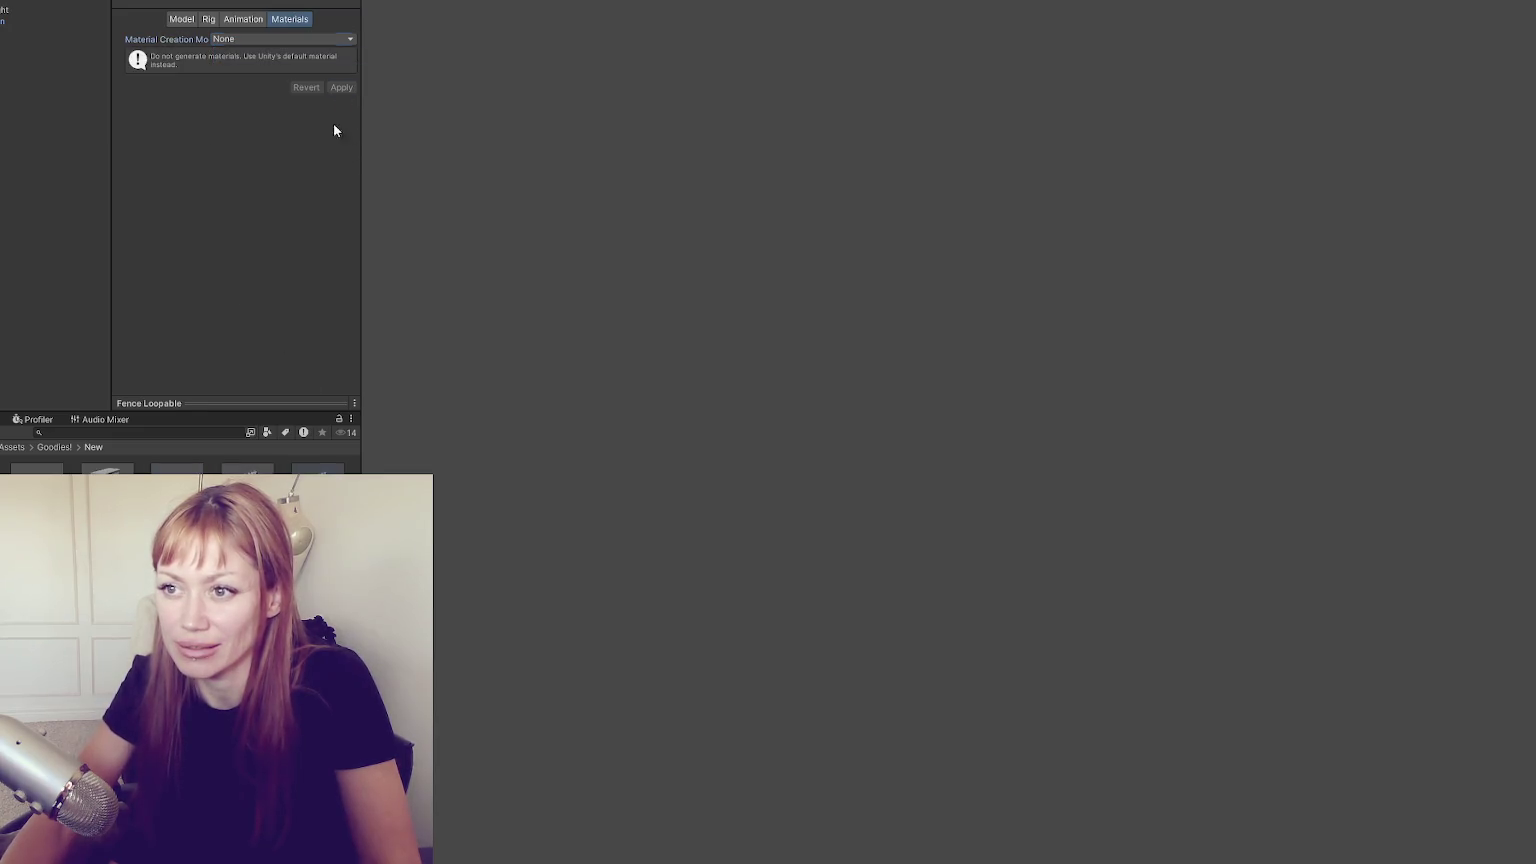
left_click(37, 545)
left_click(293, 41)
left_click(300, 82)
left_click(309, 39)
left_click(309, 54)
left_click(341, 87)
Set material creation to None for PaintCan and Zebra Rug, then confirm Zebra Rug's animation type
left_click(106, 545)
left_click(307, 39)
left_click(307, 54)
left_click(341, 87)
left_click(177, 545)
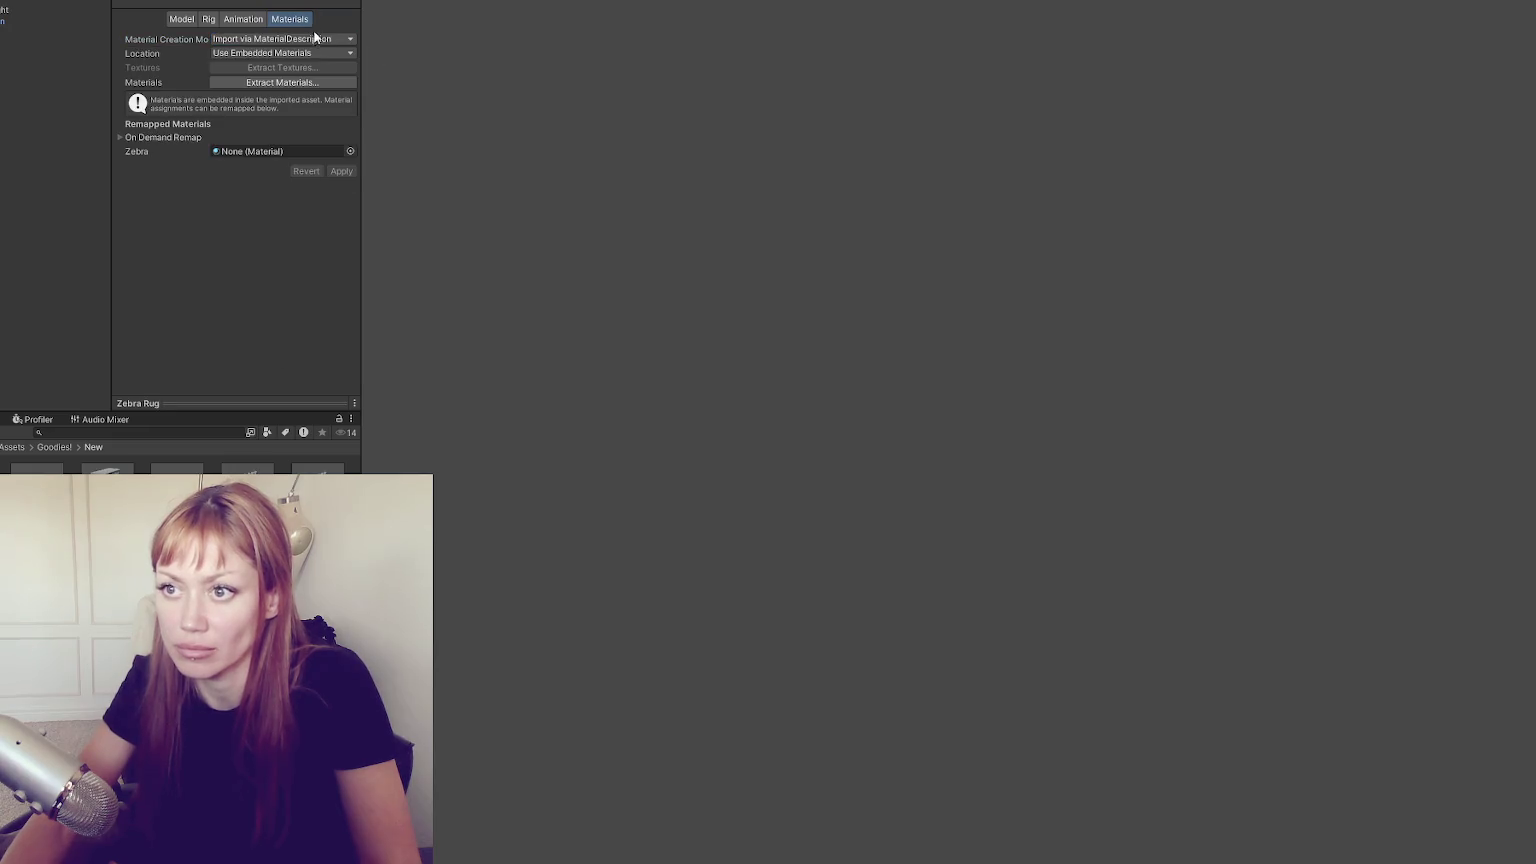
left_click(314, 38)
left_click(307, 54)
left_click(341, 87)
left_click(208, 19)
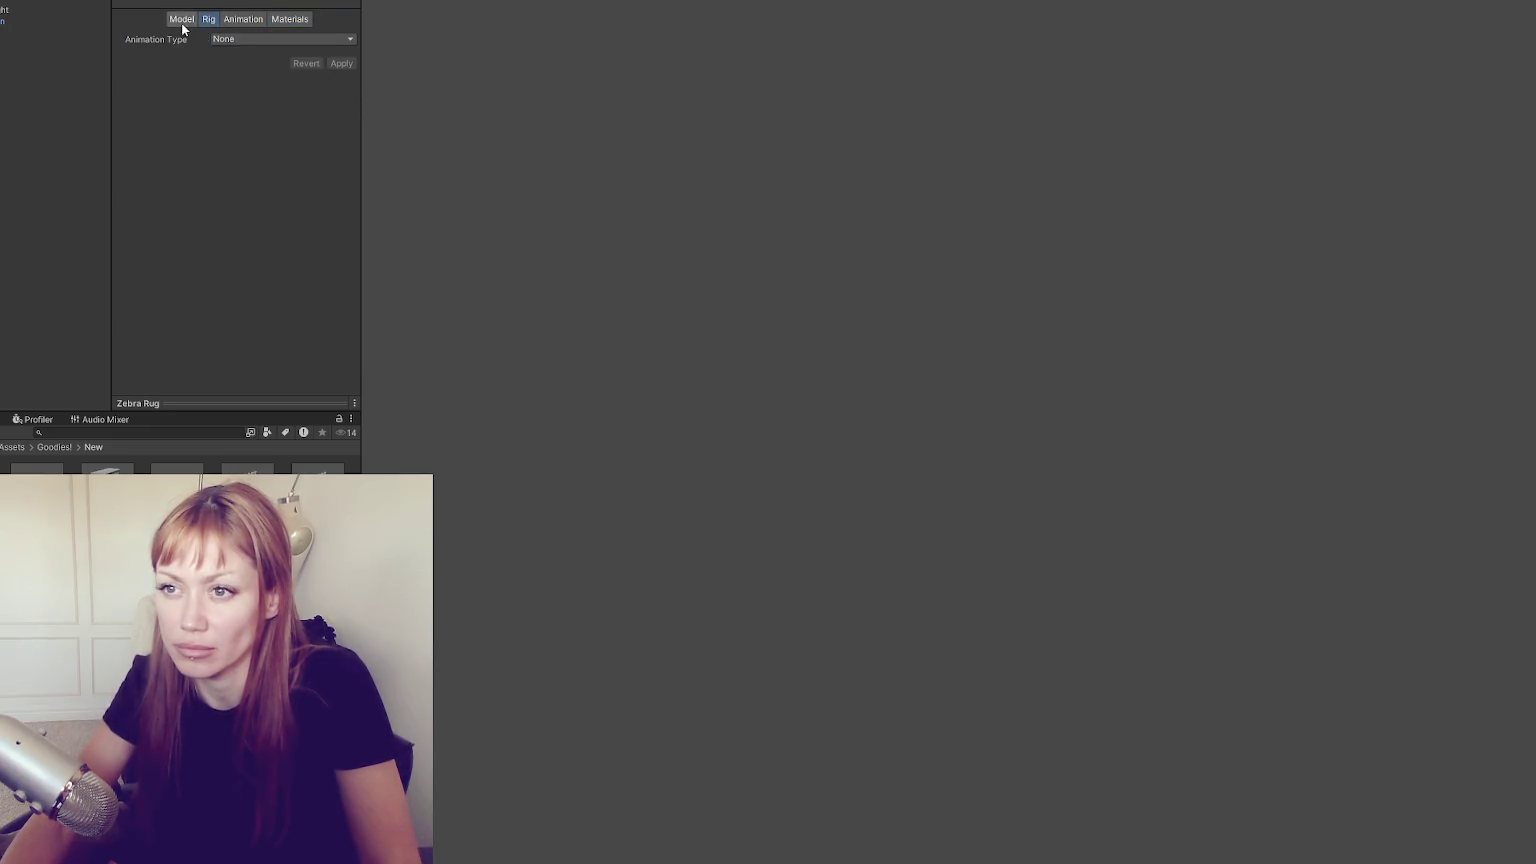
left_click(182, 19)
Enable Read/Write, Generate Colliders and Generate Lightmap UVs for all nine models and apply
left_click(36, 490, "shift")
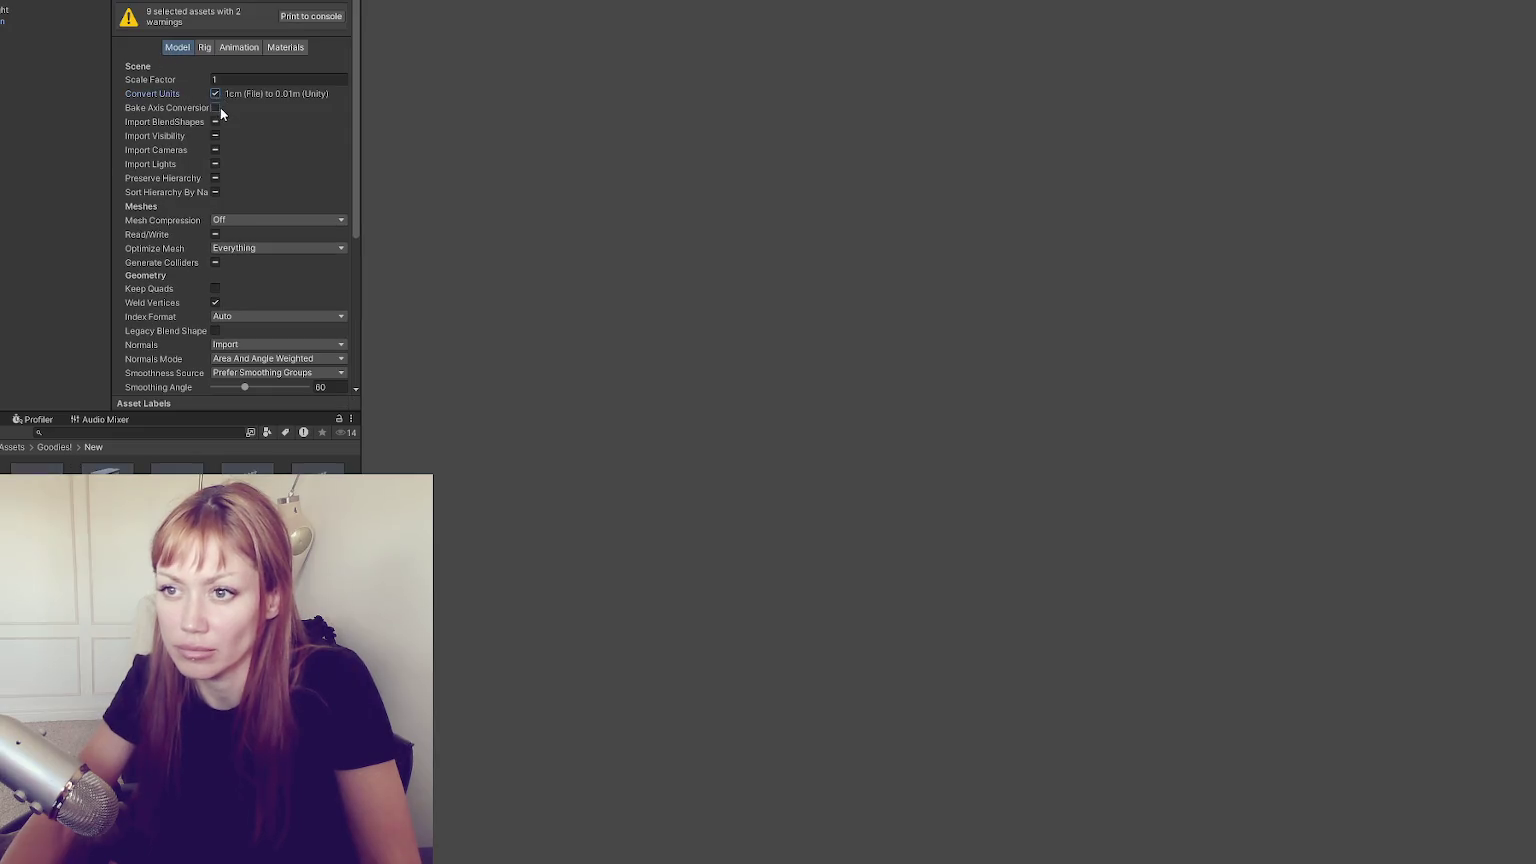
left_click(215, 121)
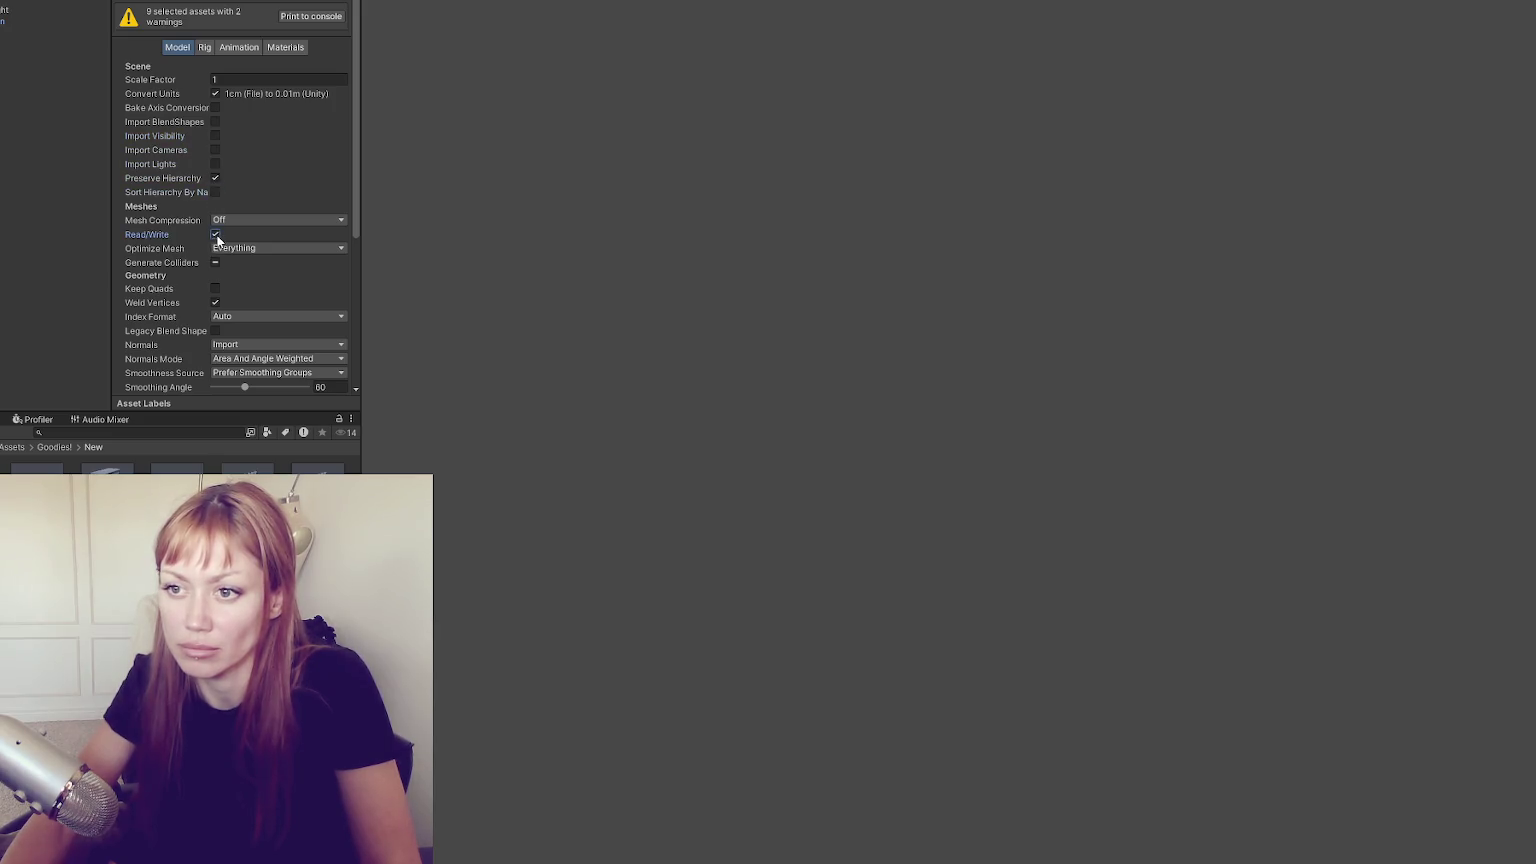
scroll(280, 250, "down", 3)
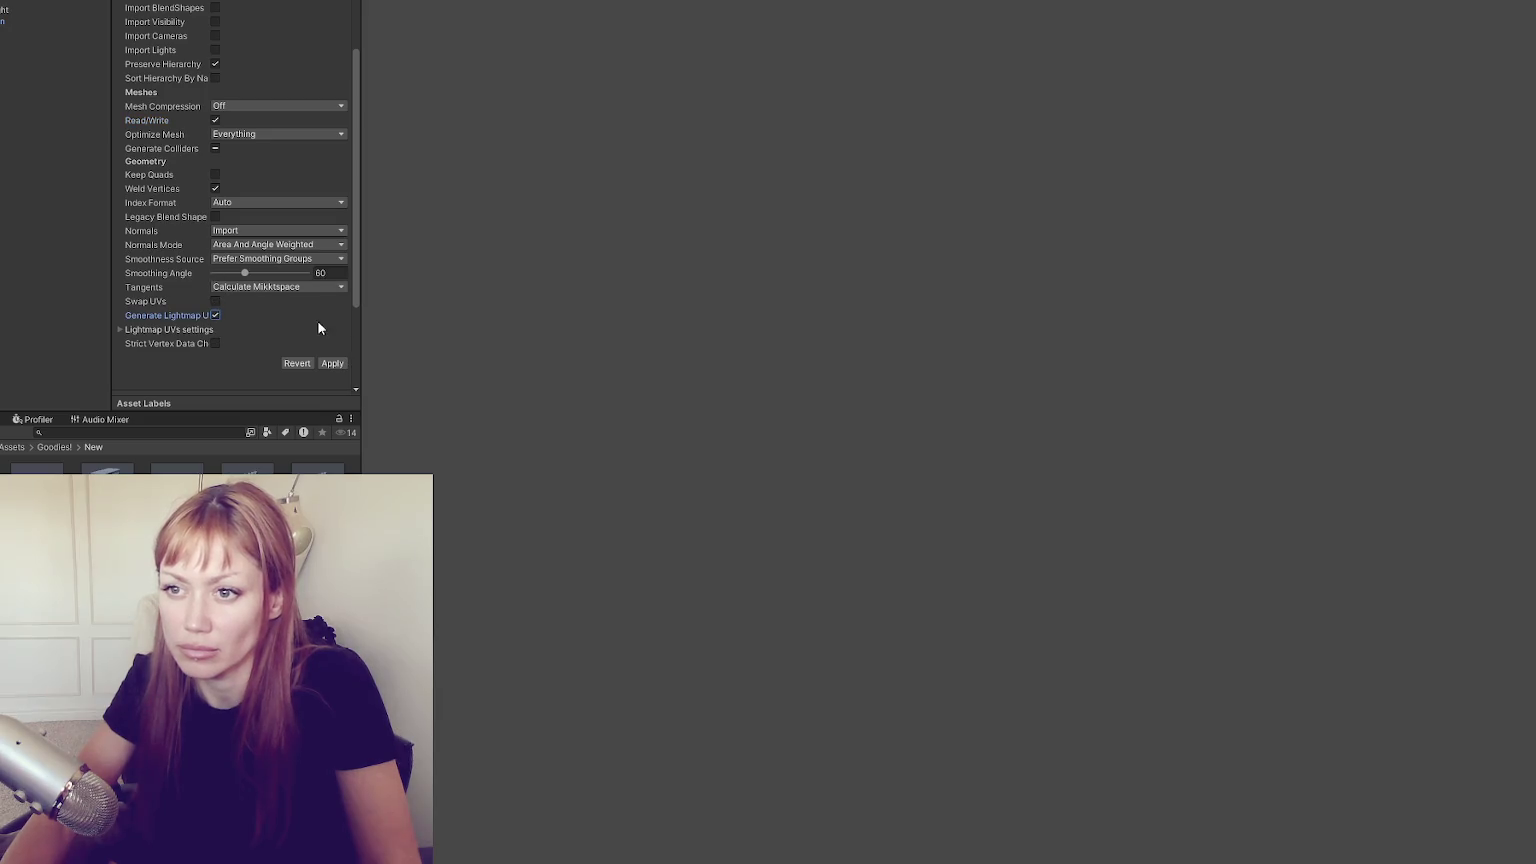
left_click(334, 364)
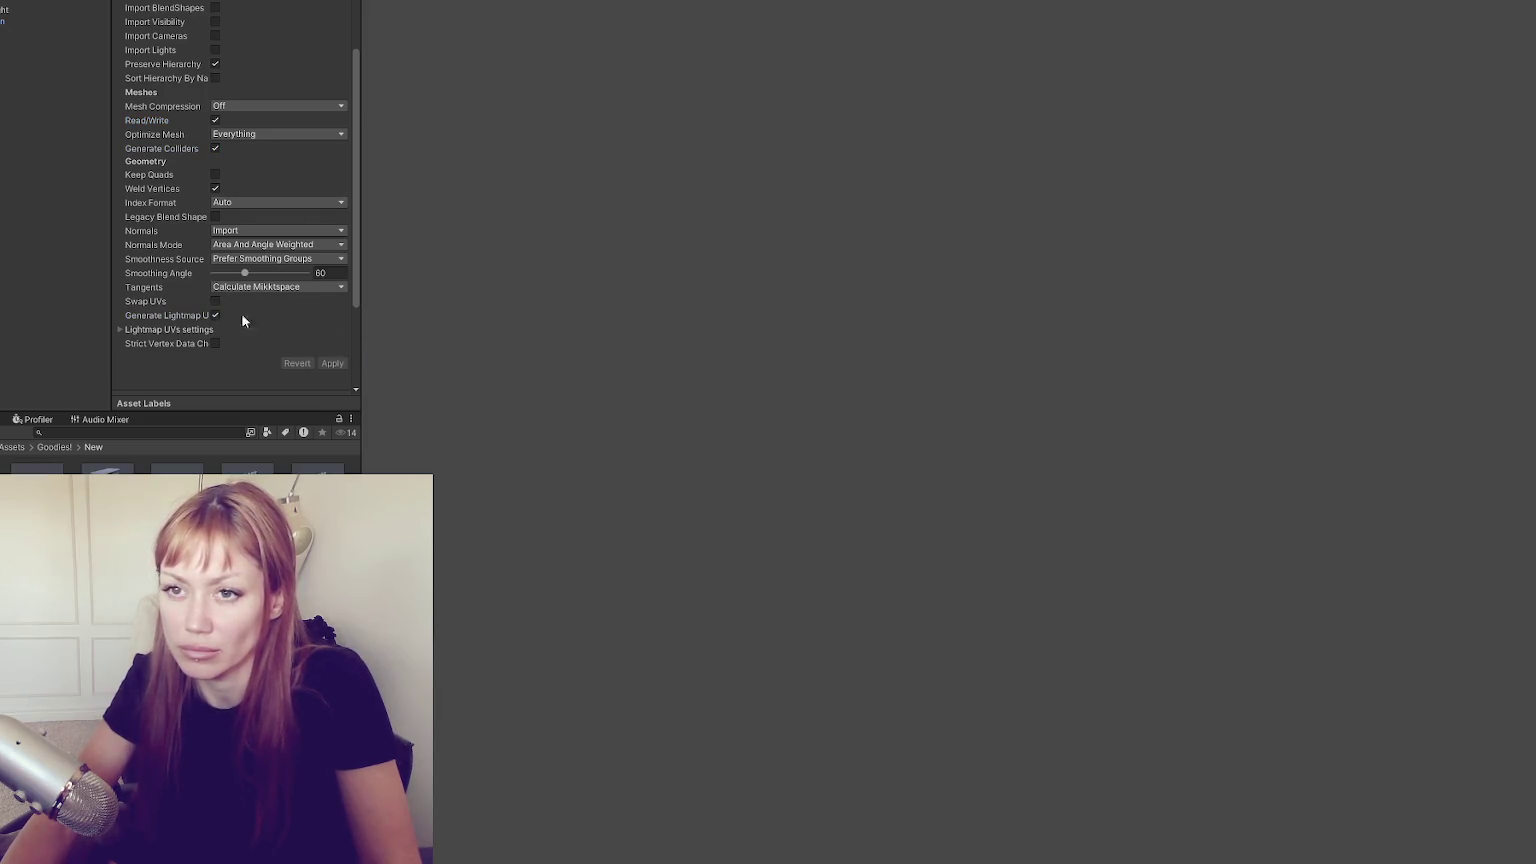
left_click(5, 122, "shift")
left_click(8, 36)
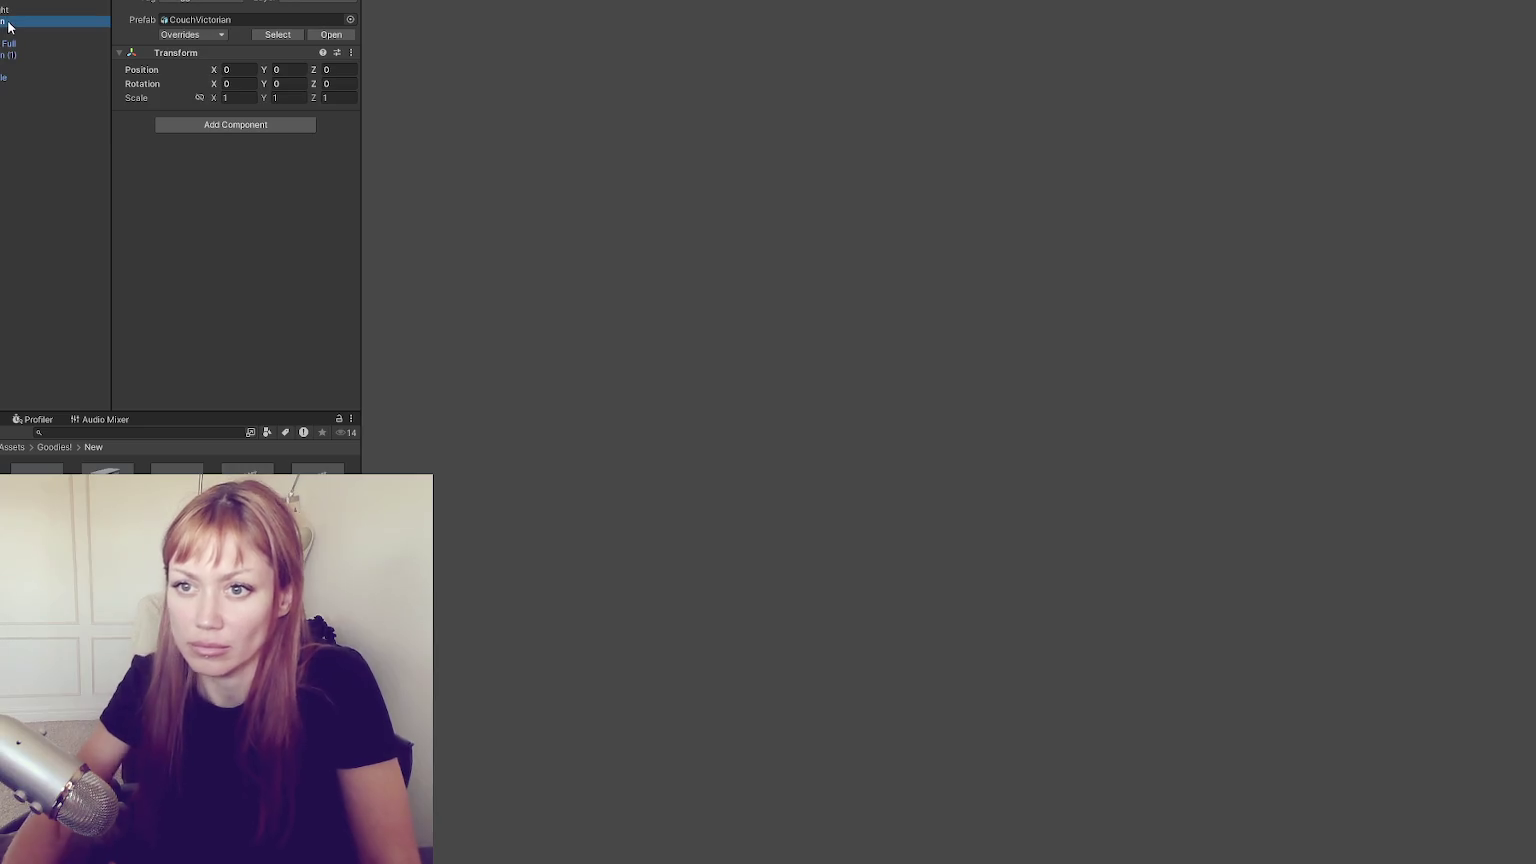
Frame the bookshelf and locate the Couch_Victorian object in the scene
key("f")
scroll(946, 266, "down", 10)
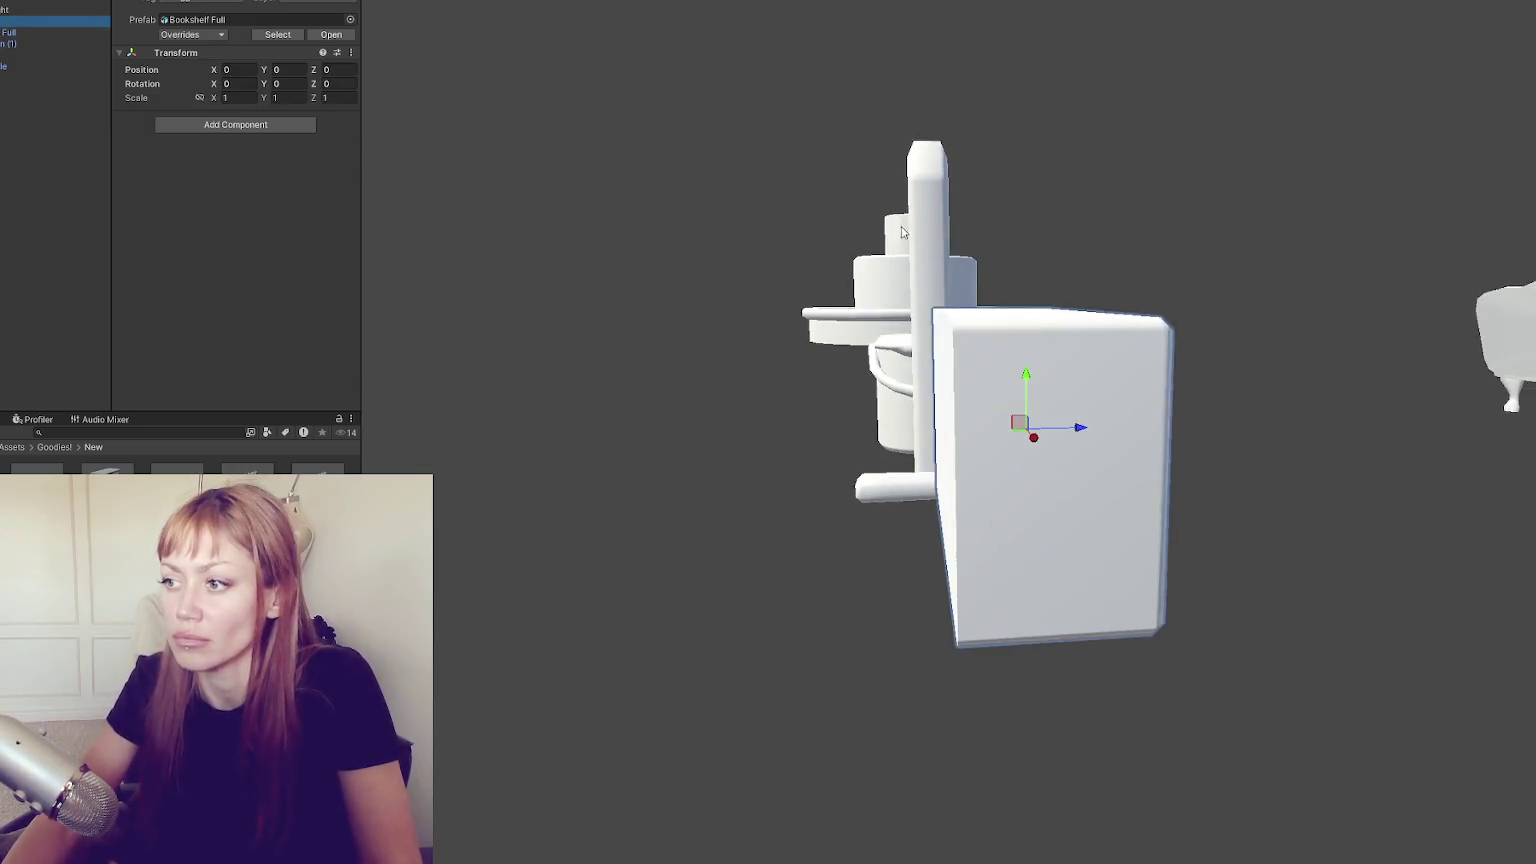
scroll(1025, 273, "down", 5)
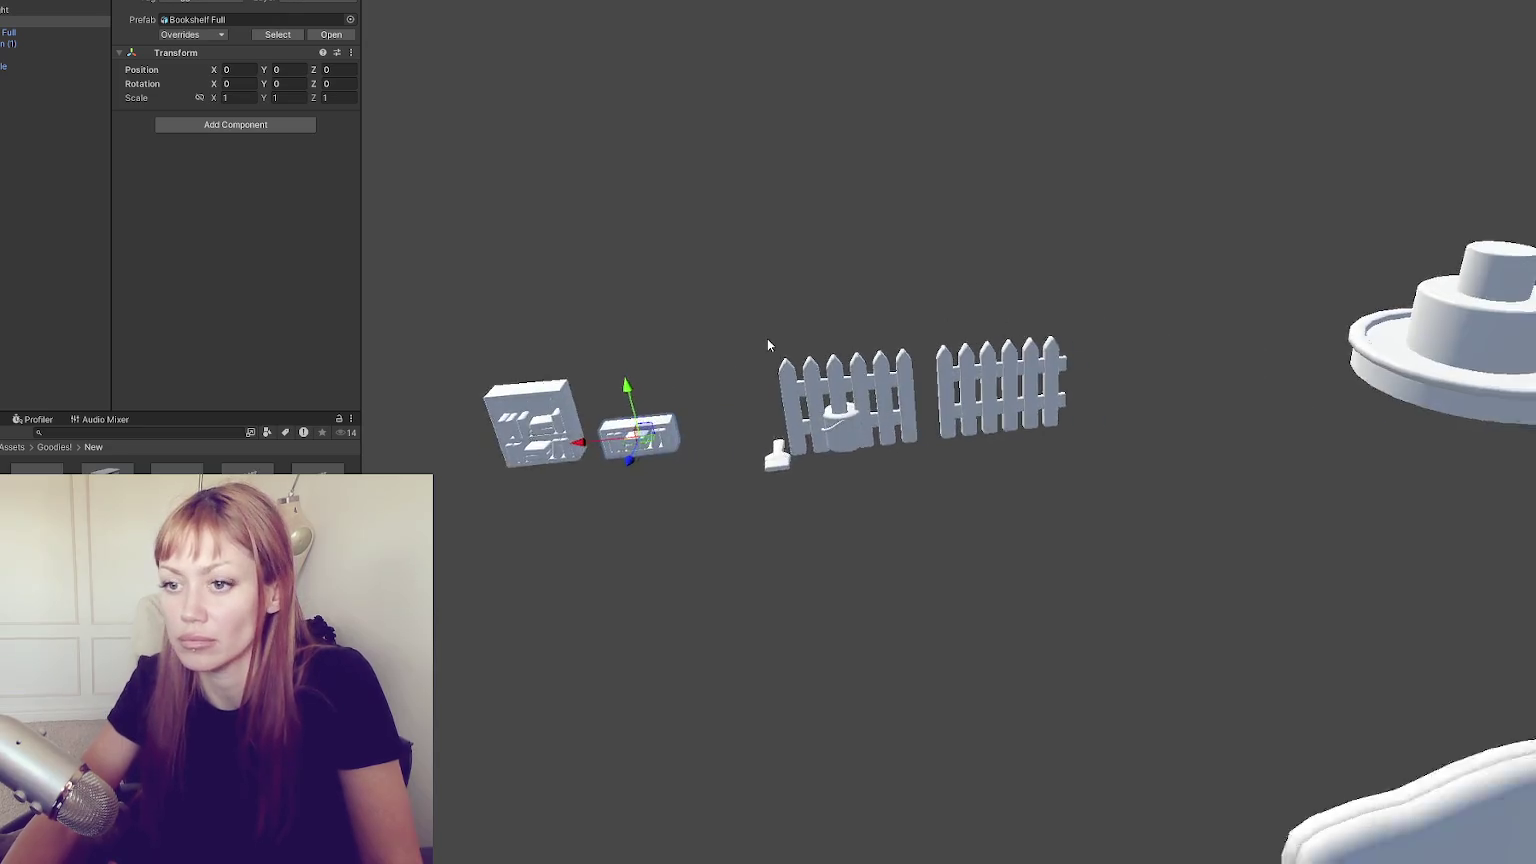
key("ctrl+z")
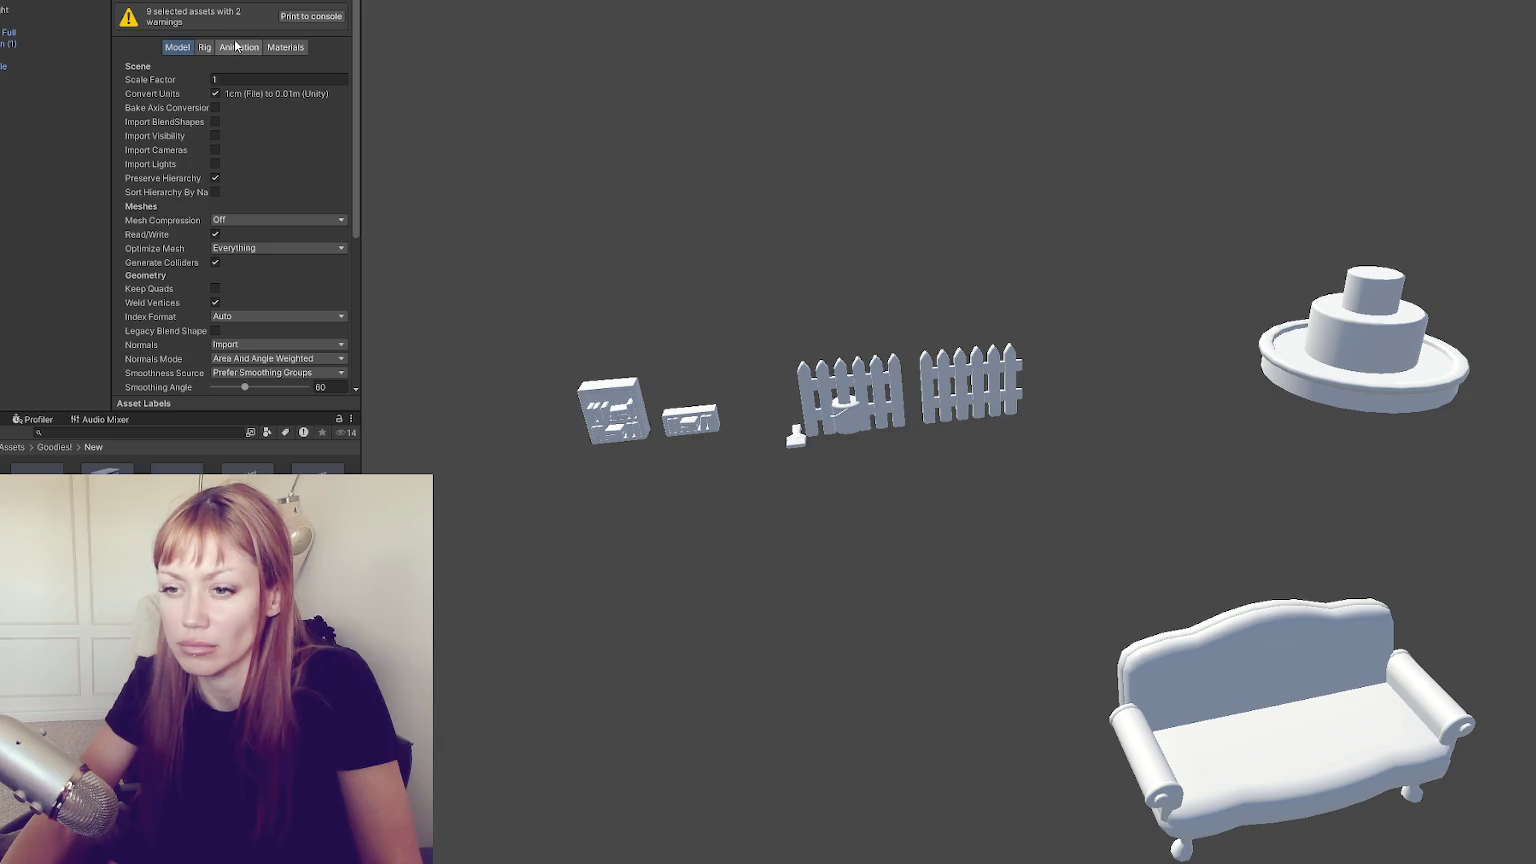
left_click(12, 130)
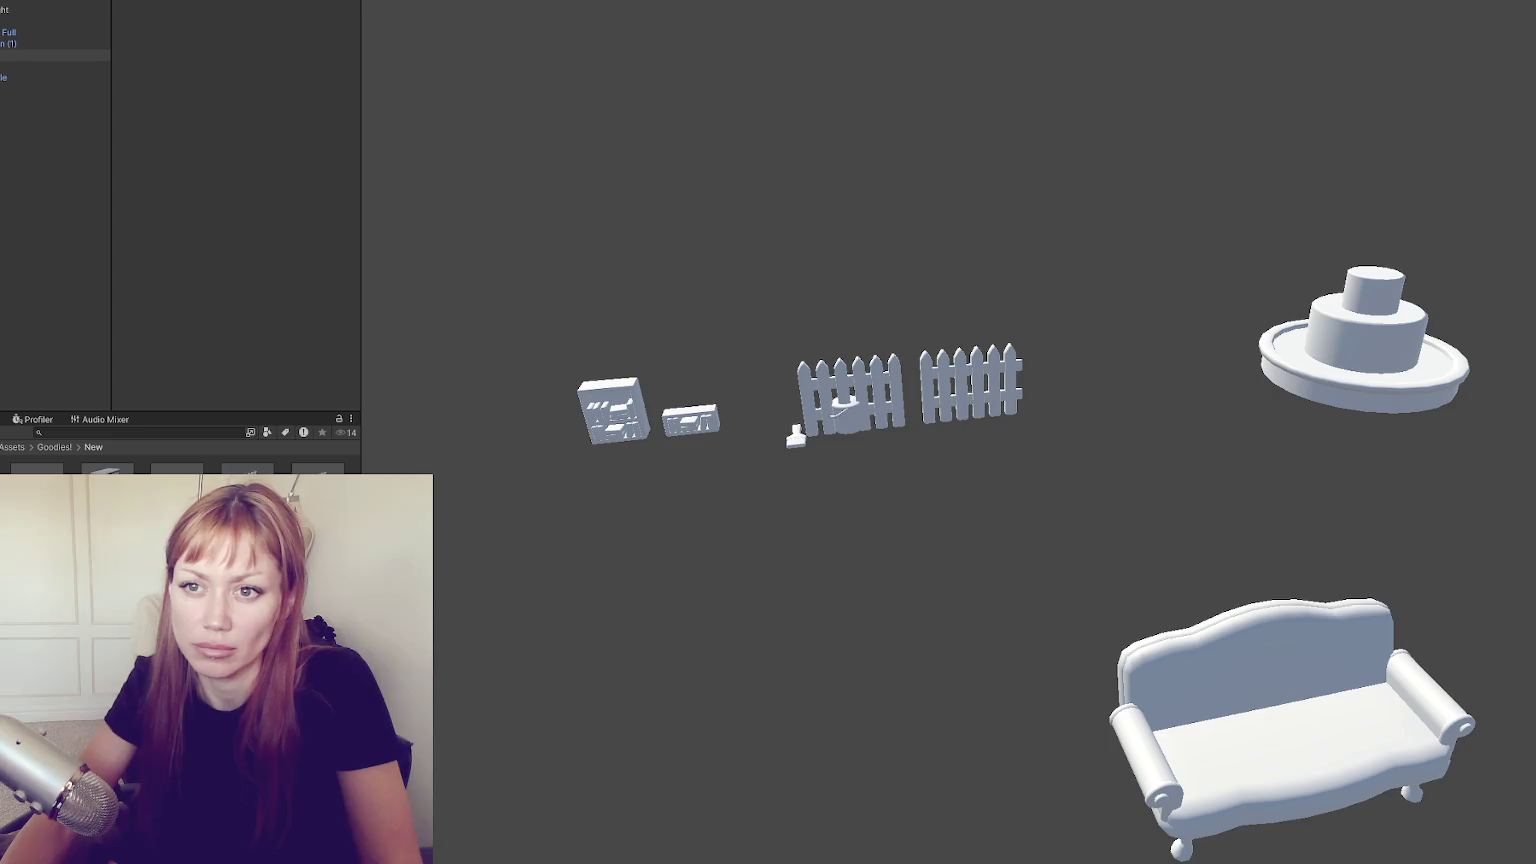
left_click(1270, 700)
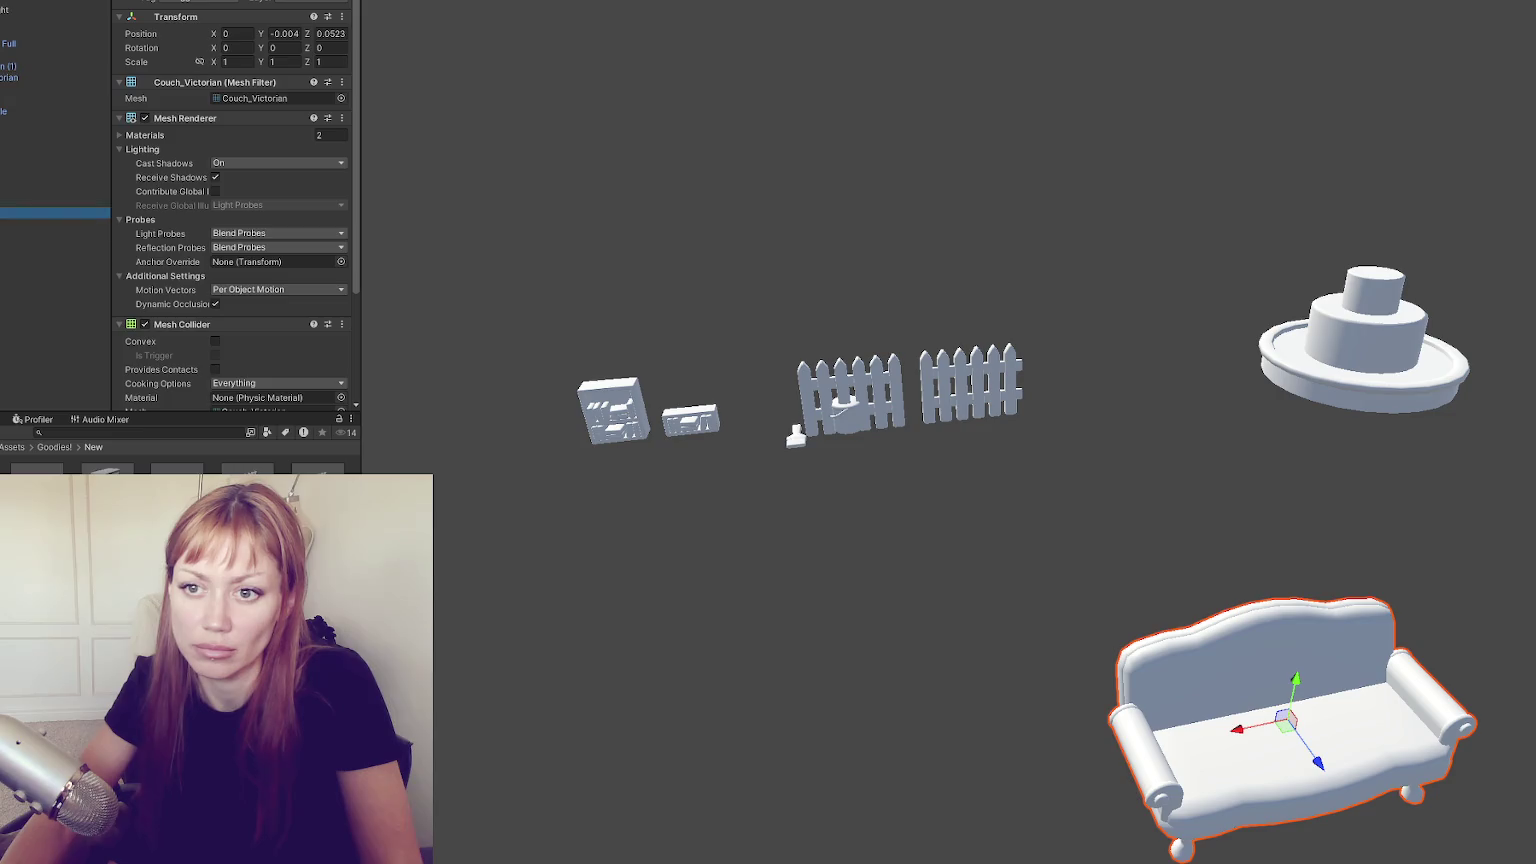
left_click(55, 212)
left_click(55, 280)
left_click(1270, 720)
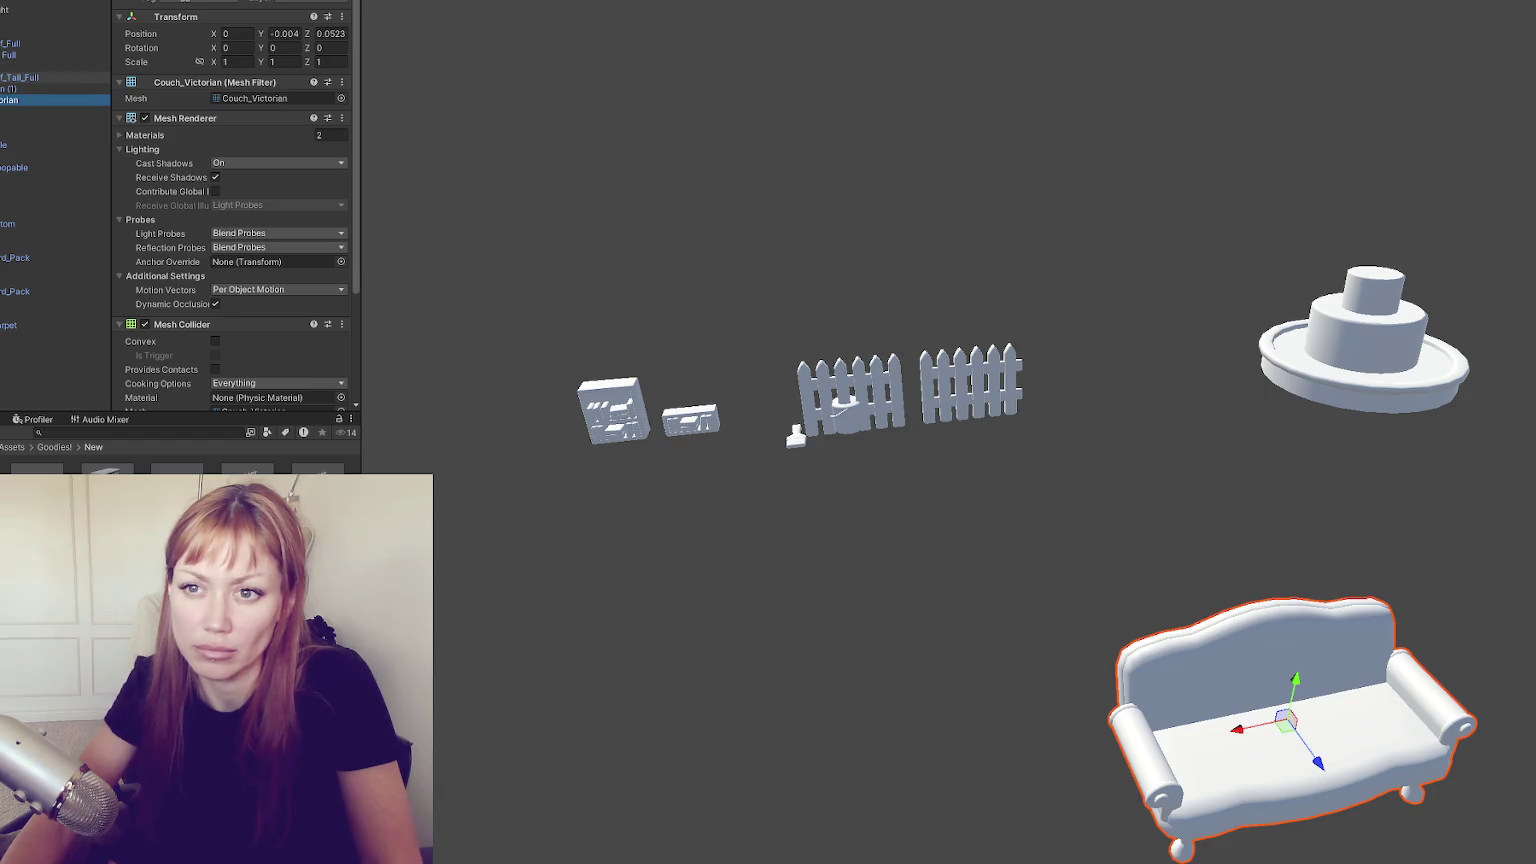
Multi-select all the house props in the Hierarchy, from the zebra carpet to the bookshelves
left_click(15, 325)
left_click(15, 291, "ctrl")
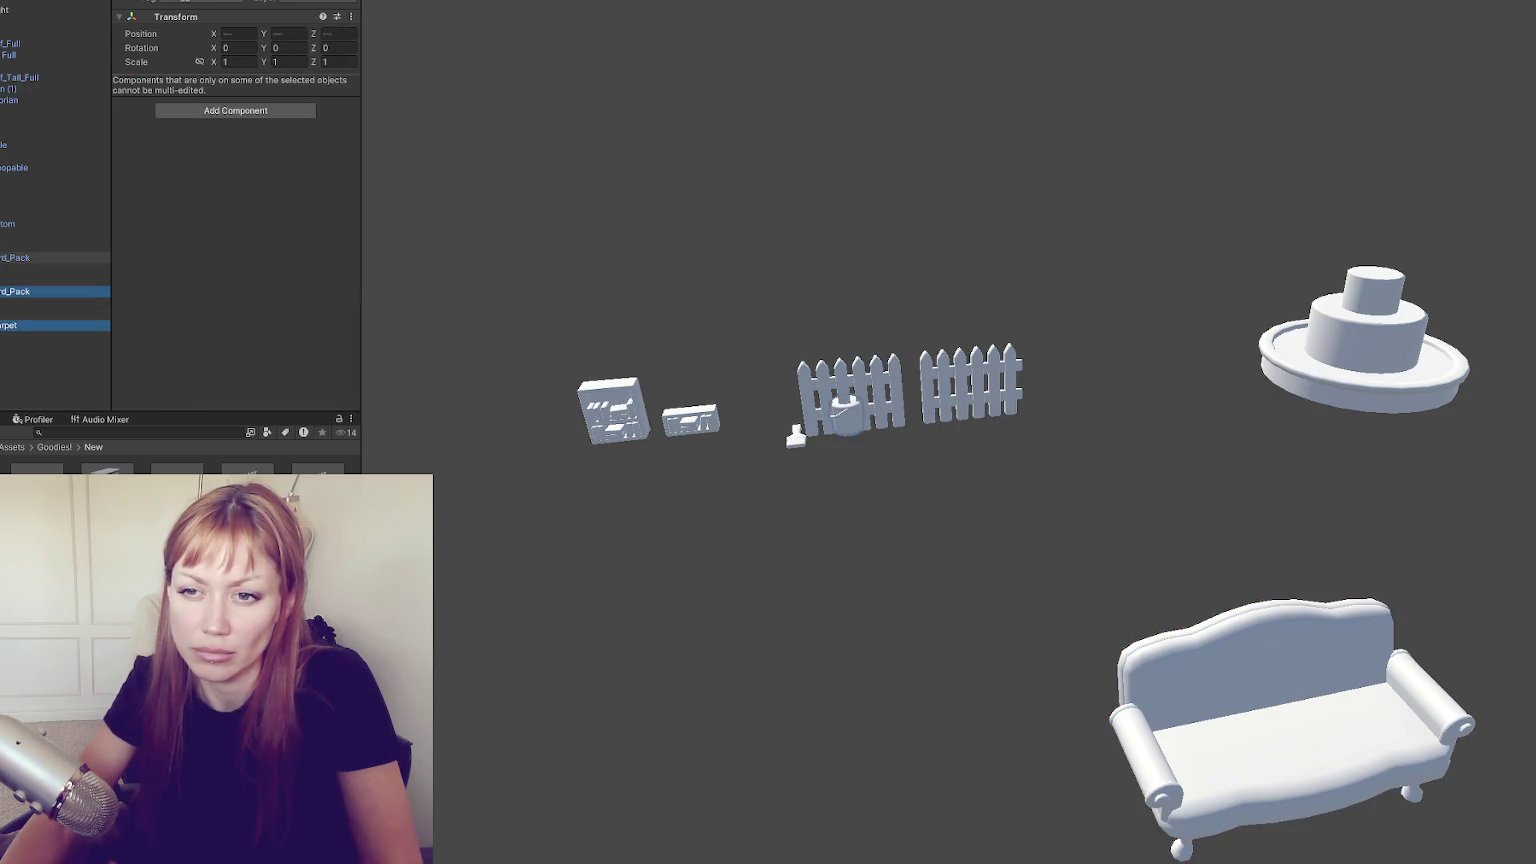
left_click(15, 302, "ctrl")
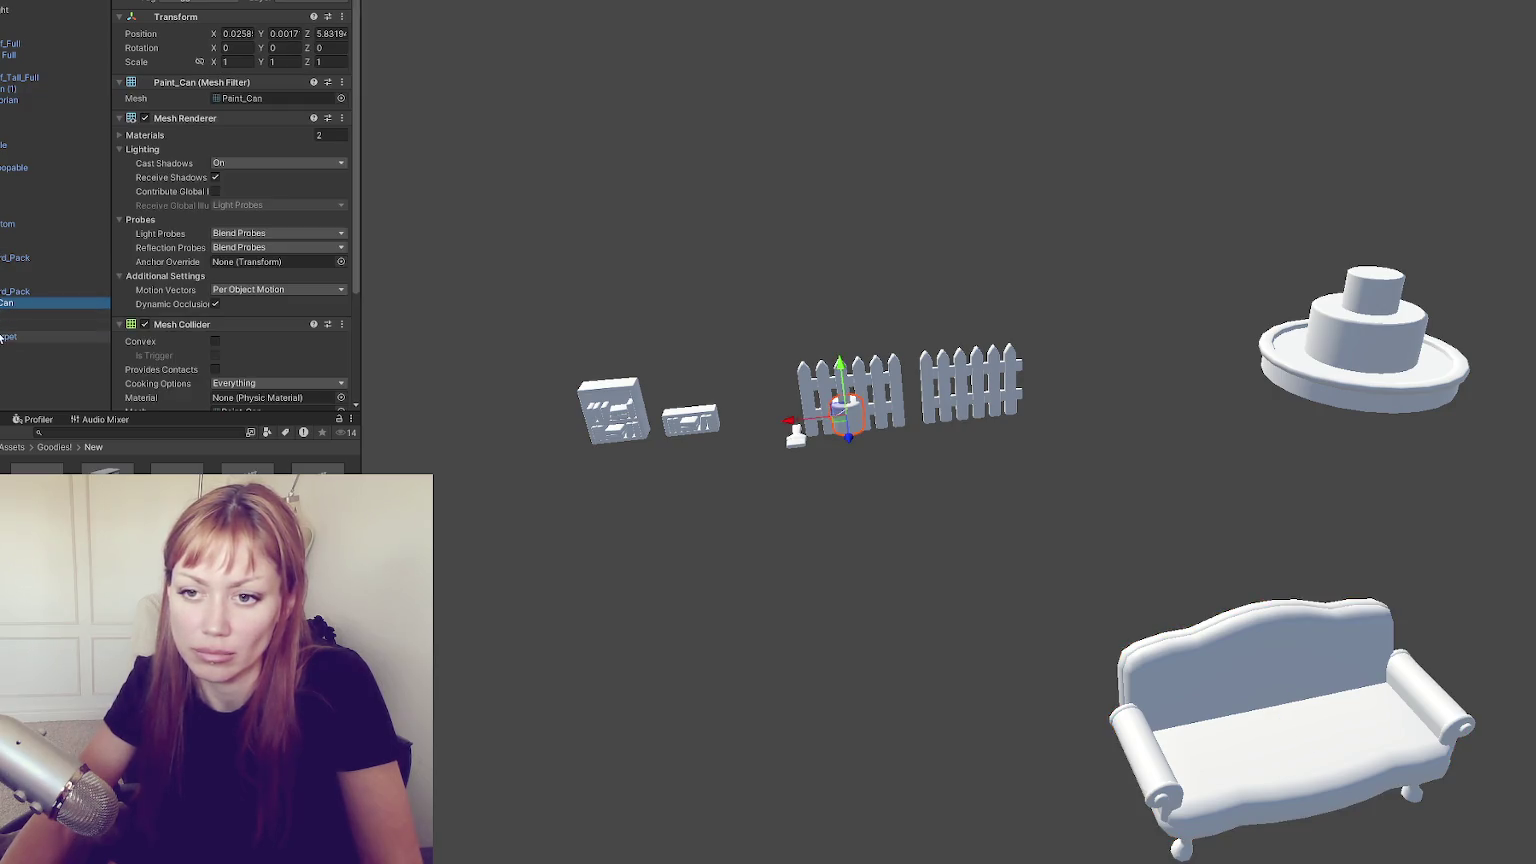
left_click(15, 269, "ctrl")
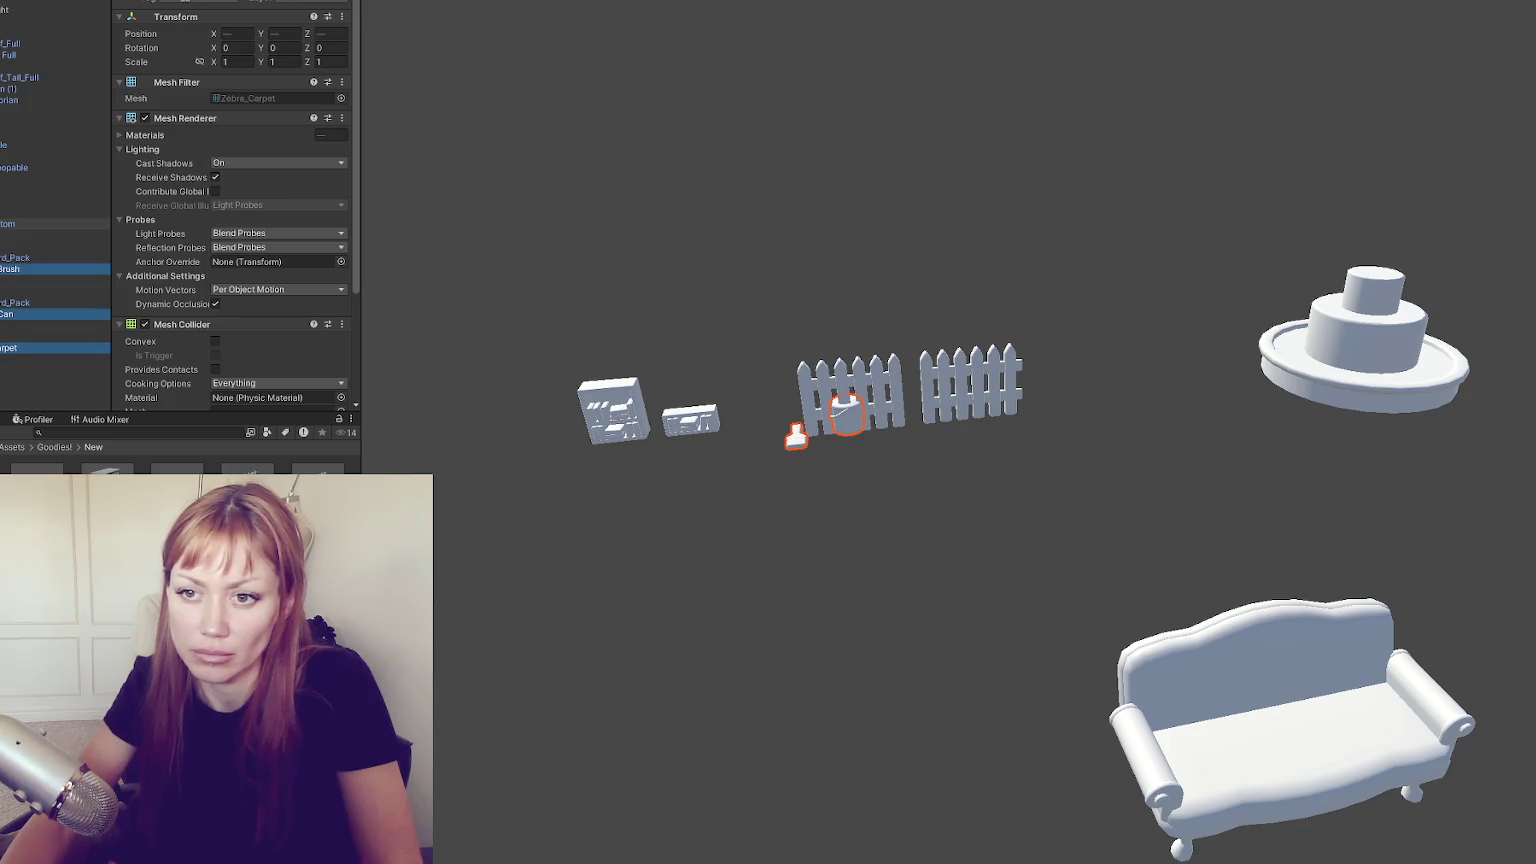
left_click(40, 190, "ctrl")
left_click(15, 167, "ctrl")
left_click(15, 133, "ctrl")
left_click(15, 100, "ctrl")
left_click(13, 80, "ctrl")
left_click(10, 44, "ctrl")
Duplicate the selected props, move the copies to the top, and delete the originals
key("ctrl+d")
left_click_drag(7, 68, 10, 15)
left_click(30, 122)
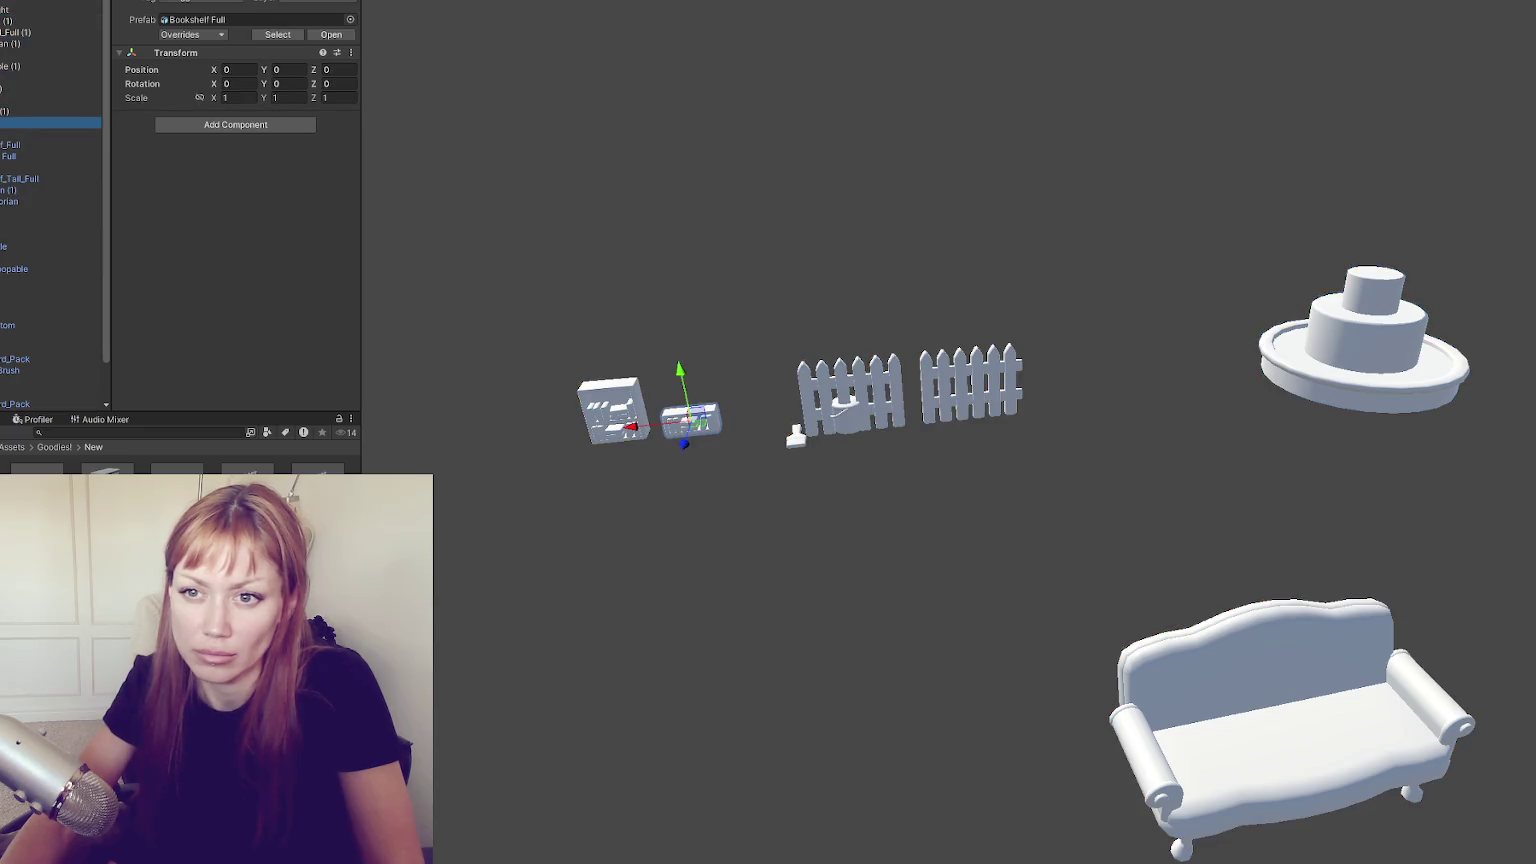
left_click(40, 392, "shift")
key("Delete")
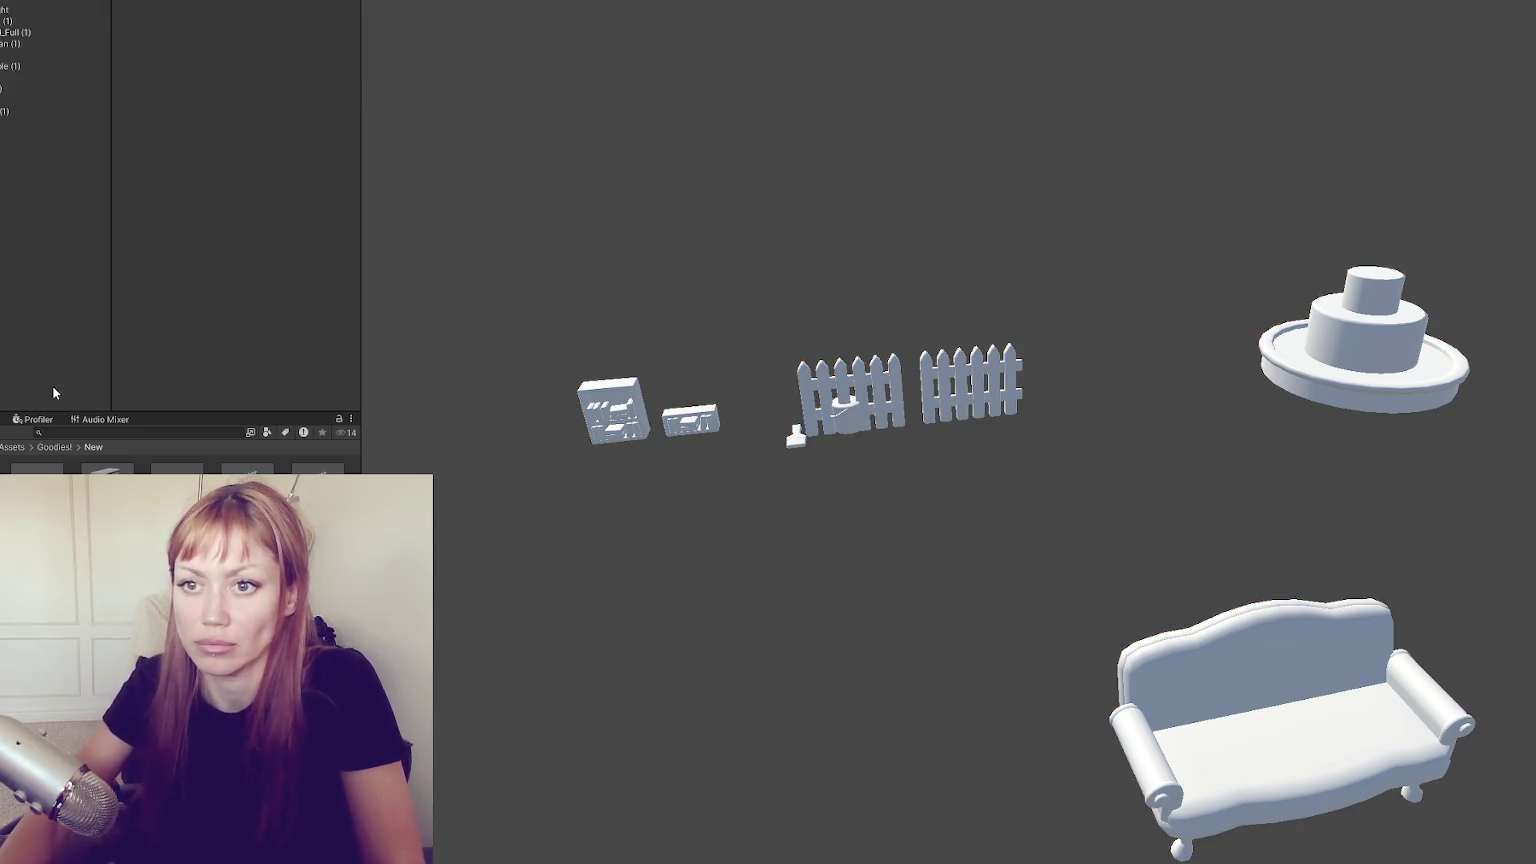
Check each duplicated prop in turn, from Bookshelf_Full down to Zebra_Carpet
left_click(74, 21)
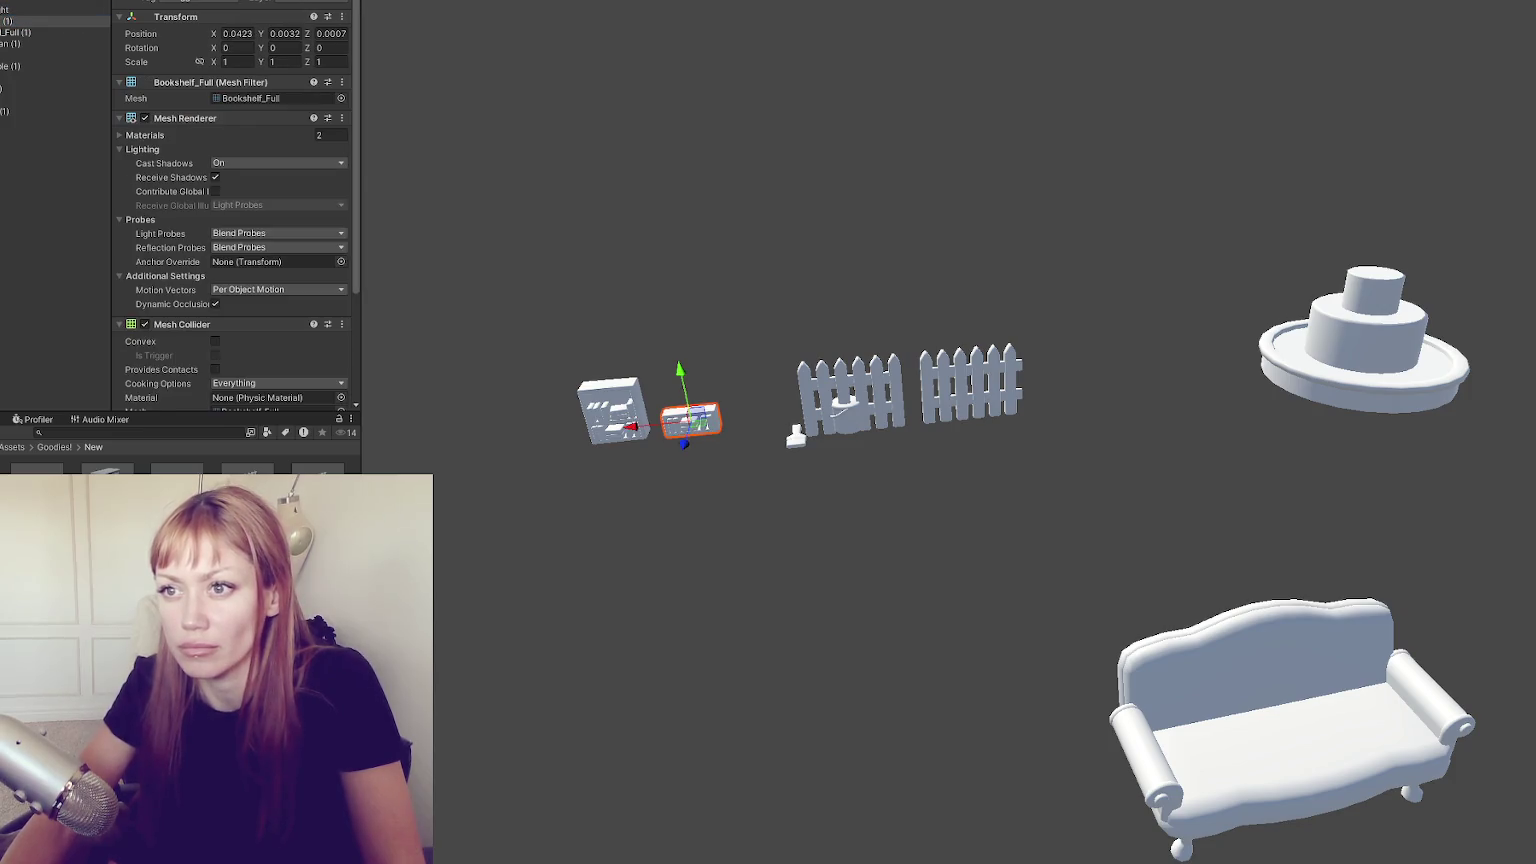
left_click(50, 33)
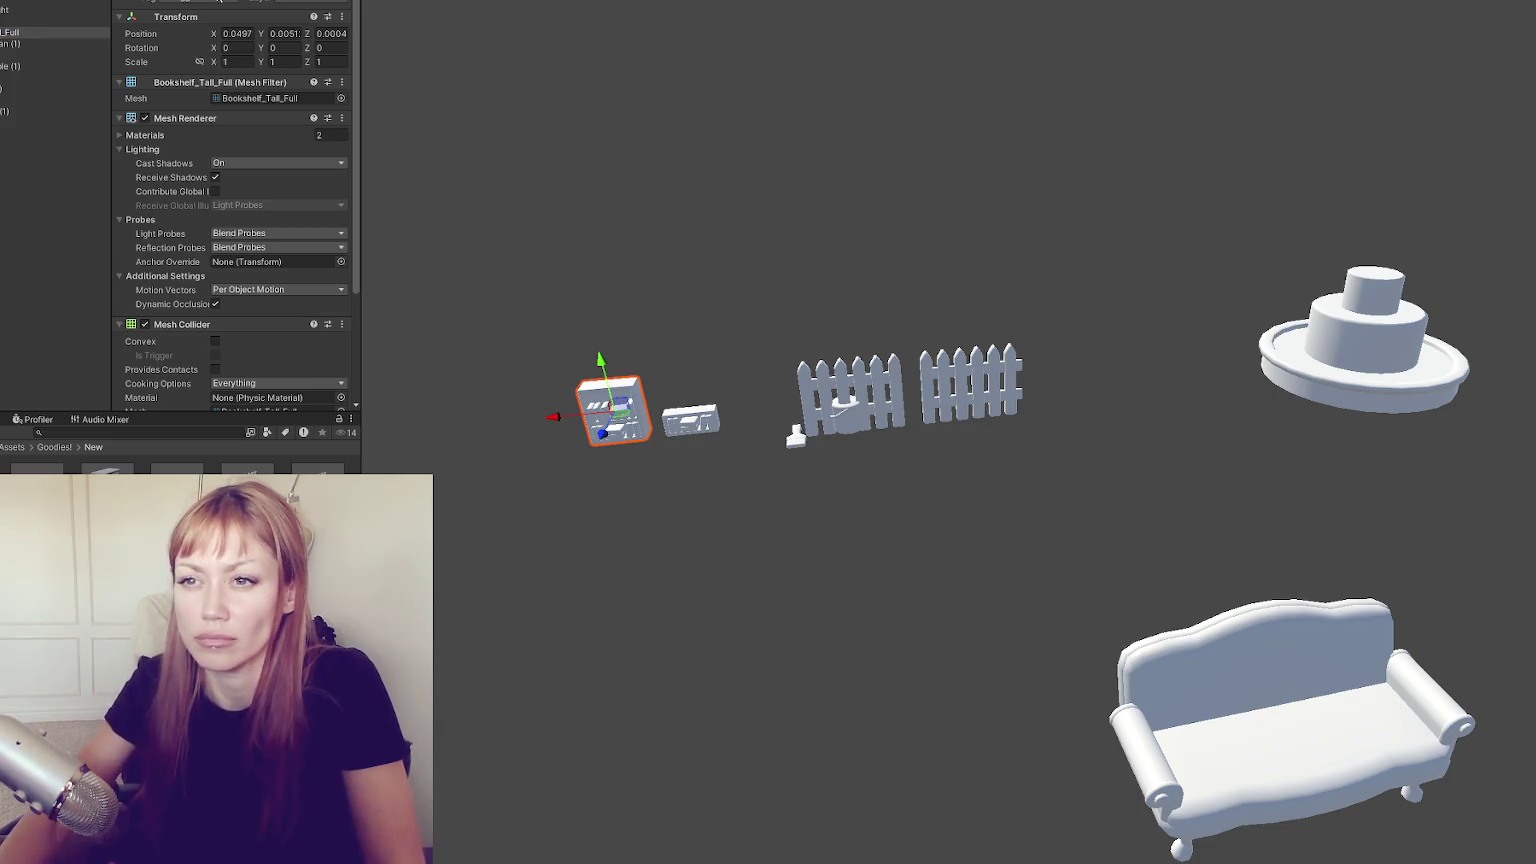
key("Down")
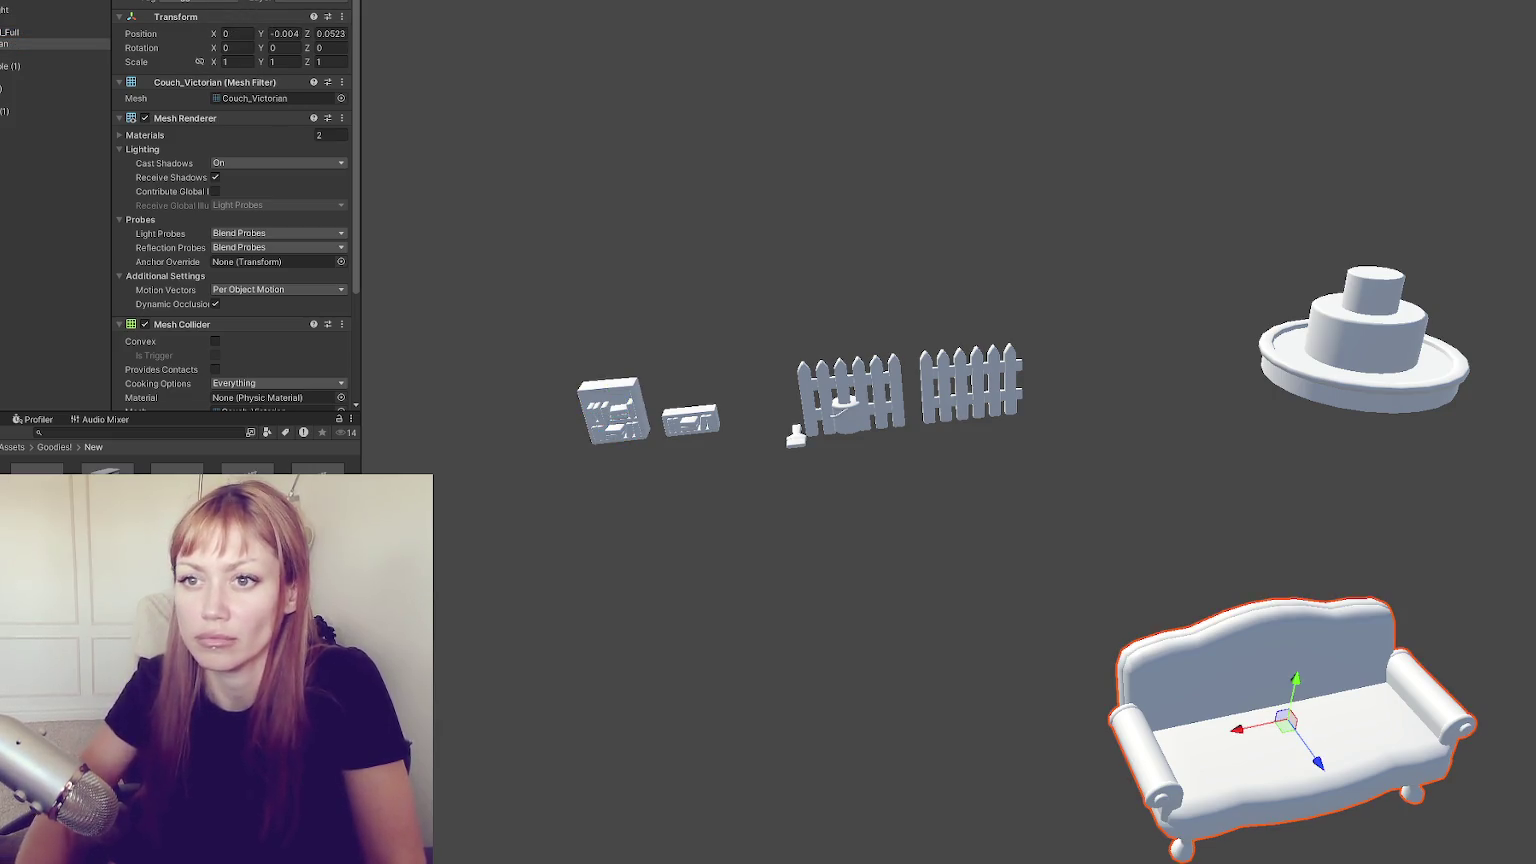
left_click(62, 55)
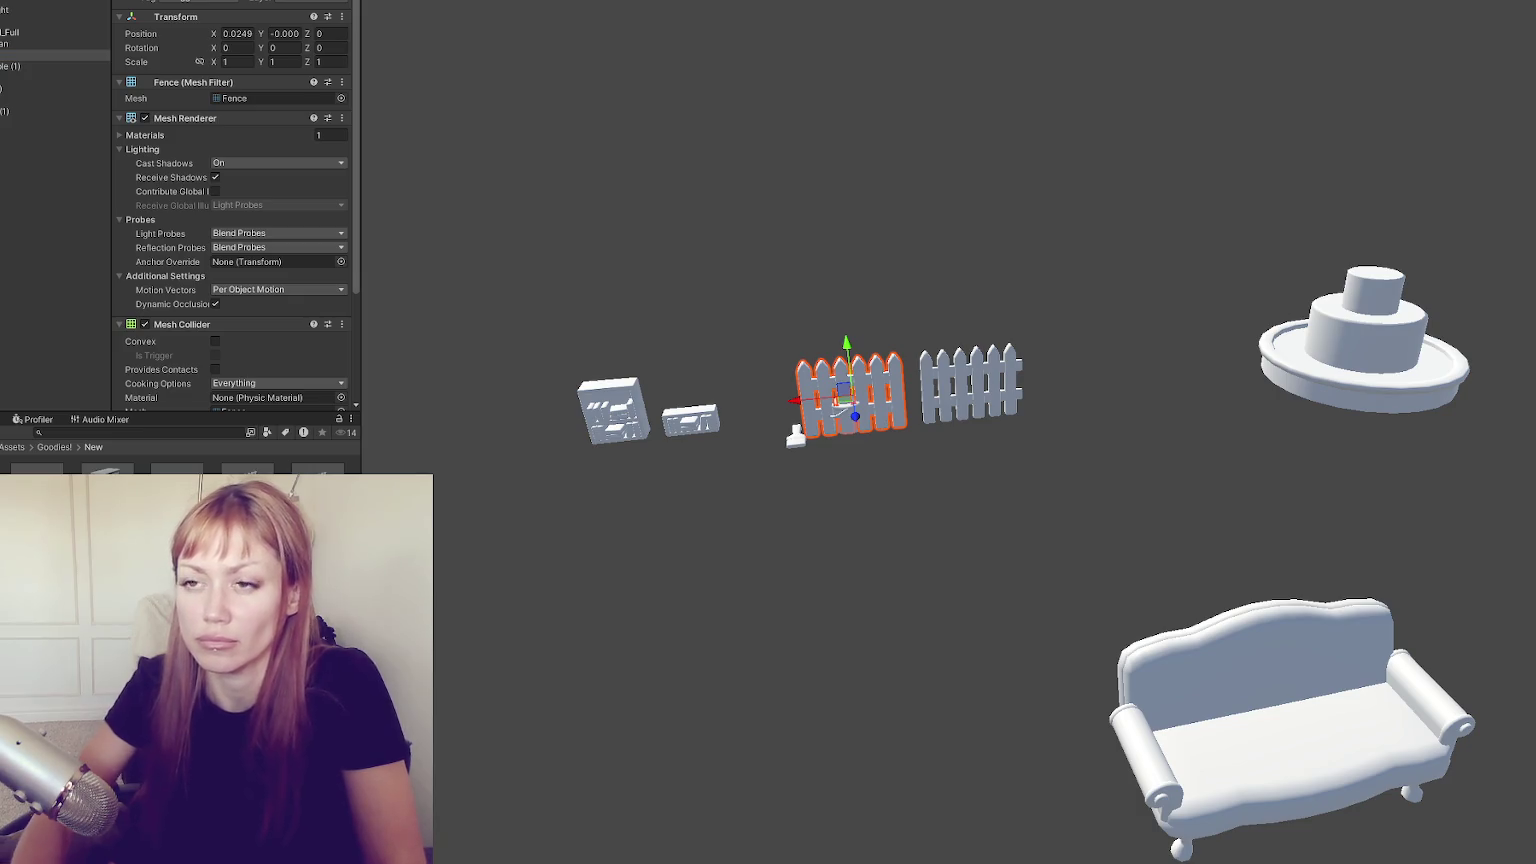
left_click(11, 67)
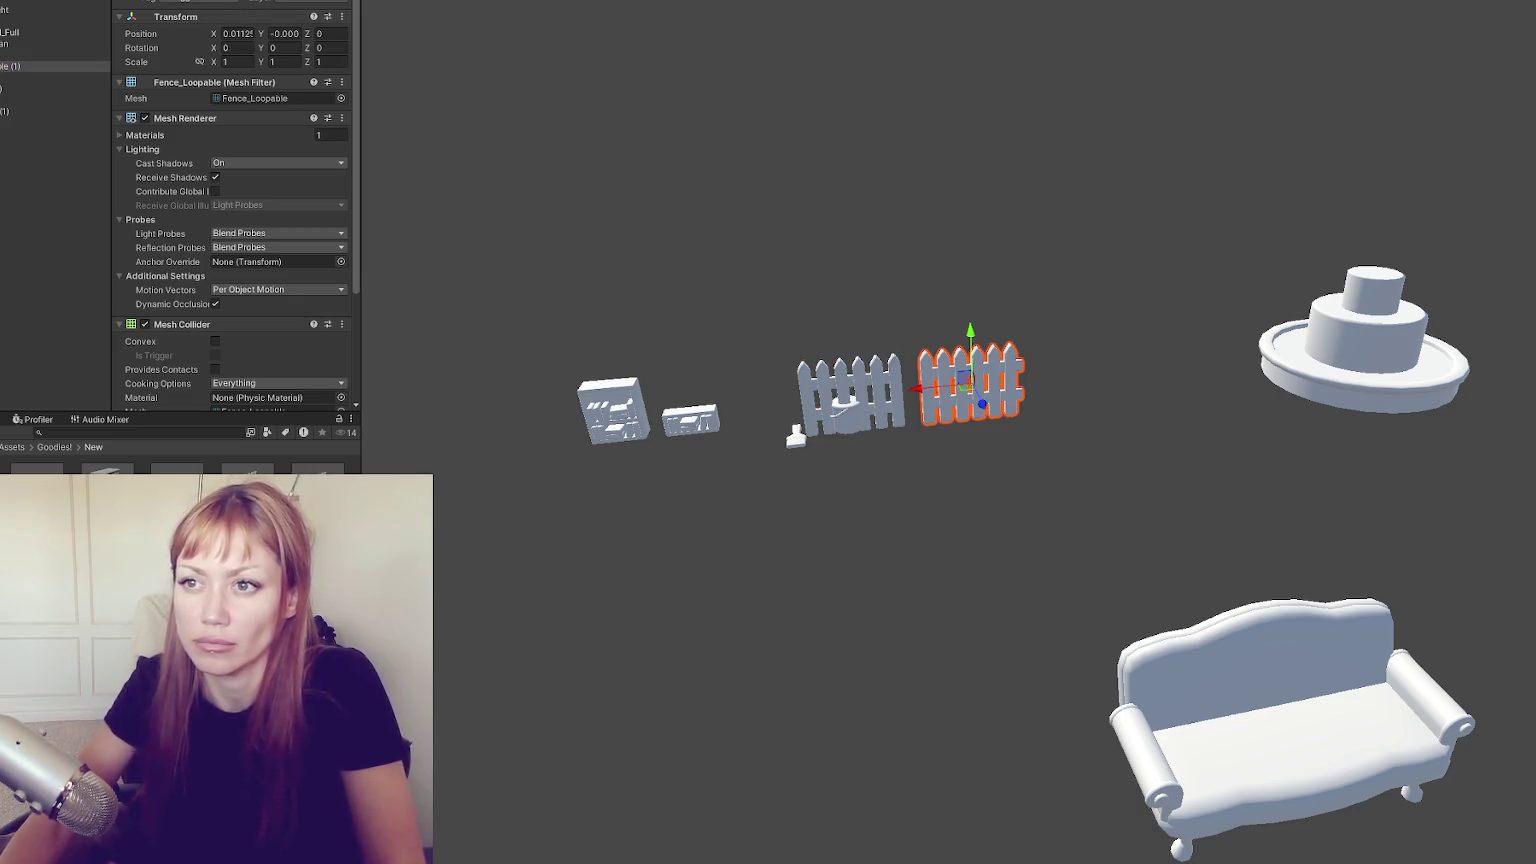
left_click(11, 78)
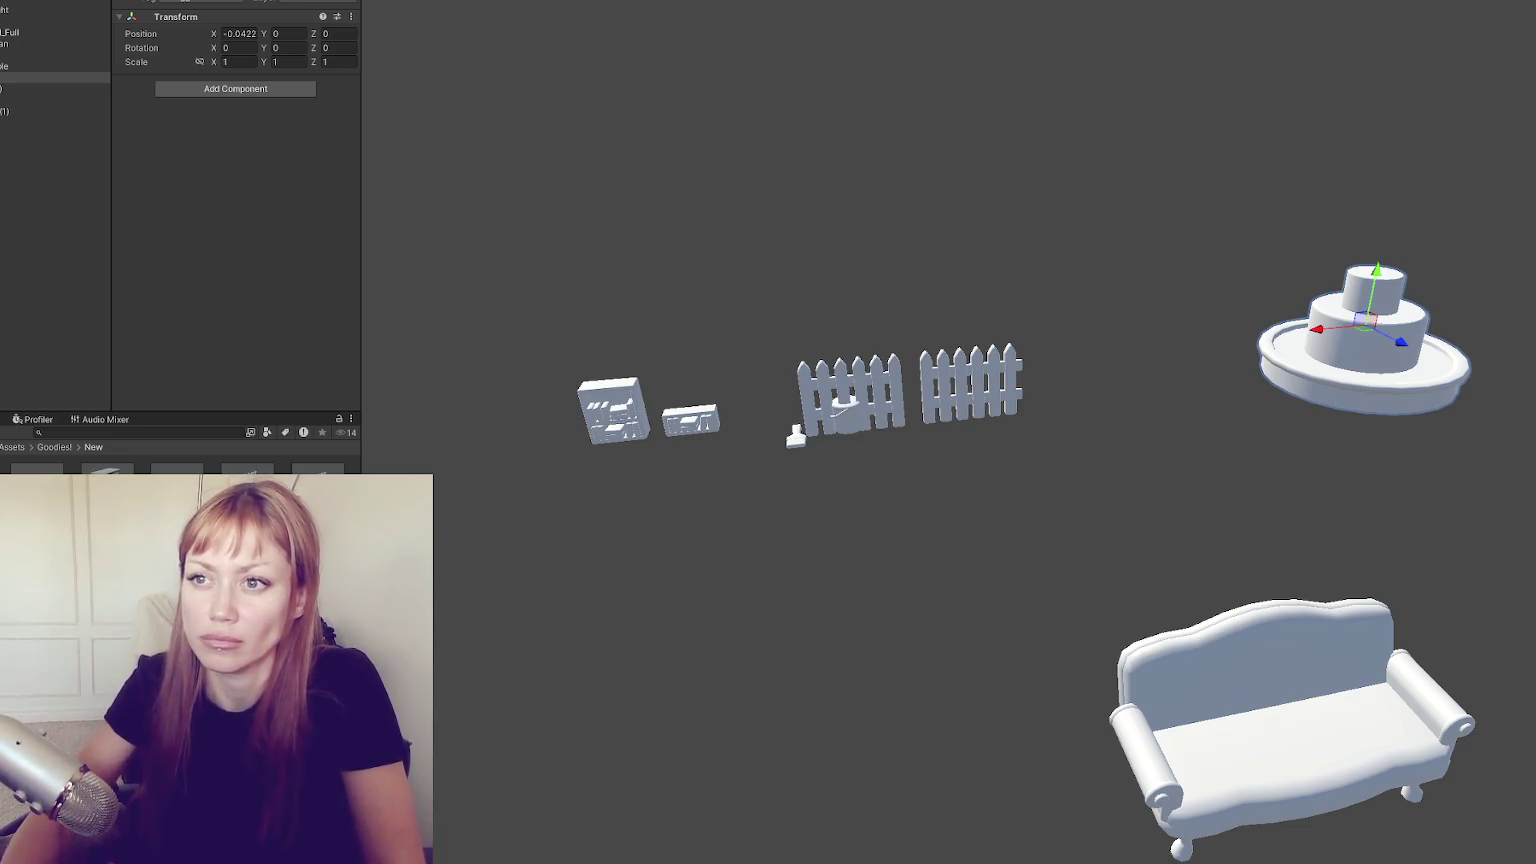
left_click(11, 89)
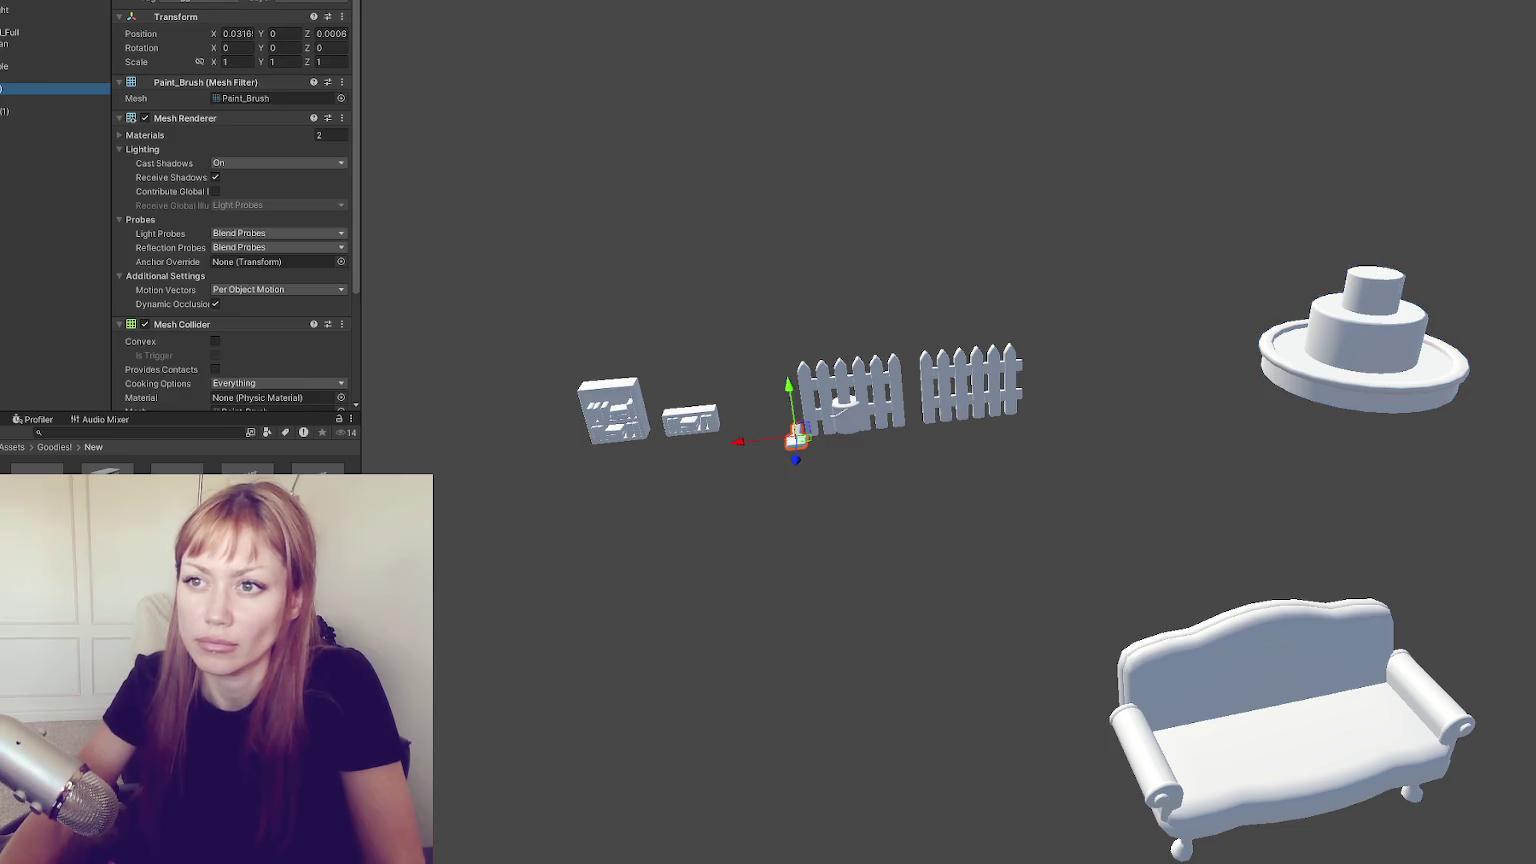
left_click(3, 101)
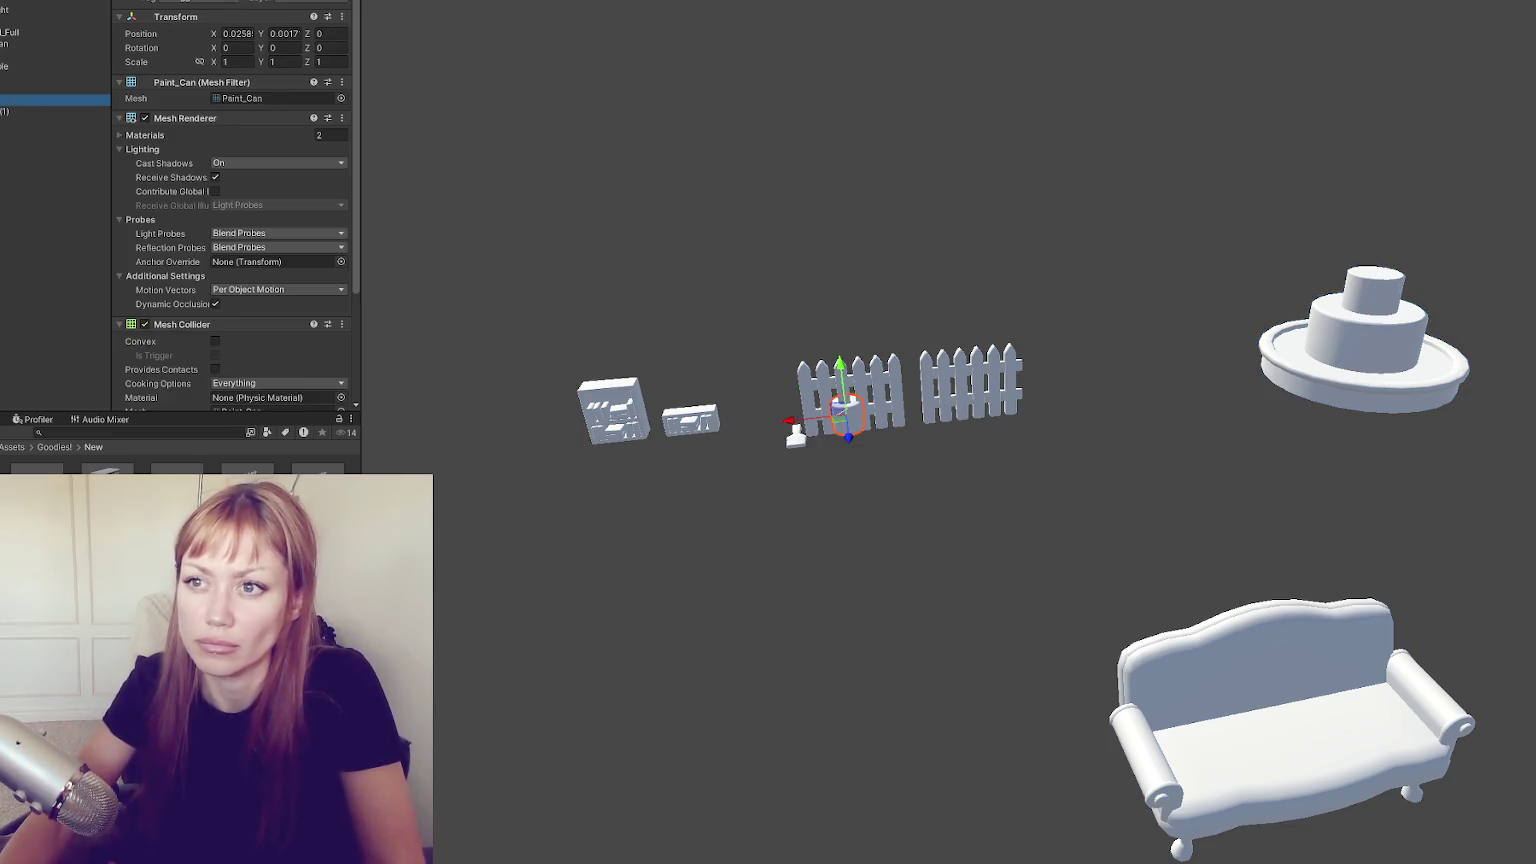
left_click(4, 111)
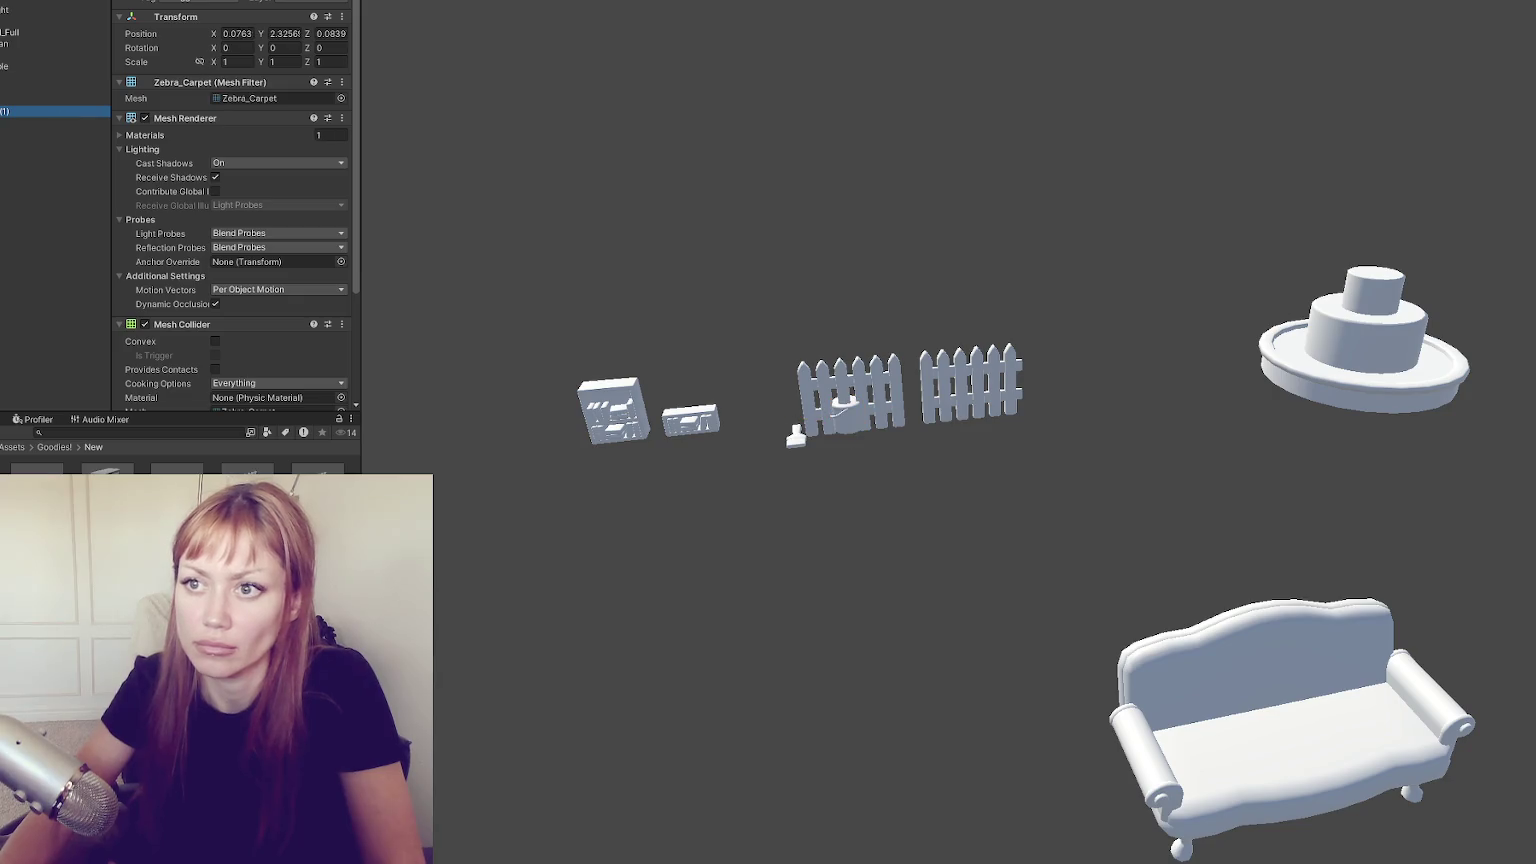
key("Up")
key("Up")
key("Up")
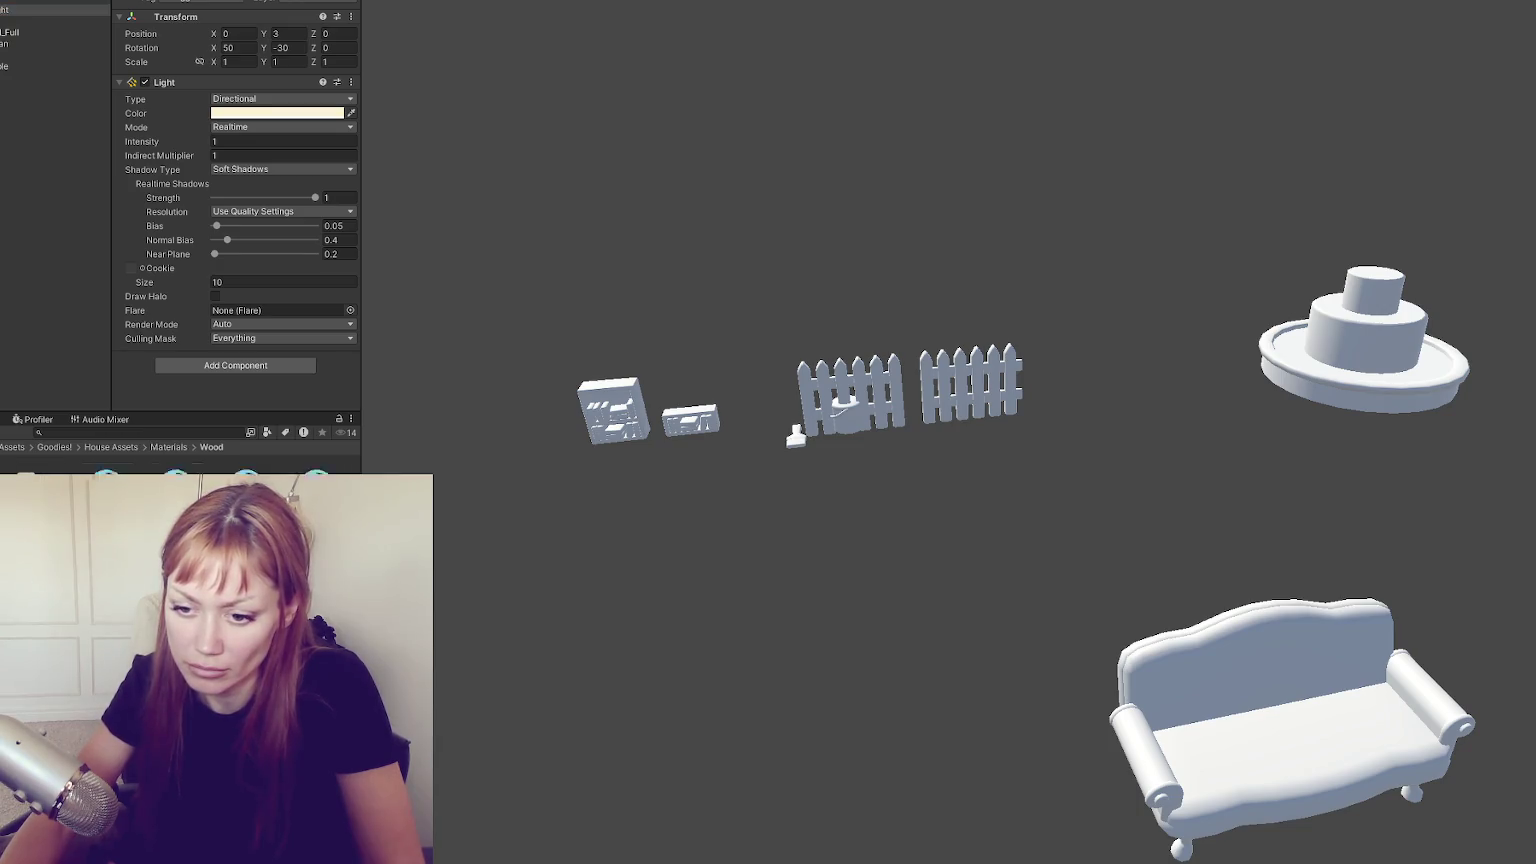
Apply the wood material to both fences, the sofa frame and both bookshelves
left_click_drag(713, 455, 884, 405)
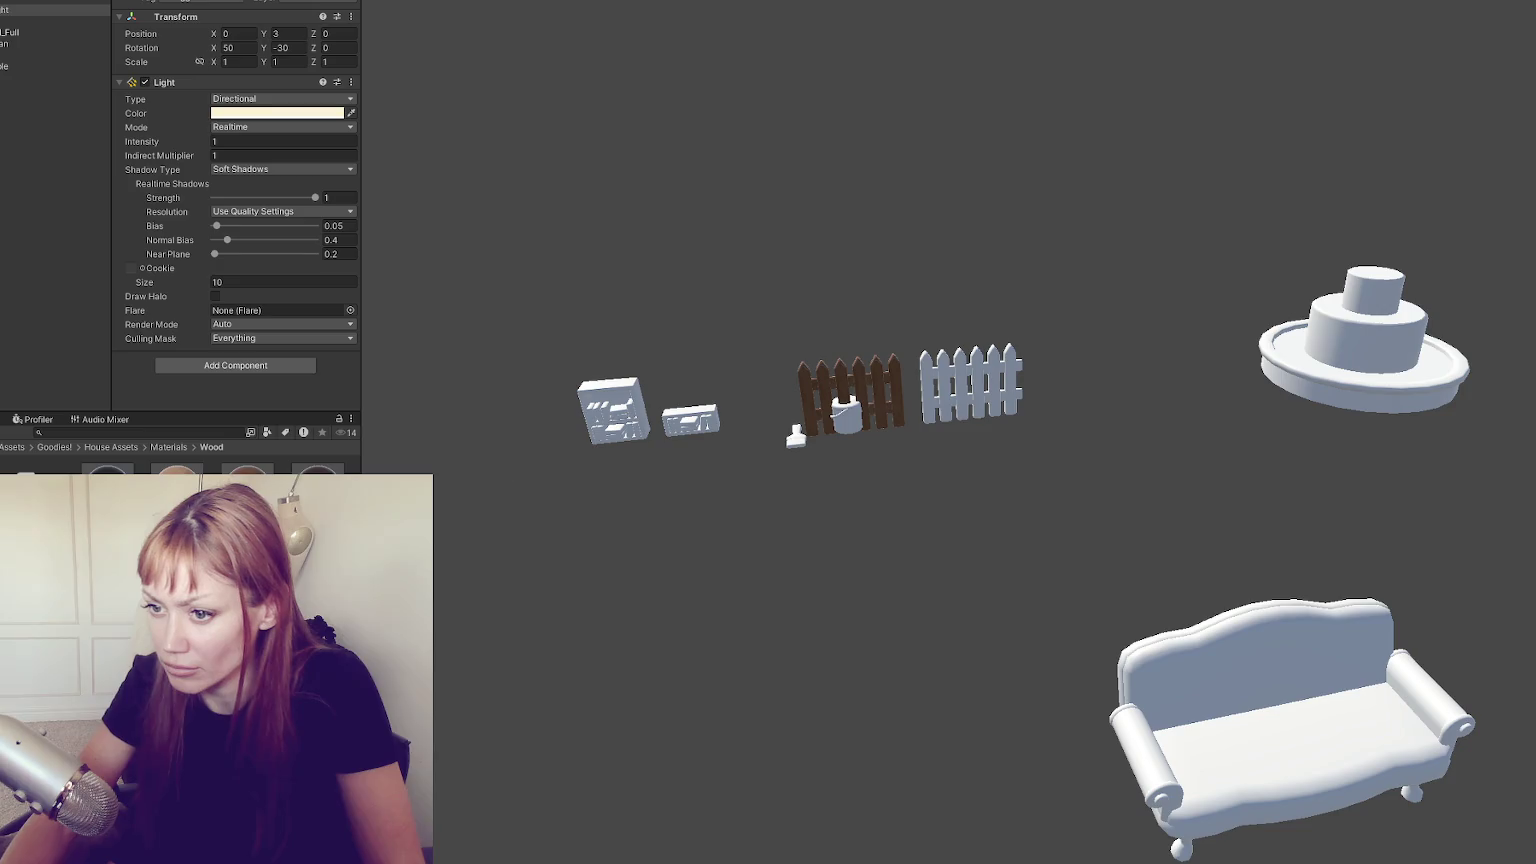
left_click_drag(247, 470, 925, 400)
left_click_drag(1102, 637, 1150, 645)
left_click_drag(580, 418, 626, 403)
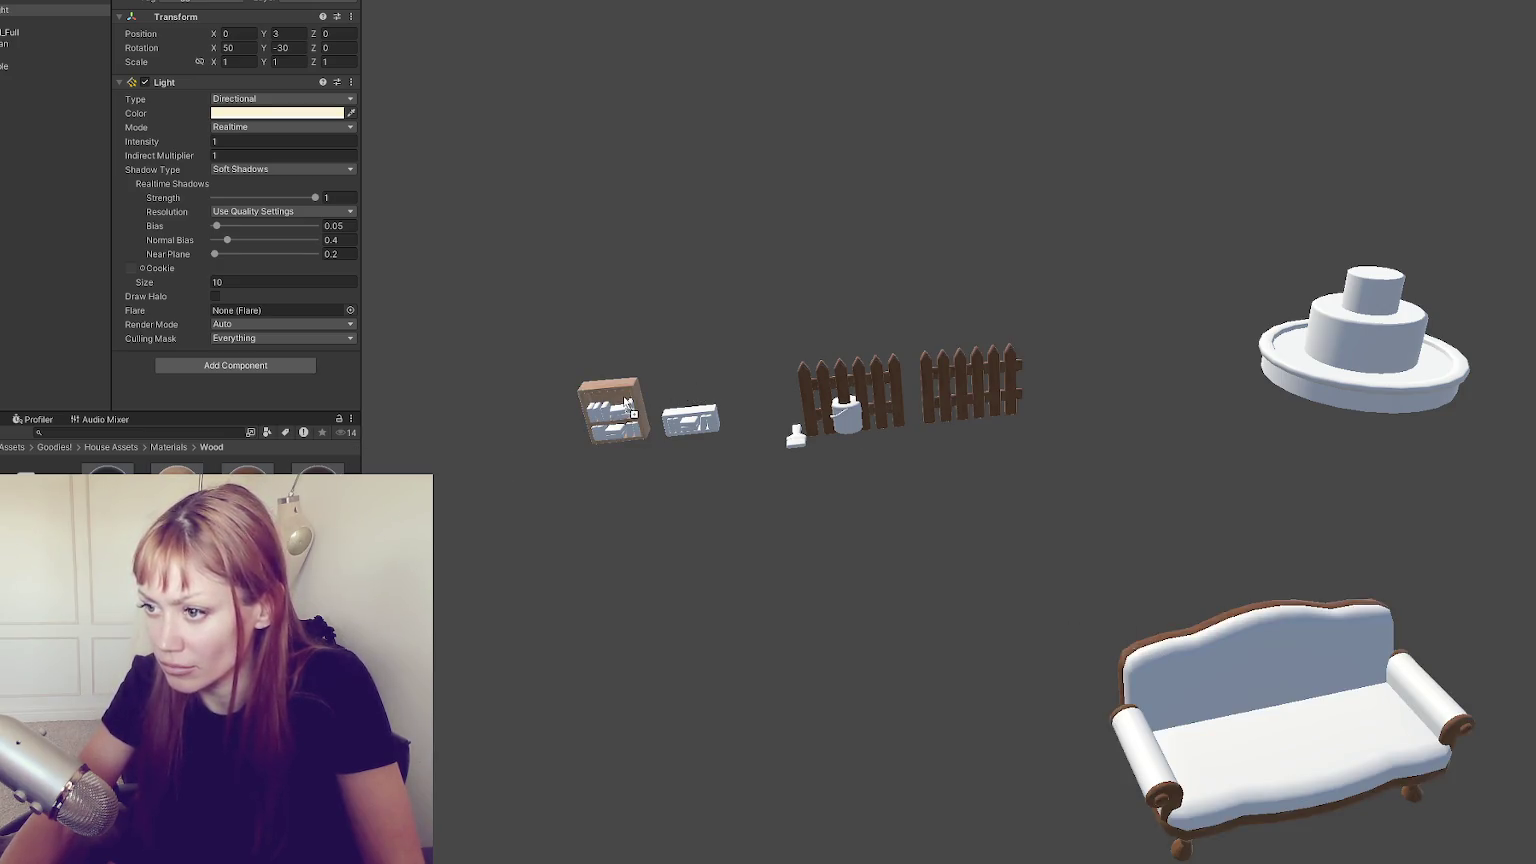
left_click_drag(548, 438, 690, 420)
Put the multi-coloured material on the bookshelf books and a coloured material on the paint bucket lid
left_click(690, 420)
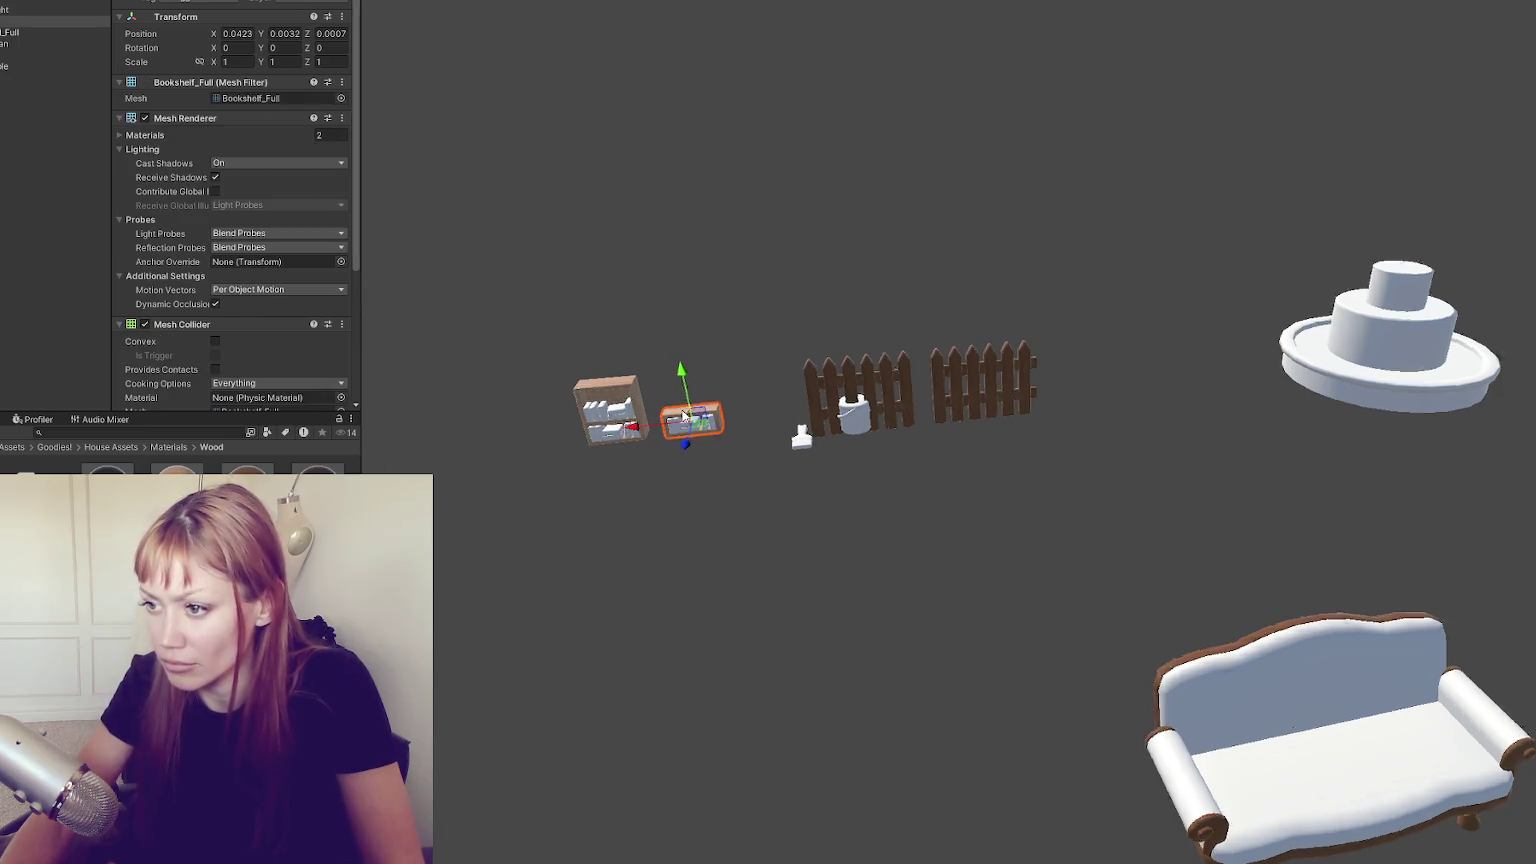
key("f")
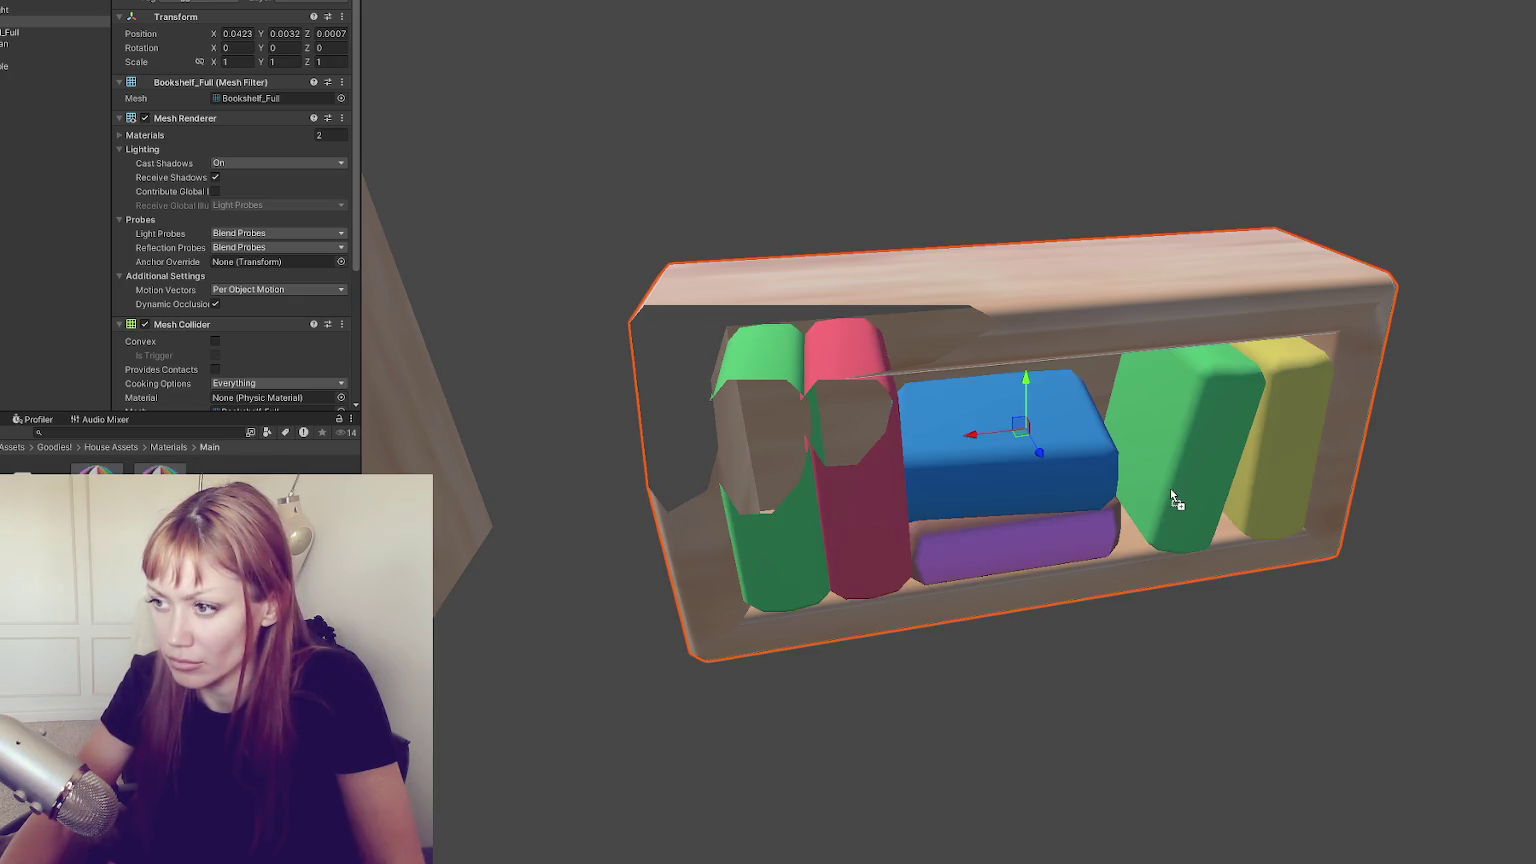
scroll(1170, 488, "down", 5)
left_click_drag(97, 470, 492, 390)
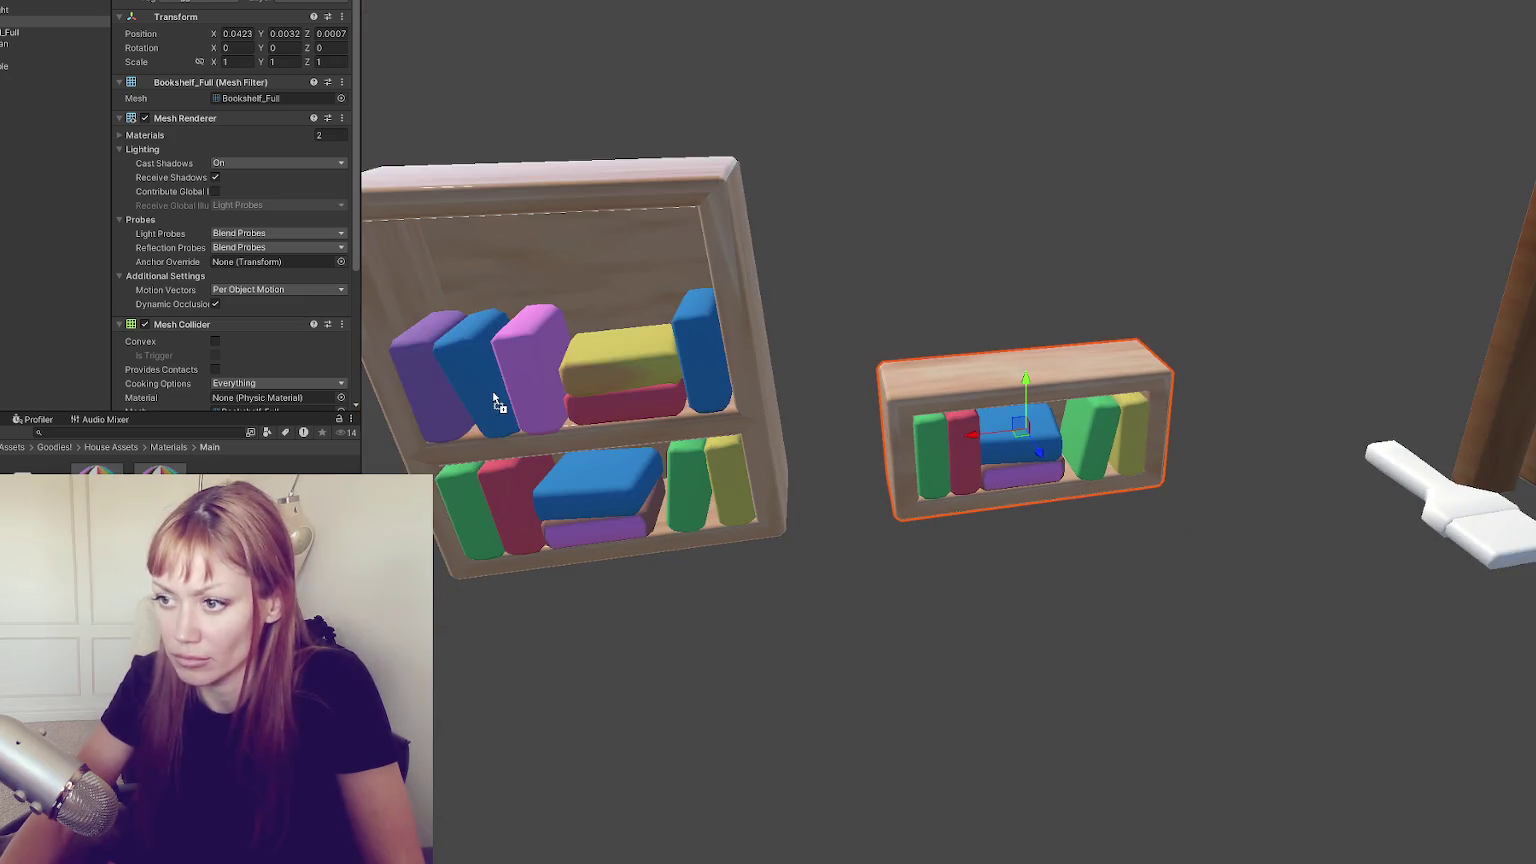
scroll(581, 418, "down", 3)
scroll(573, 395, "up", 5)
left_click_drag(97, 470, 758, 412)
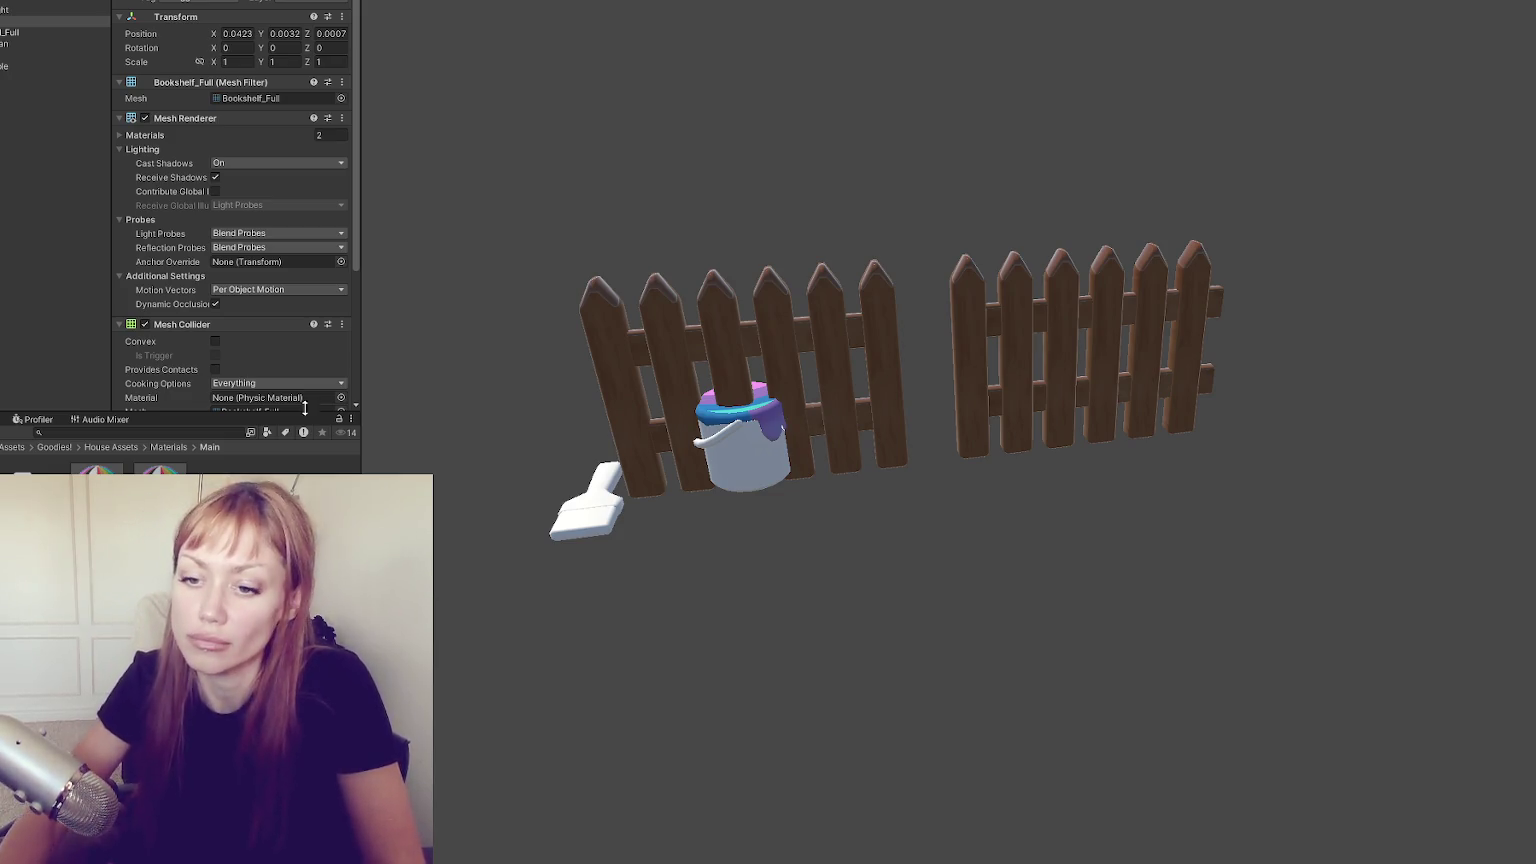
Give the paint can lid the red material from the Flat materials folder
left_click(50, 560)
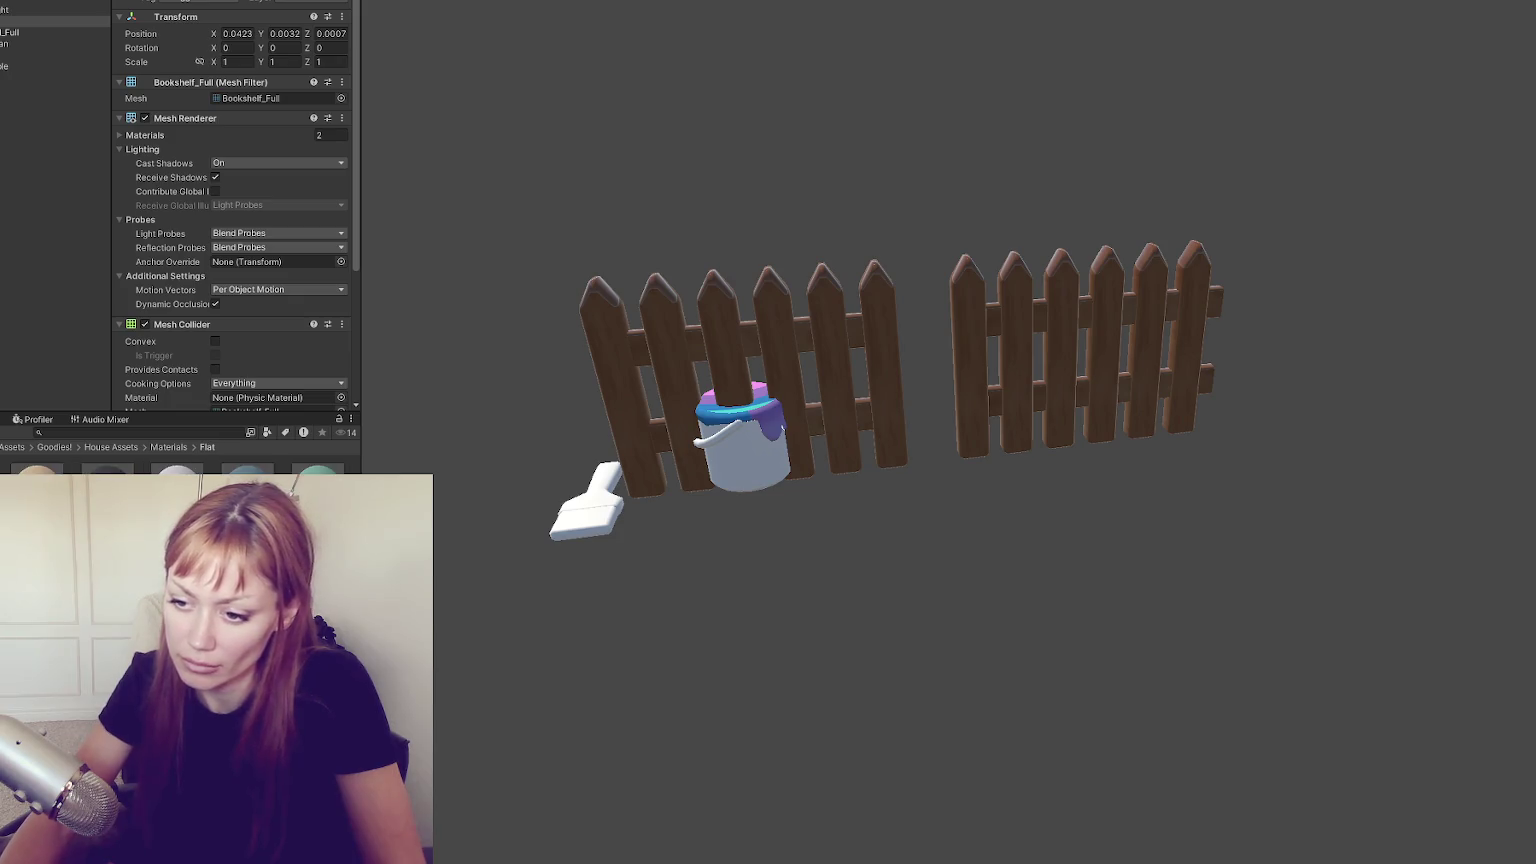
left_click_drag(108, 520, 765, 428)
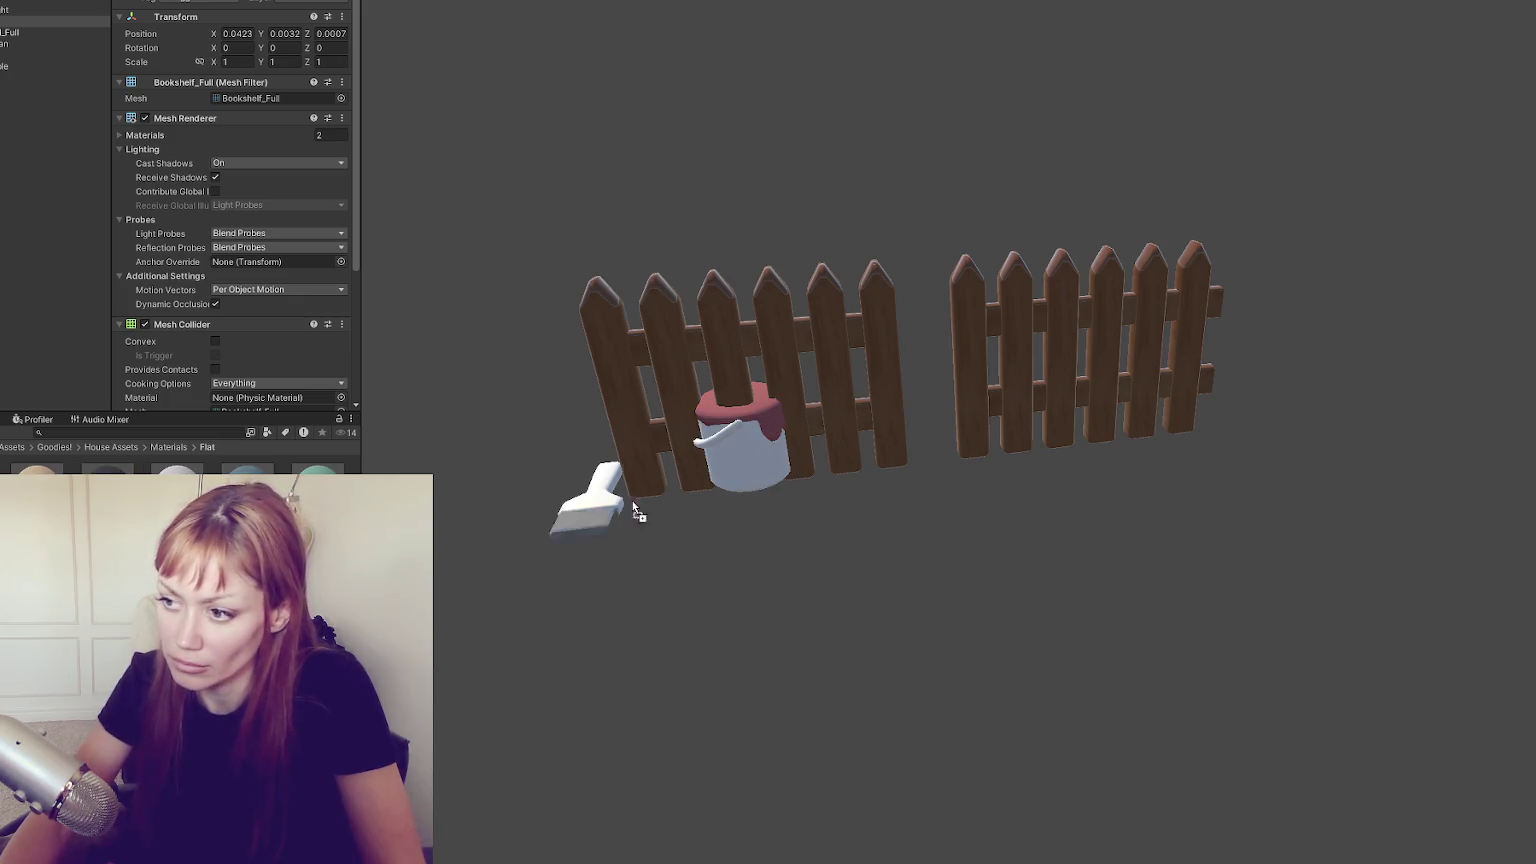
left_click(748, 445)
key("f")
scroll(800, 431, "down", 3)
scroll(775, 468, "up", 3)
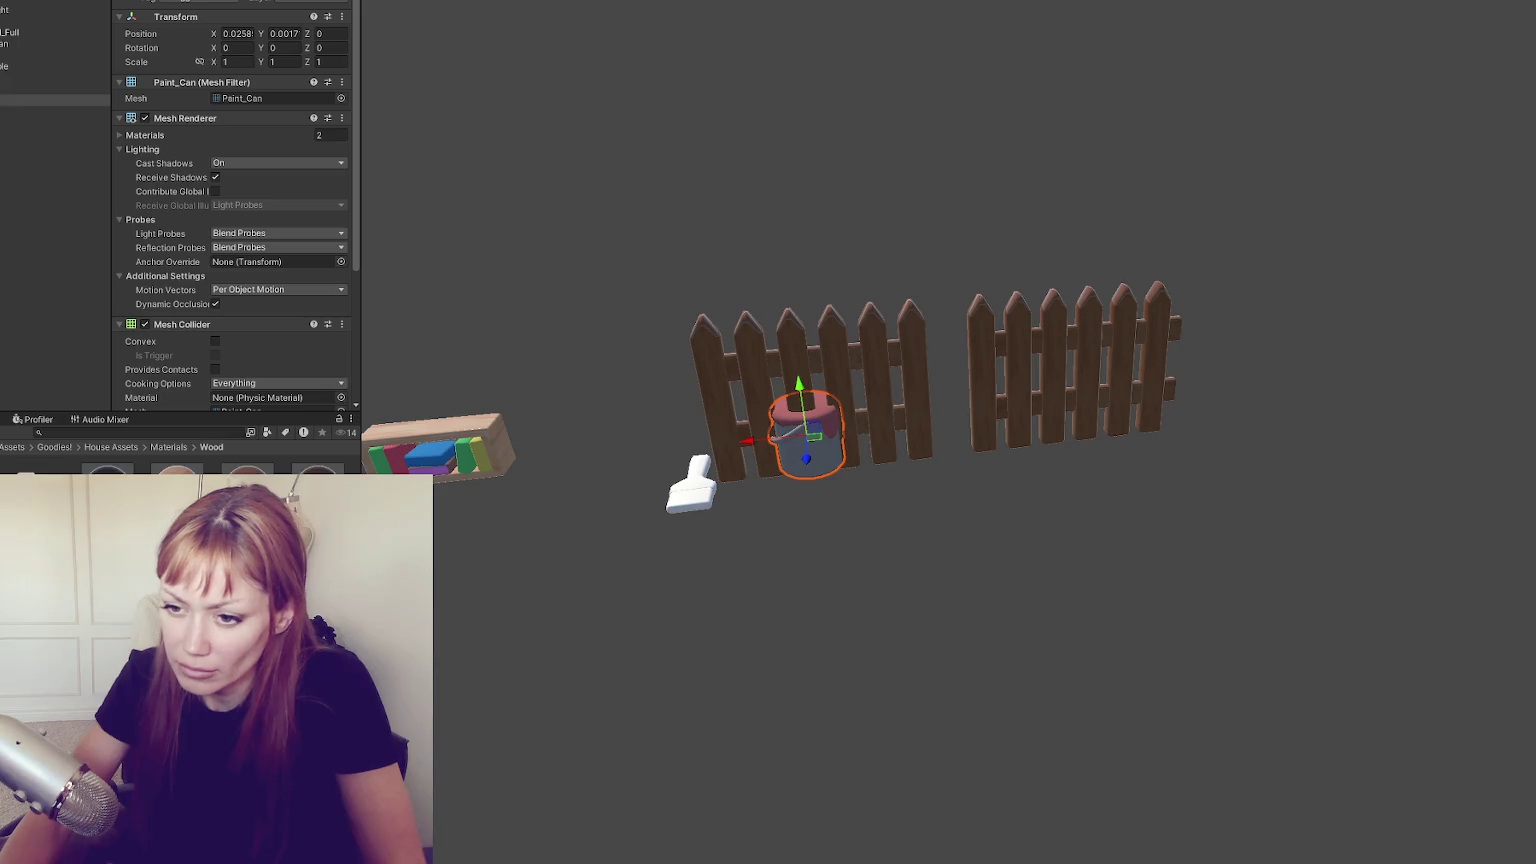
Apply the pink material to the paint brush tip and frame the brush to check it
mouse_move(591, 519)
left_mouse_down()
mouse_move(697, 493)
mouse_move(909, 538)
mouse_move(884, 546)
left_mouse_up()
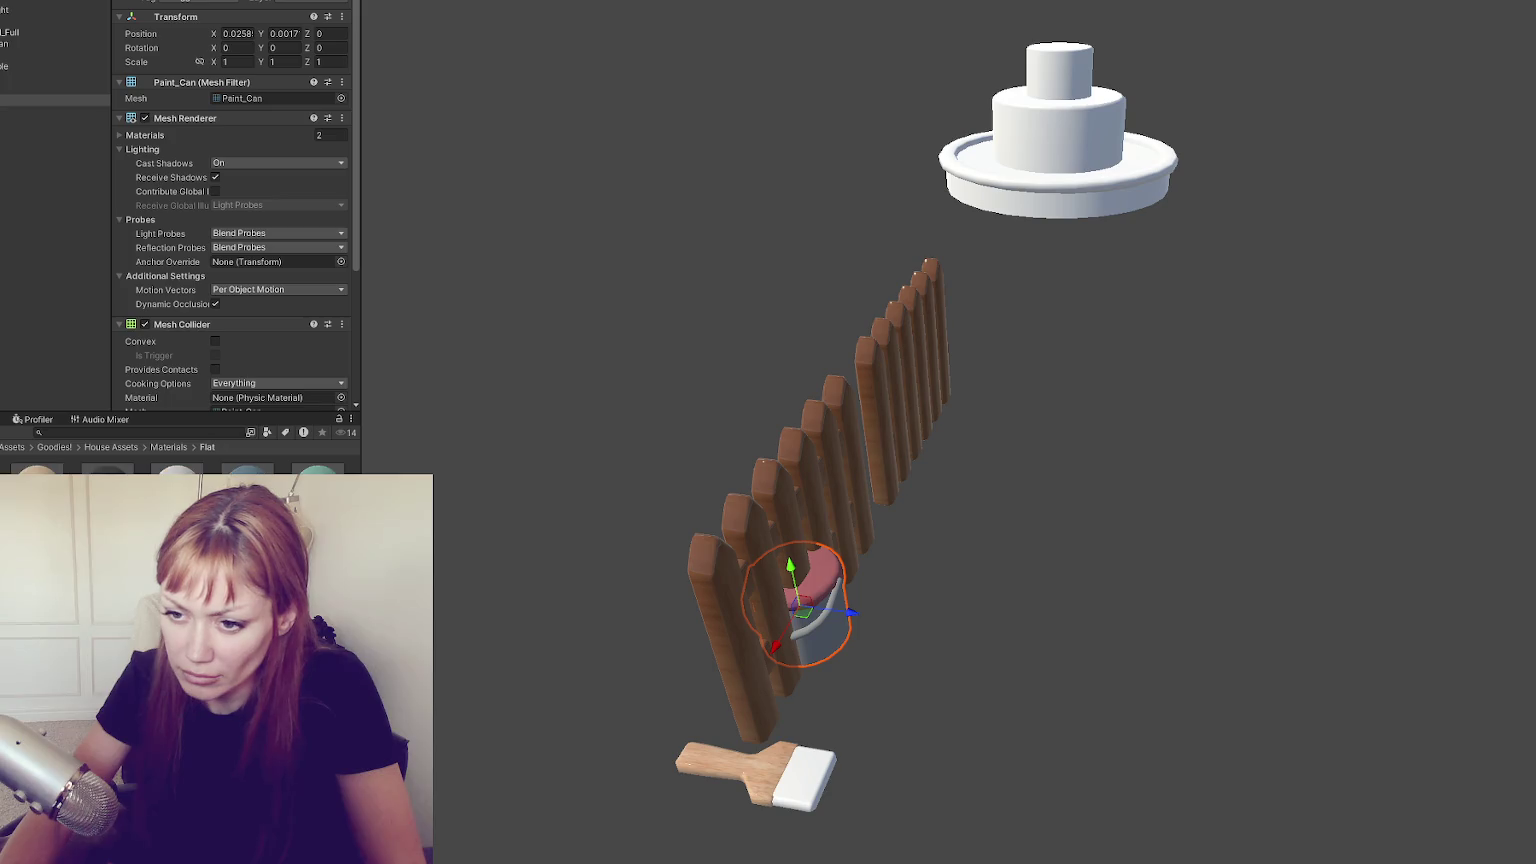
left_click_drag(838, 778, 813, 790)
mouse_move(813, 790)
left_mouse_down()
mouse_move(968, 640)
mouse_move(816, 675)
mouse_move(861, 638)
mouse_move(715, 668)
left_mouse_up()
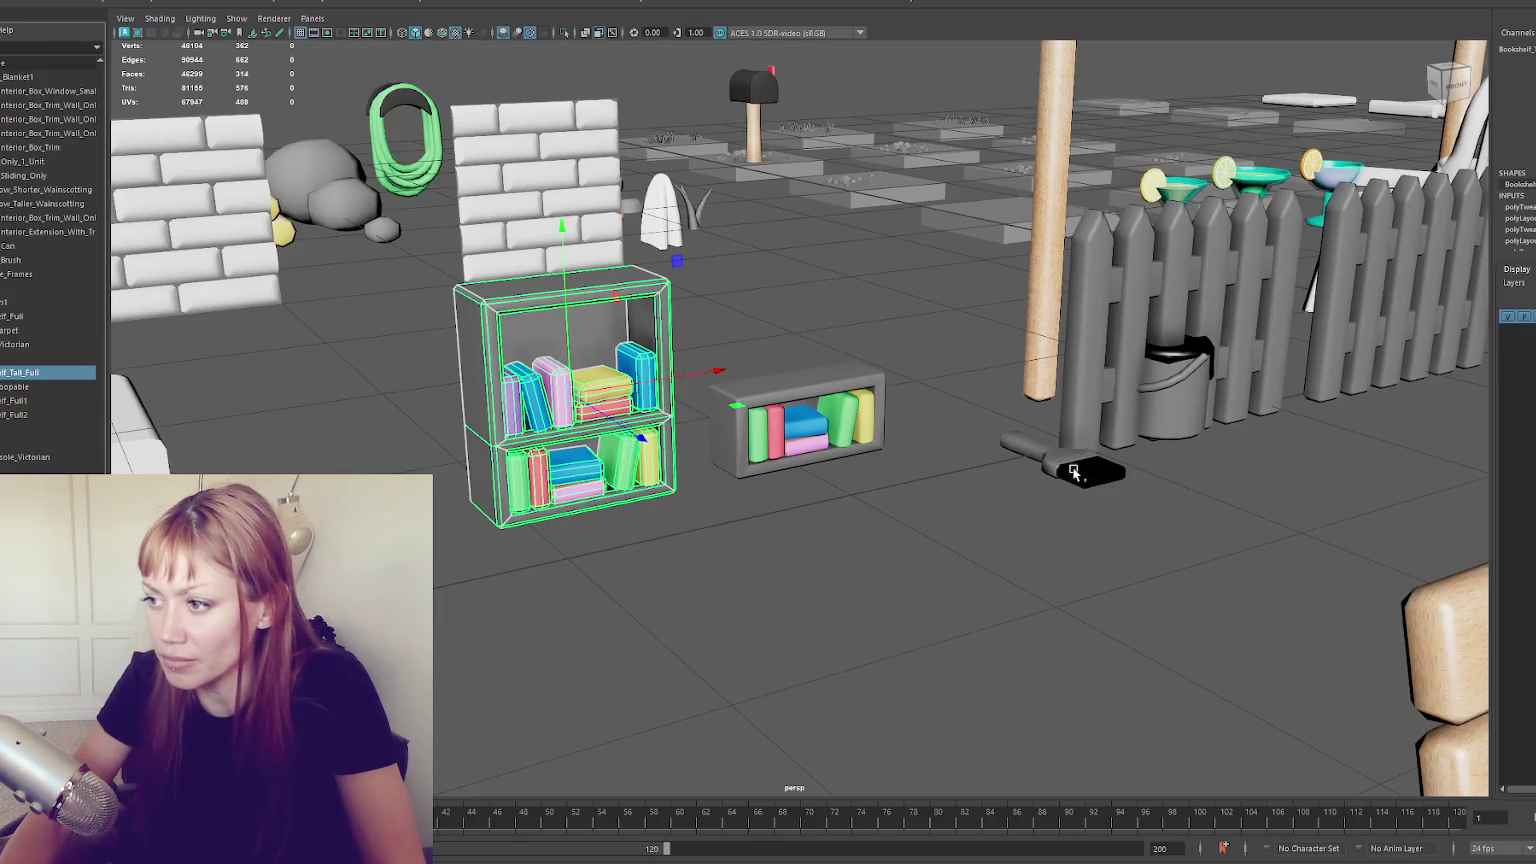
left_click(1073, 472)
key("f")
mouse_move(1104, 507)
left_mouse_down()
mouse_move(970, 627)
mouse_move(933, 477)
left_mouse_up()
scroll(933, 477, "down", 5)
left_click_drag(970, 421, 983, 337)
key("ctrl+1")
Split the black end off the brush with Mesh > Separate
left_click(983, 337)
left_click(201, 1)
left_click(201, 1)
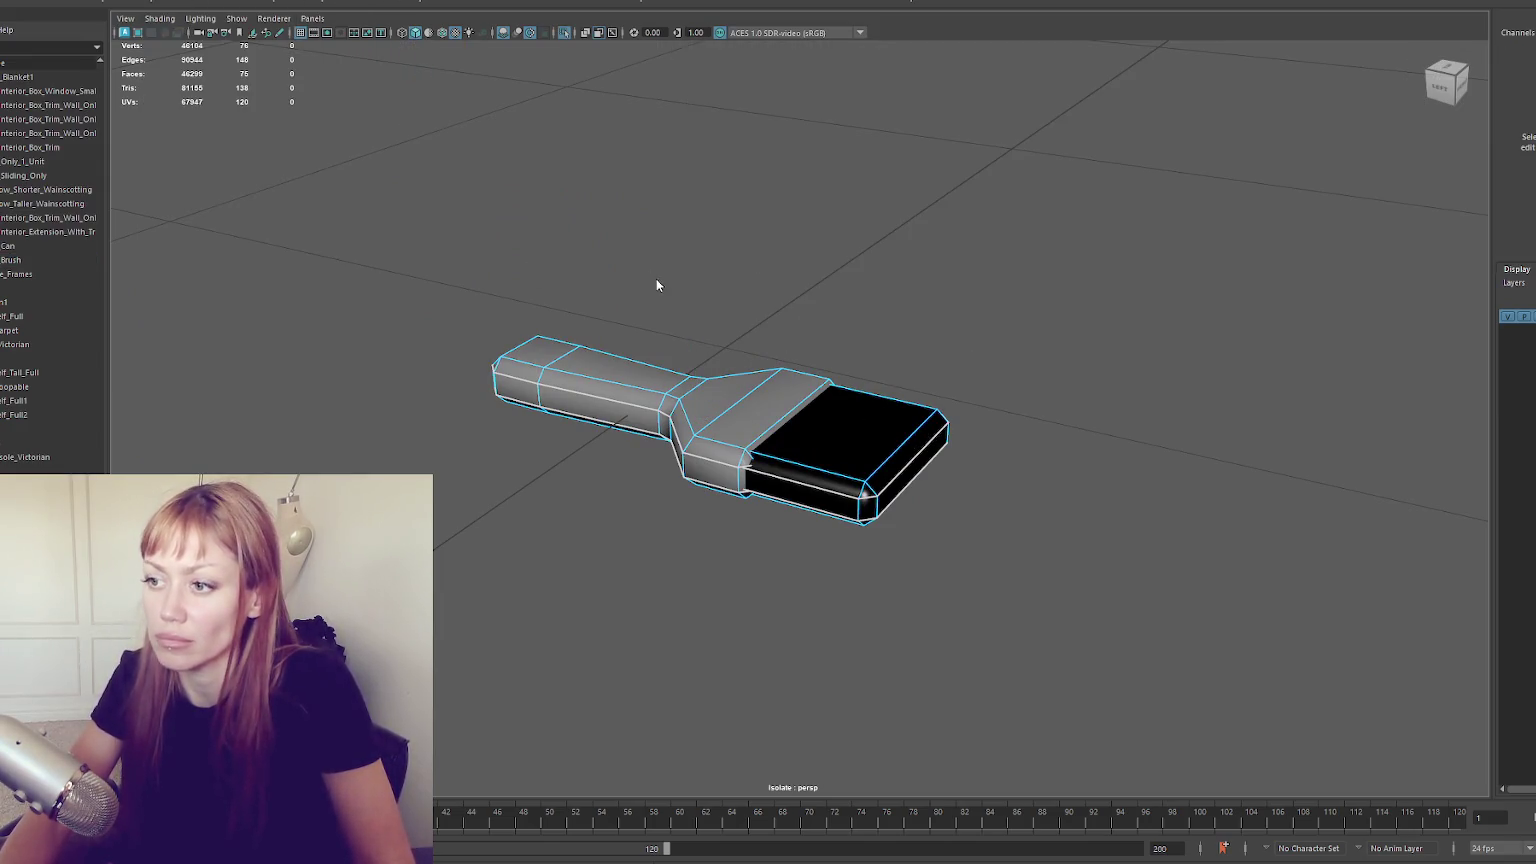
key("ctrl+z")
left_click(170, 1)
left_click(179, 1)
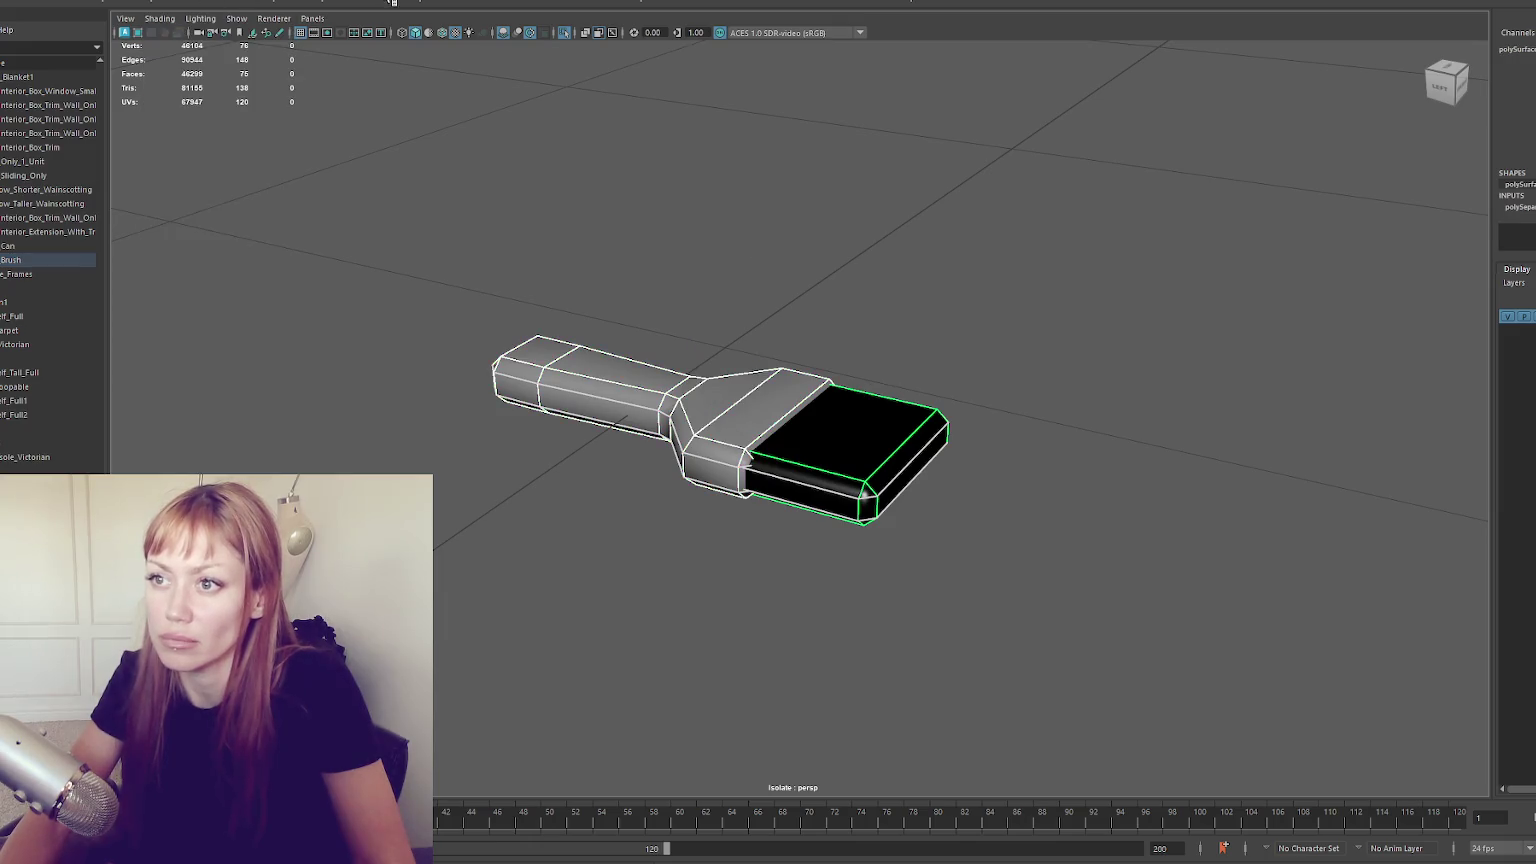
Stretch the end piece taller, move it away from the brush, and narrow it
left_click(840, 387)
left_click_drag(840, 387, 842, 412)
key("w")
mouse_move(930, 465)
left_mouse_down()
mouse_move(1190, 545)
mouse_move(816, 381)
mouse_move(810, 286)
mouse_move(950, 617)
mouse_move(1026, 473)
mouse_move(1045, 473)
mouse_move(845, 453)
left_mouse_up()
right_click(810, 286)
left_click(737, 281)
key("F8")
Multi-Cut four horizontal edge loops across the end piece
right_click(845, 453, "shift")
left_click(840, 400, "ctrl")
left_click(840, 425, "ctrl")
left_click(840, 447, "ctrl")
left_click(840, 470, "ctrl")
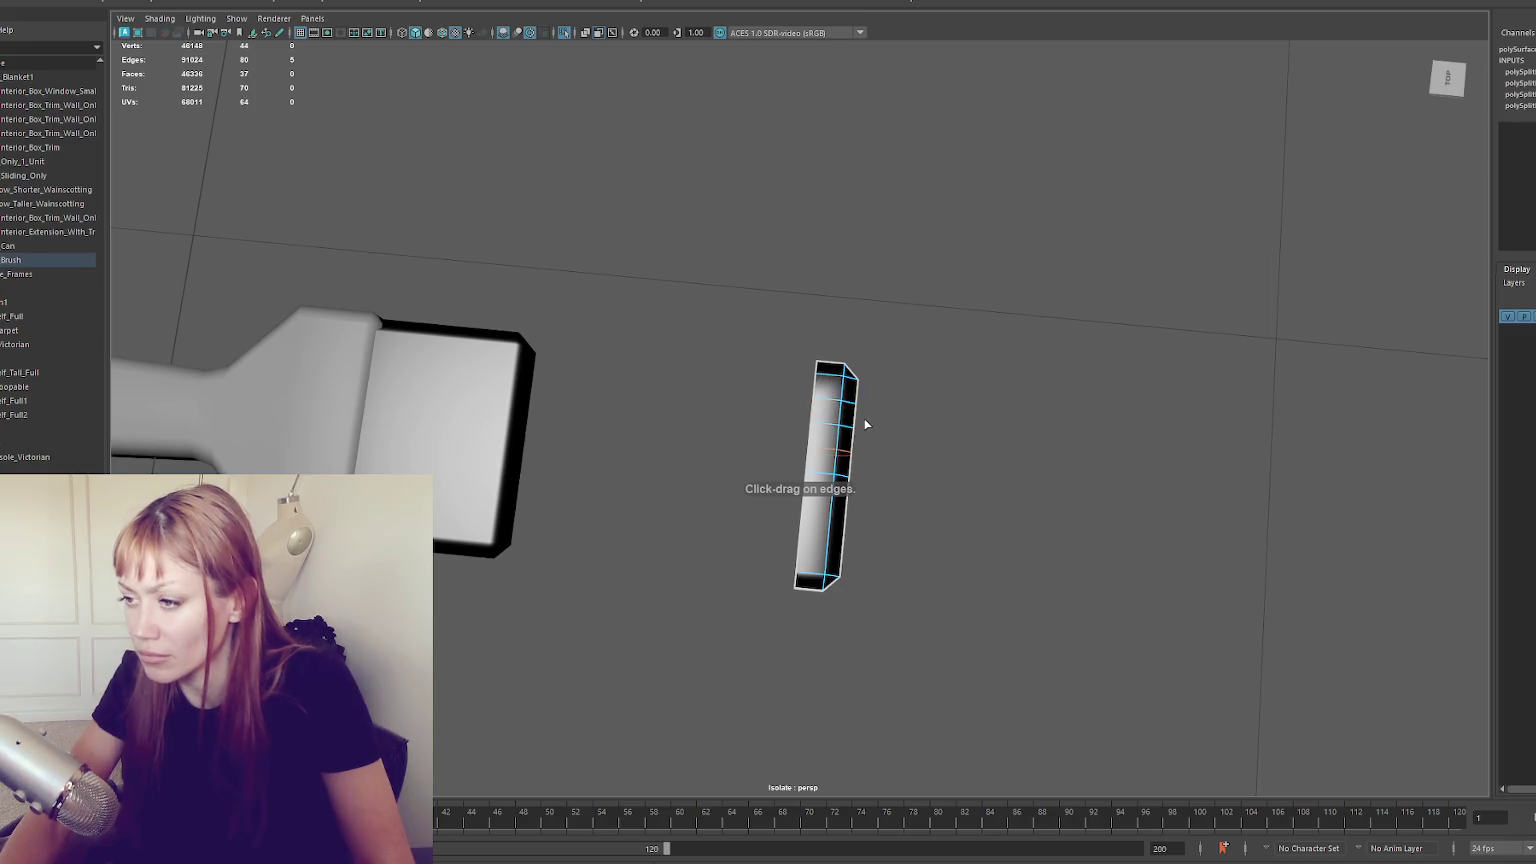
Push the left edge outward into a bulge and select the left-side vertices for scaling
right_click(855, 420)
left_click(805, 440)
left_click_drag(803, 441, 788, 441)
key("F9")
left_click_drag(888, 391, 752, 512)
key("r")
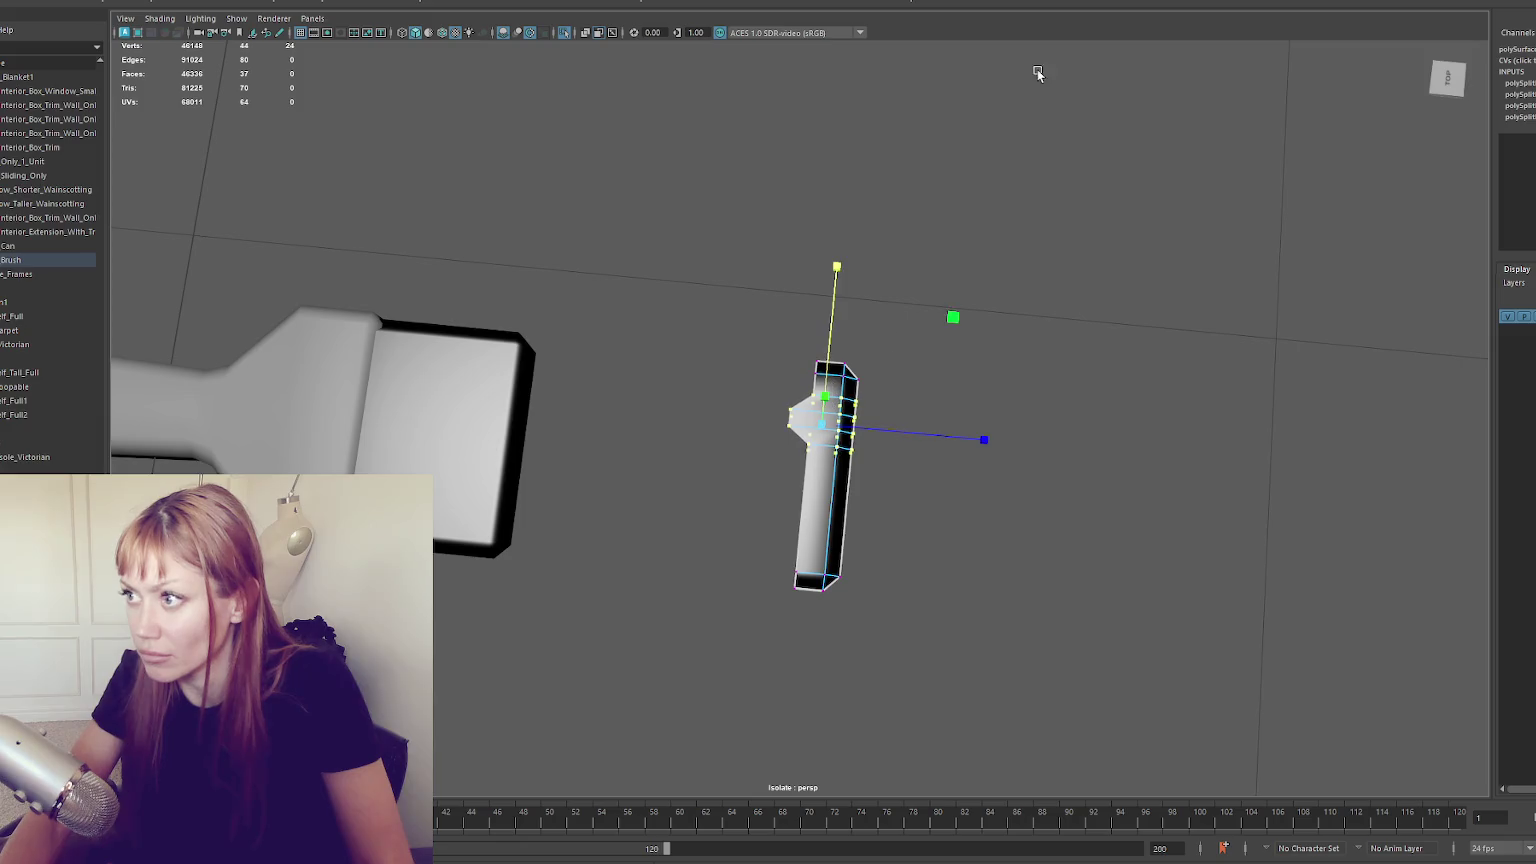
Add another cut, switch to wireframe, and raise the piece's side vertices
left_click(848, 430)
key("4")
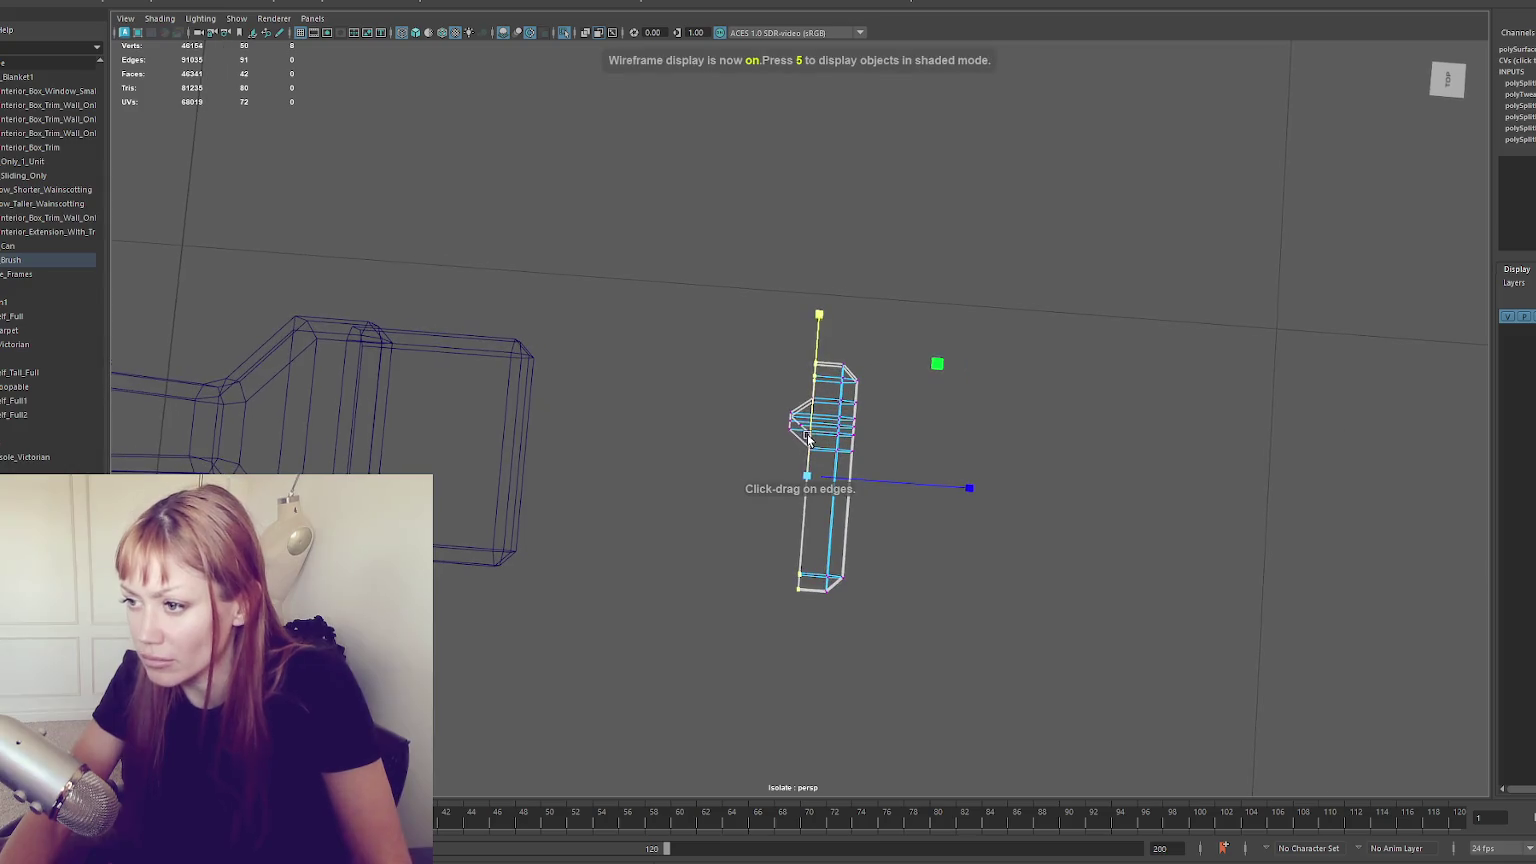
mouse_move(966, 379)
left_mouse_down()
mouse_move(891, 393)
mouse_move(960, 377)
mouse_move(1118, 398)
mouse_move(859, 441)
mouse_move(809, 428)
mouse_move(810, 336)
mouse_move(840, 400)
mouse_move(891, 439)
mouse_move(838, 430)
mouse_move(845, 444)
left_mouse_up()
left_click_drag(842, 385, 787, 433)
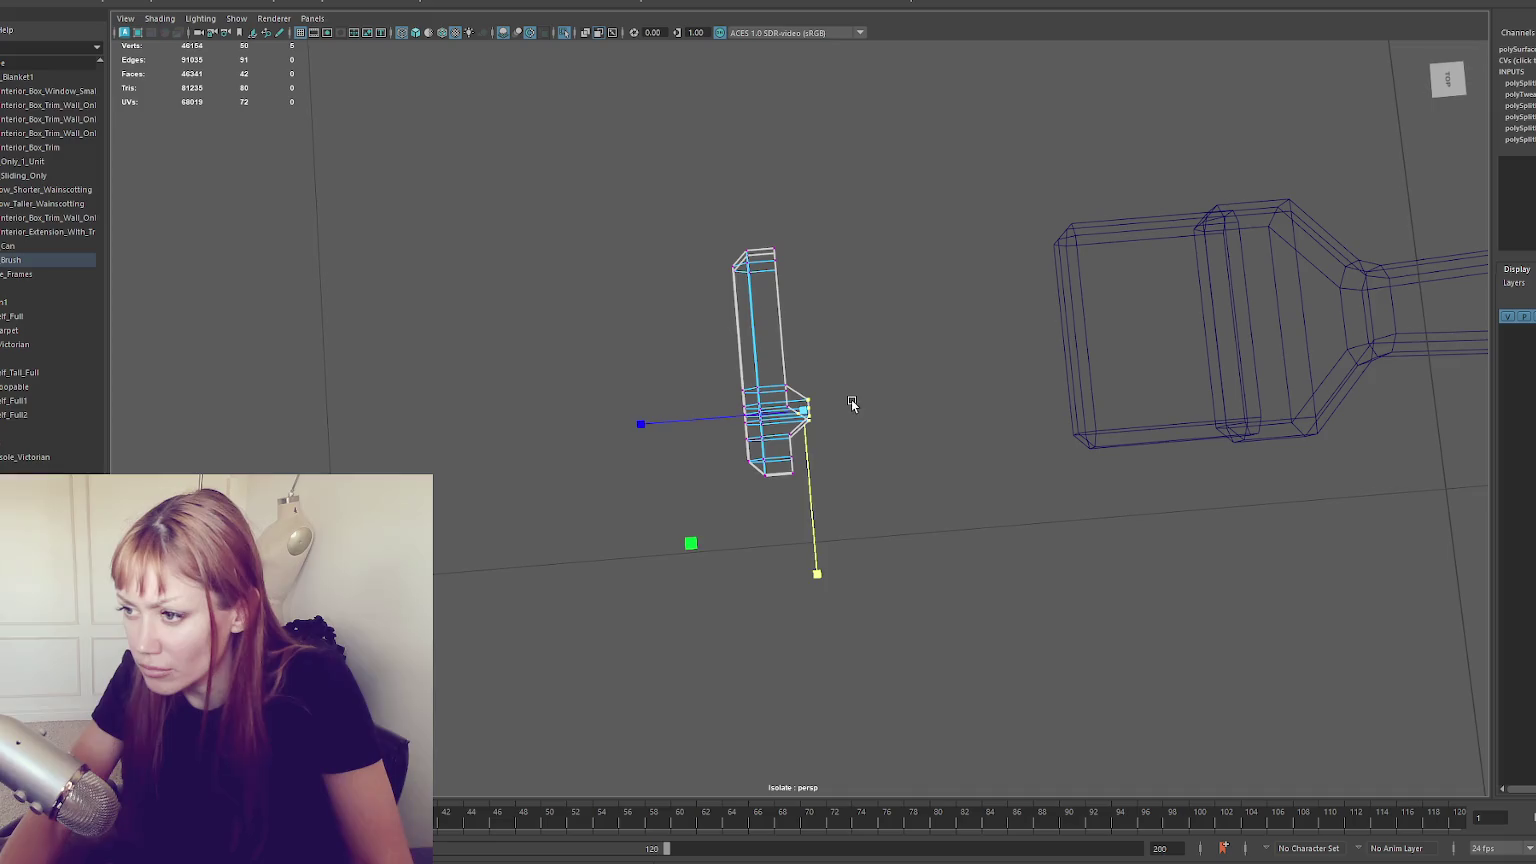
mouse_move(970, 406)
left_mouse_down()
mouse_move(730, 338)
mouse_move(800, 415)
left_mouse_up()
left_click(813, 427, "shift")
left_click_drag(821, 320, 816, 341)
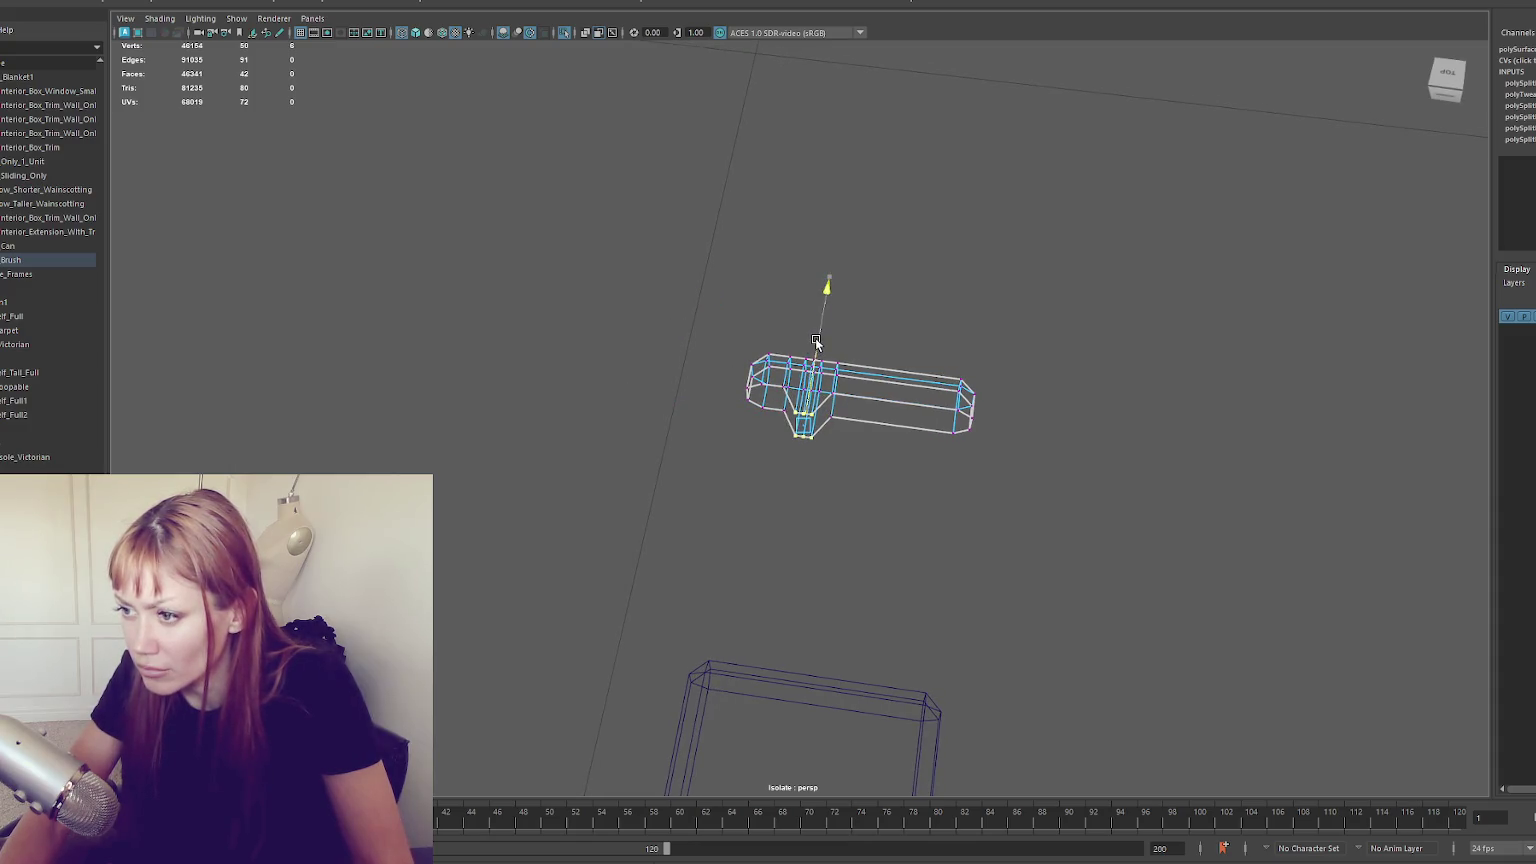
Slide three vertices left to shape the first lug and adjust nearby vertices
left_click(810, 418)
left_click_drag(781, 409, 806, 462)
key("w")
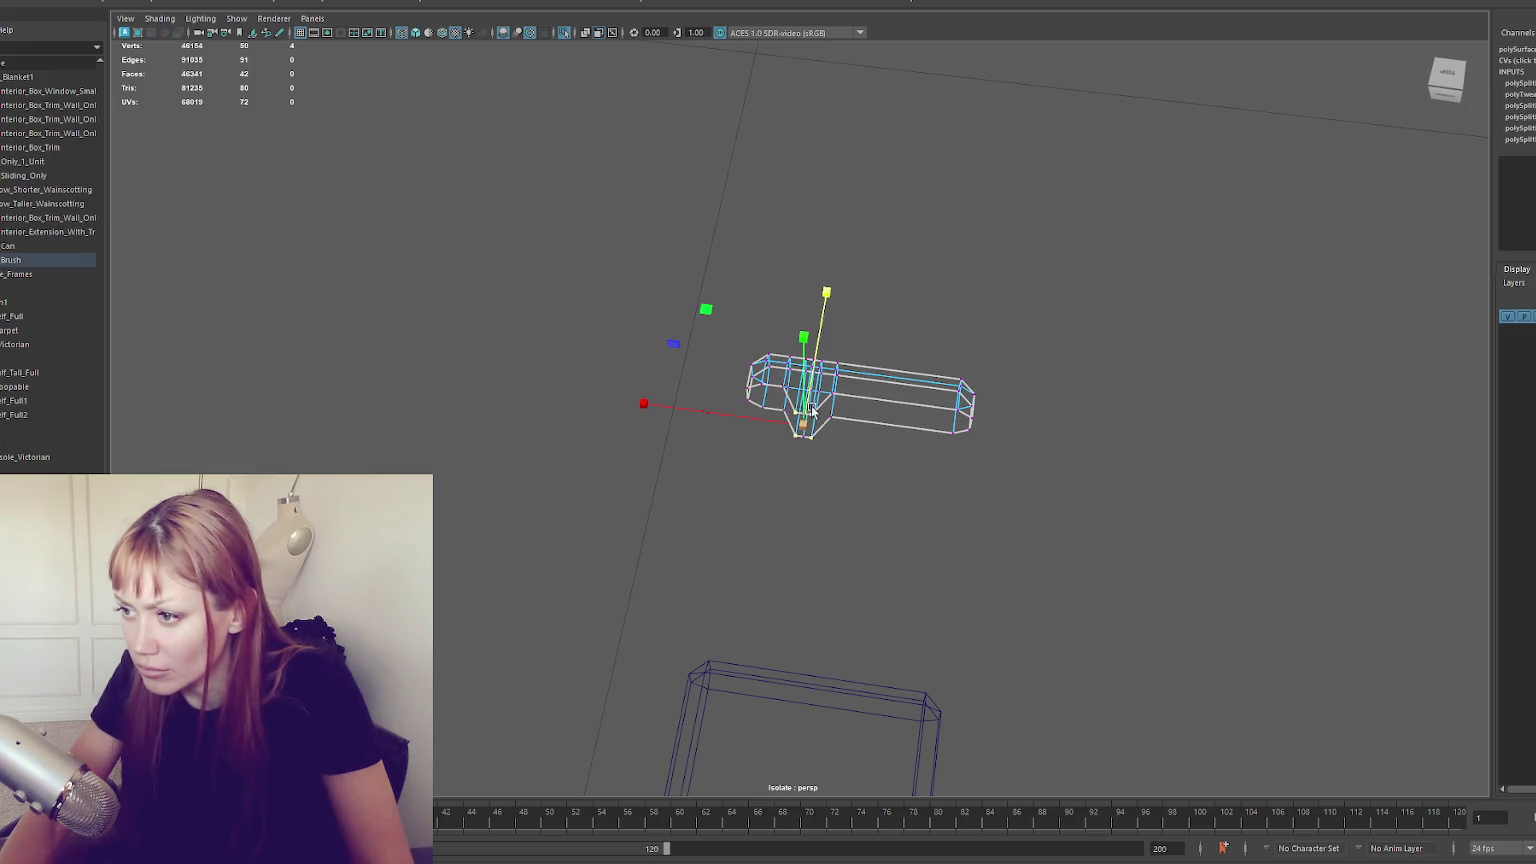
mouse_move(785, 406)
left_mouse_down()
mouse_move(699, 410)
mouse_move(758, 429)
mouse_move(761, 449)
left_mouse_up()
left_click(761, 449)
left_click(781, 410)
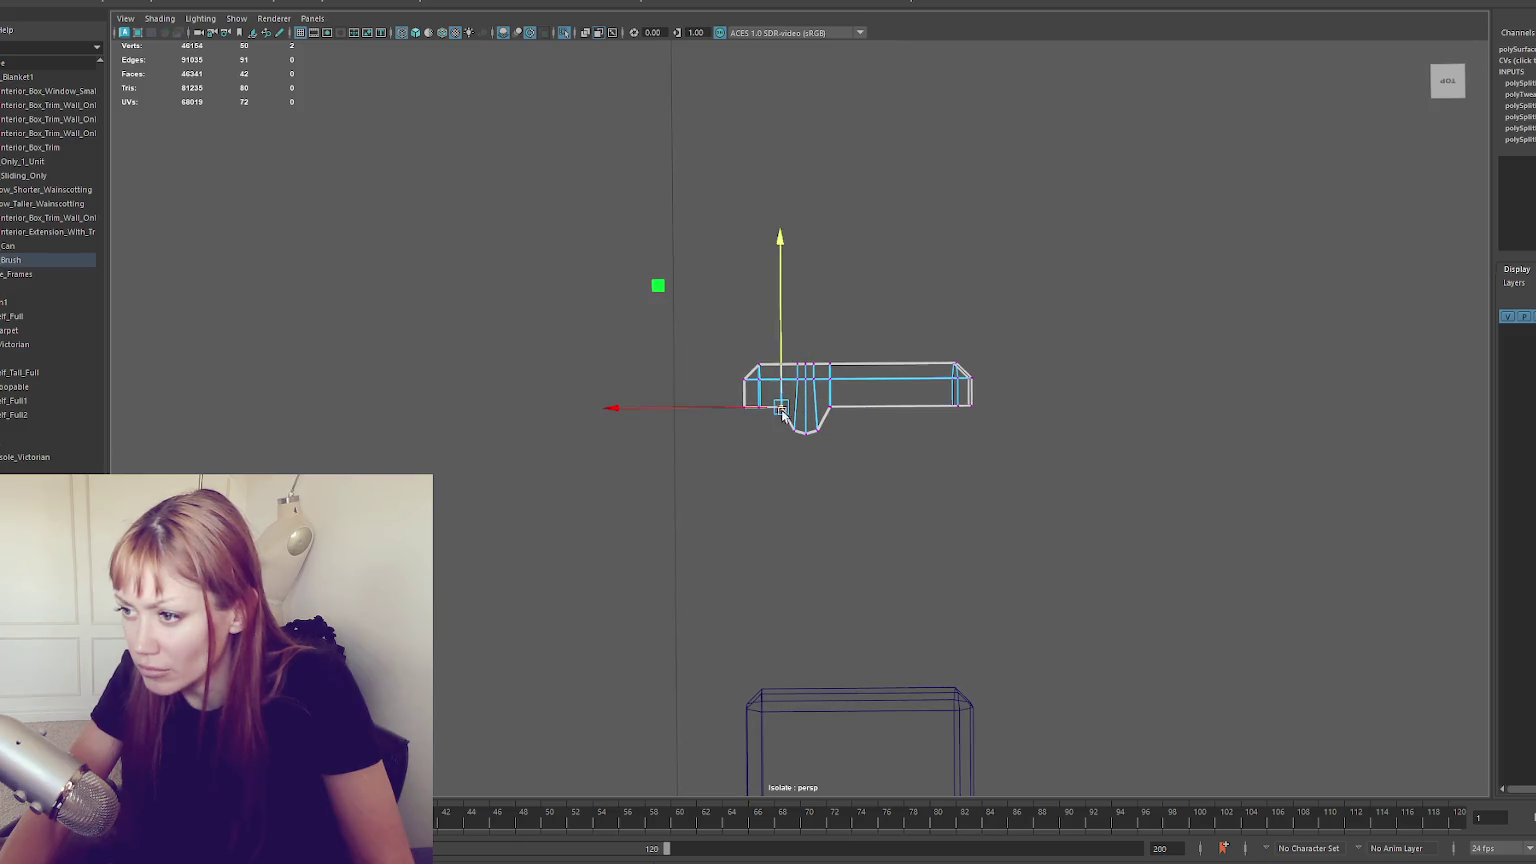
left_click(657, 290)
left_click(826, 405)
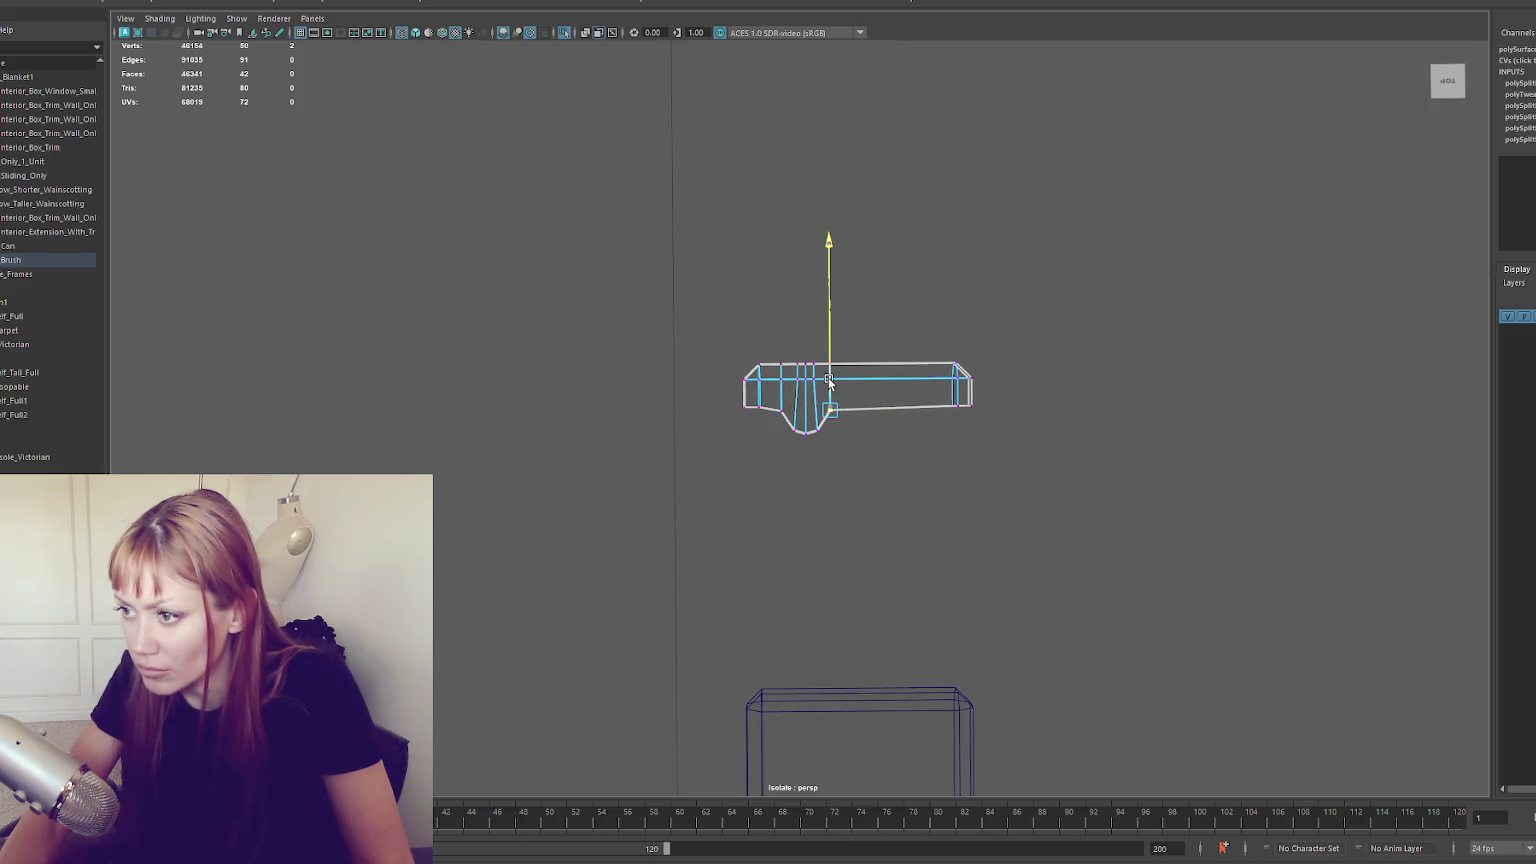
left_click(1029, 244)
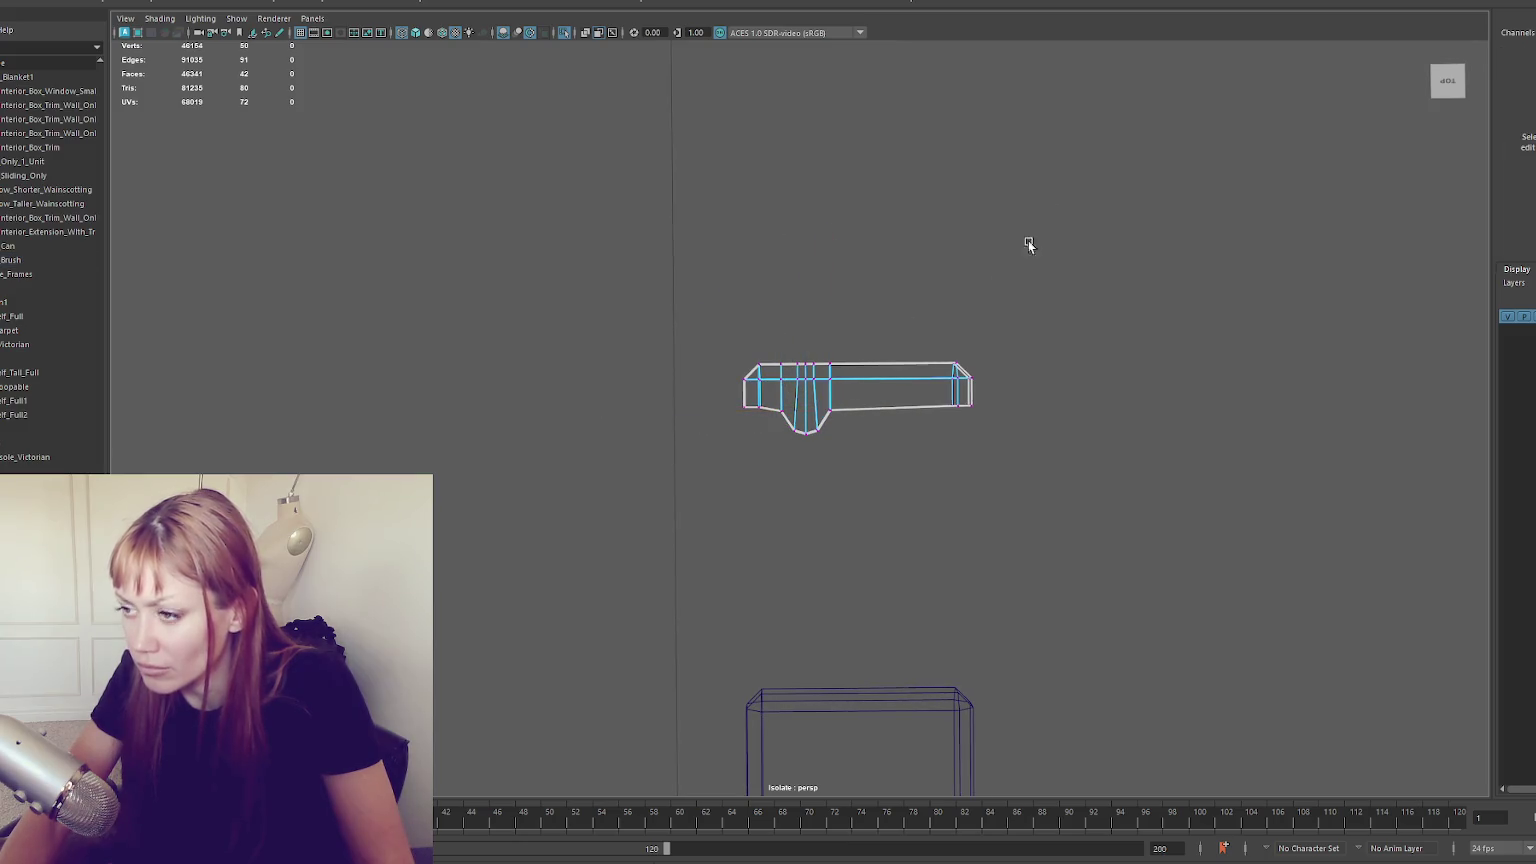
Insert three edge loops near the right end and pull vertices down into a second lug
right_click(909, 343, "shift")
left_click(917, 378)
left_click(937, 380)
left_click(920, 386)
right_click(971, 280)
mouse_move(926, 422)
left_mouse_down()
mouse_move(921, 381)
mouse_move(912, 394)
left_mouse_up()
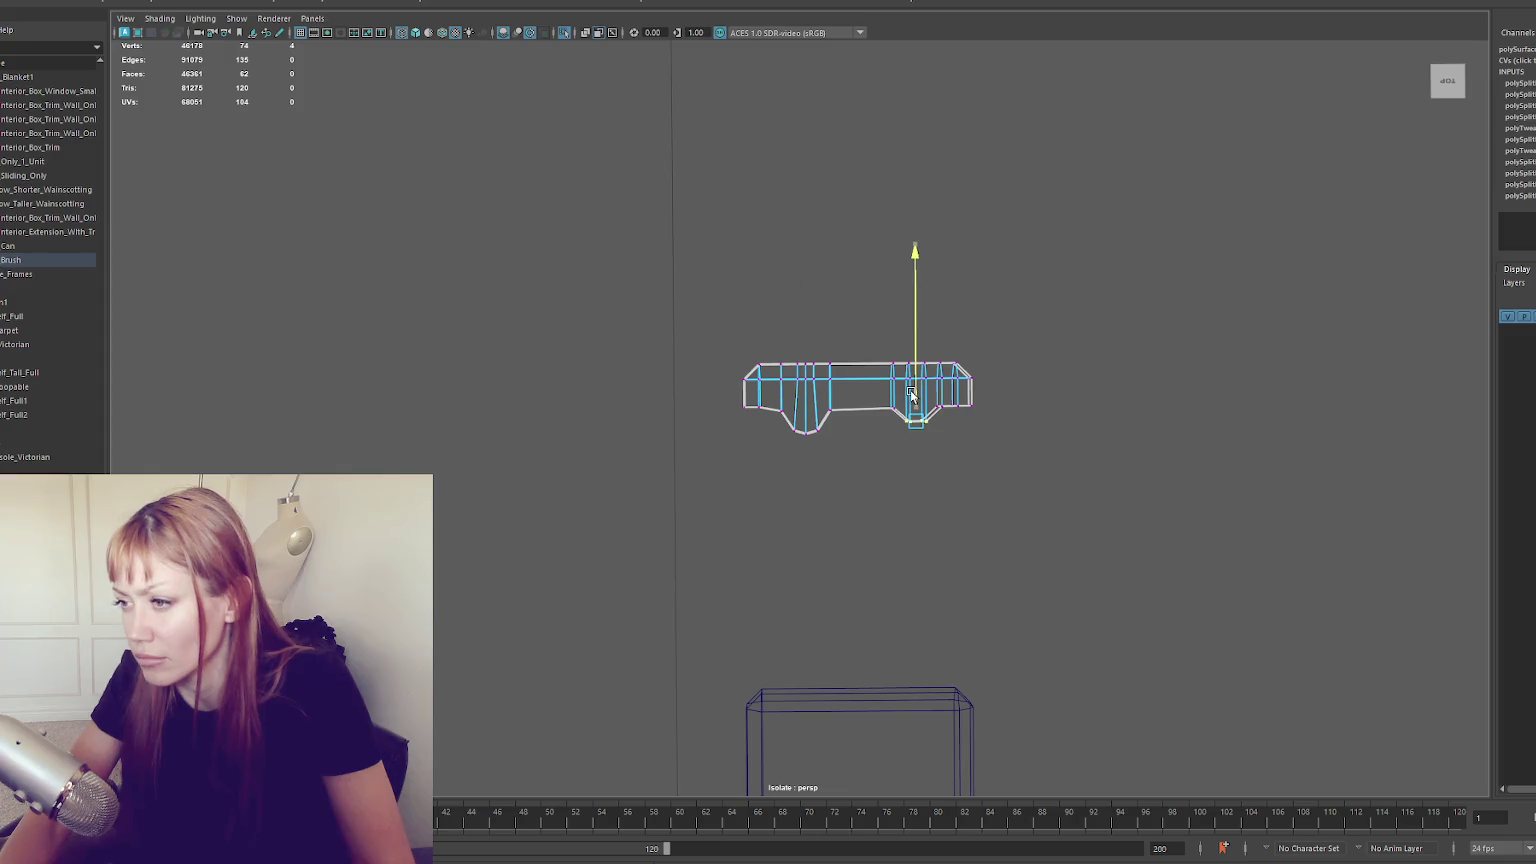
left_click_drag(917, 390, 846, 422)
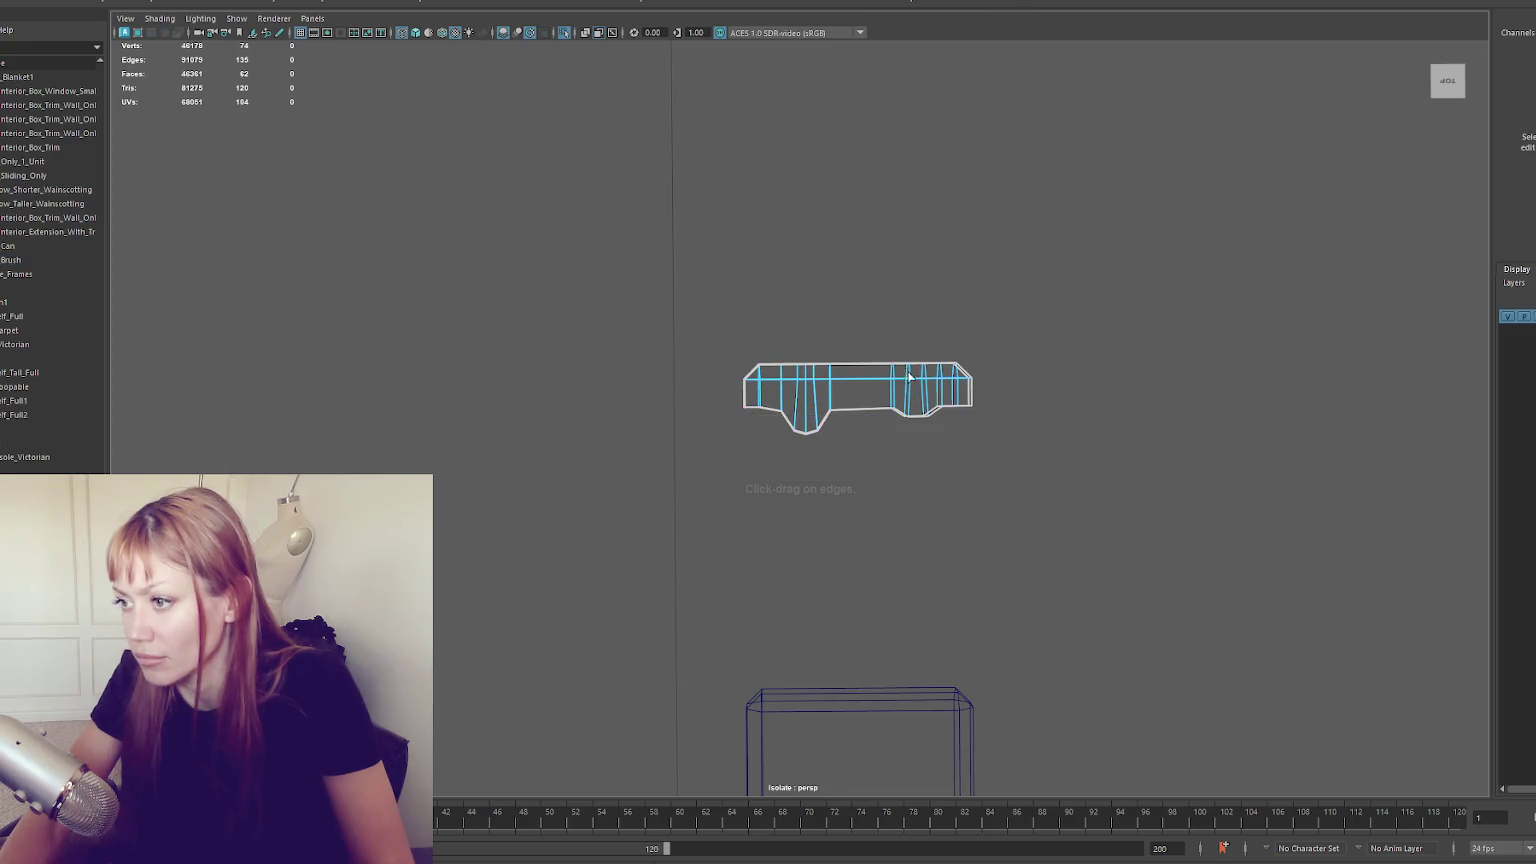
Cut an edge loop through the right lug and return to shaded display
right_click(946, 285, "shift")
left_click(906, 409)
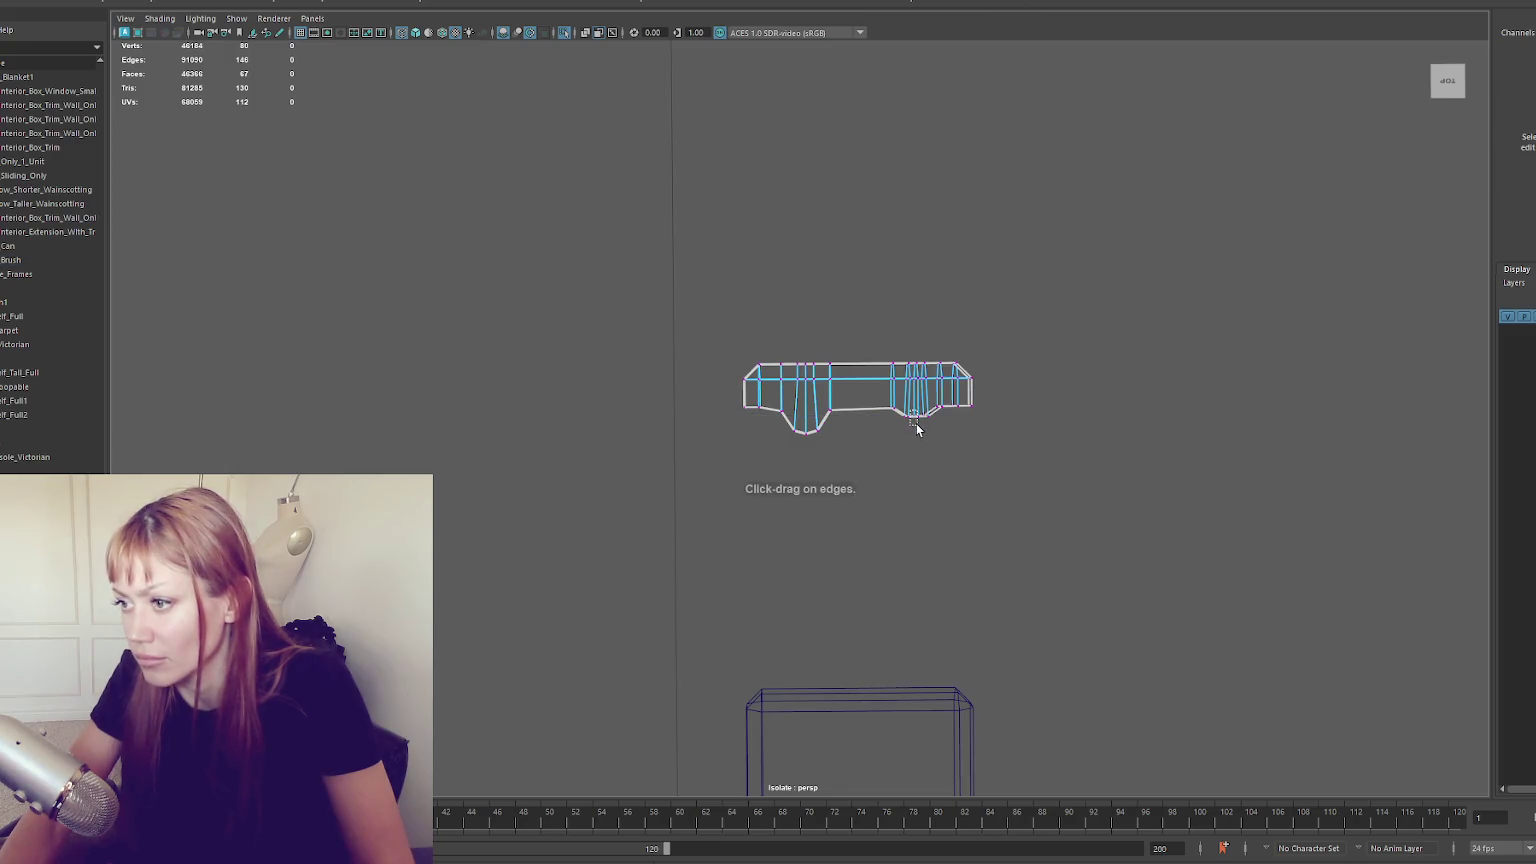
key("w")
left_click(889, 248)
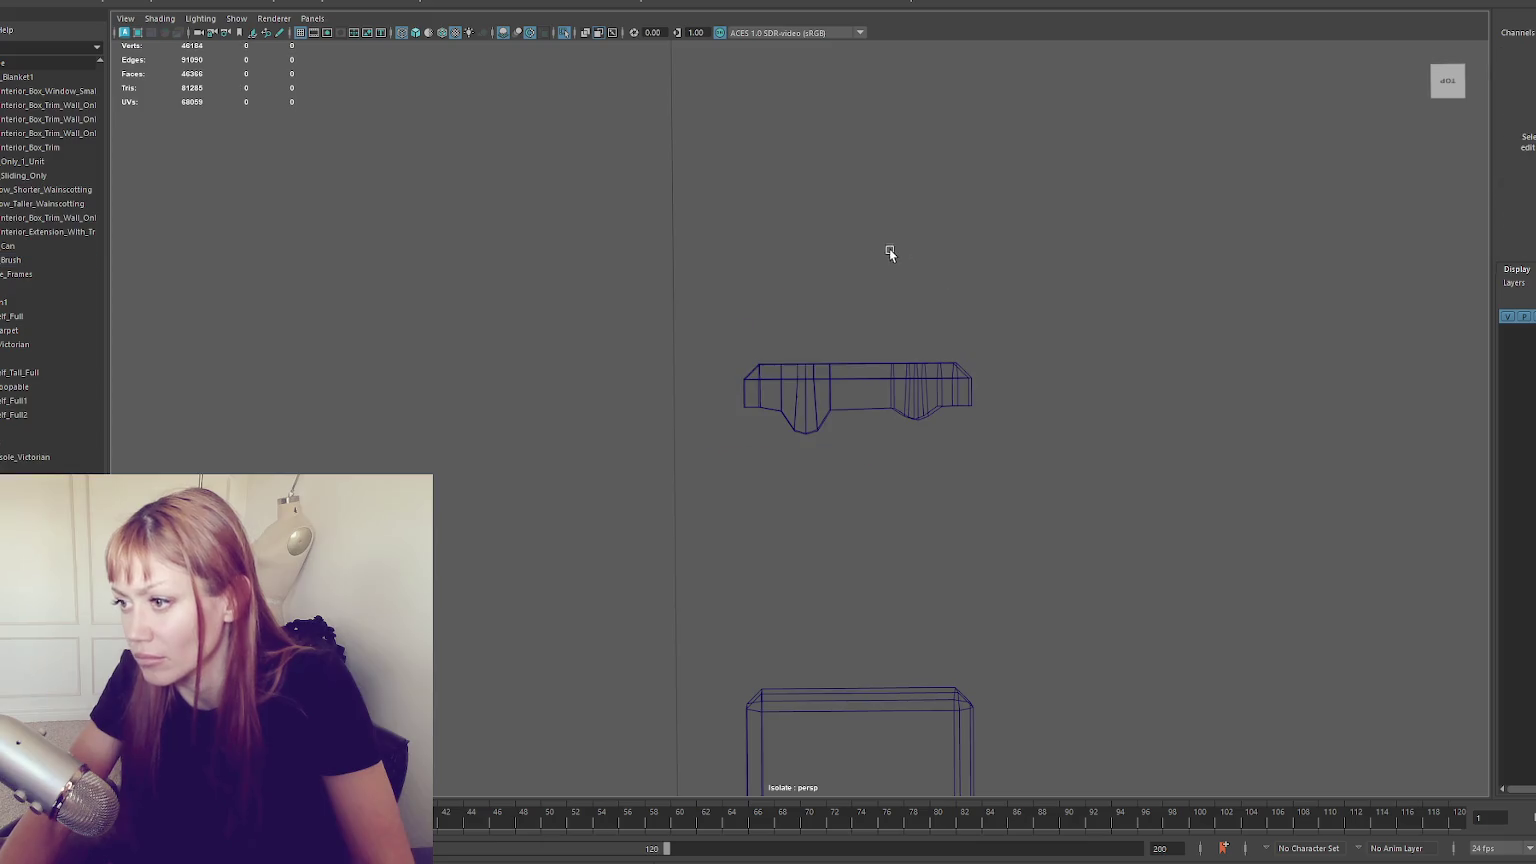
key("5")
mouse_move(926, 362)
left_mouse_down("alt")
mouse_move(937, 310)
mouse_move(973, 385)
left_mouse_up("alt")
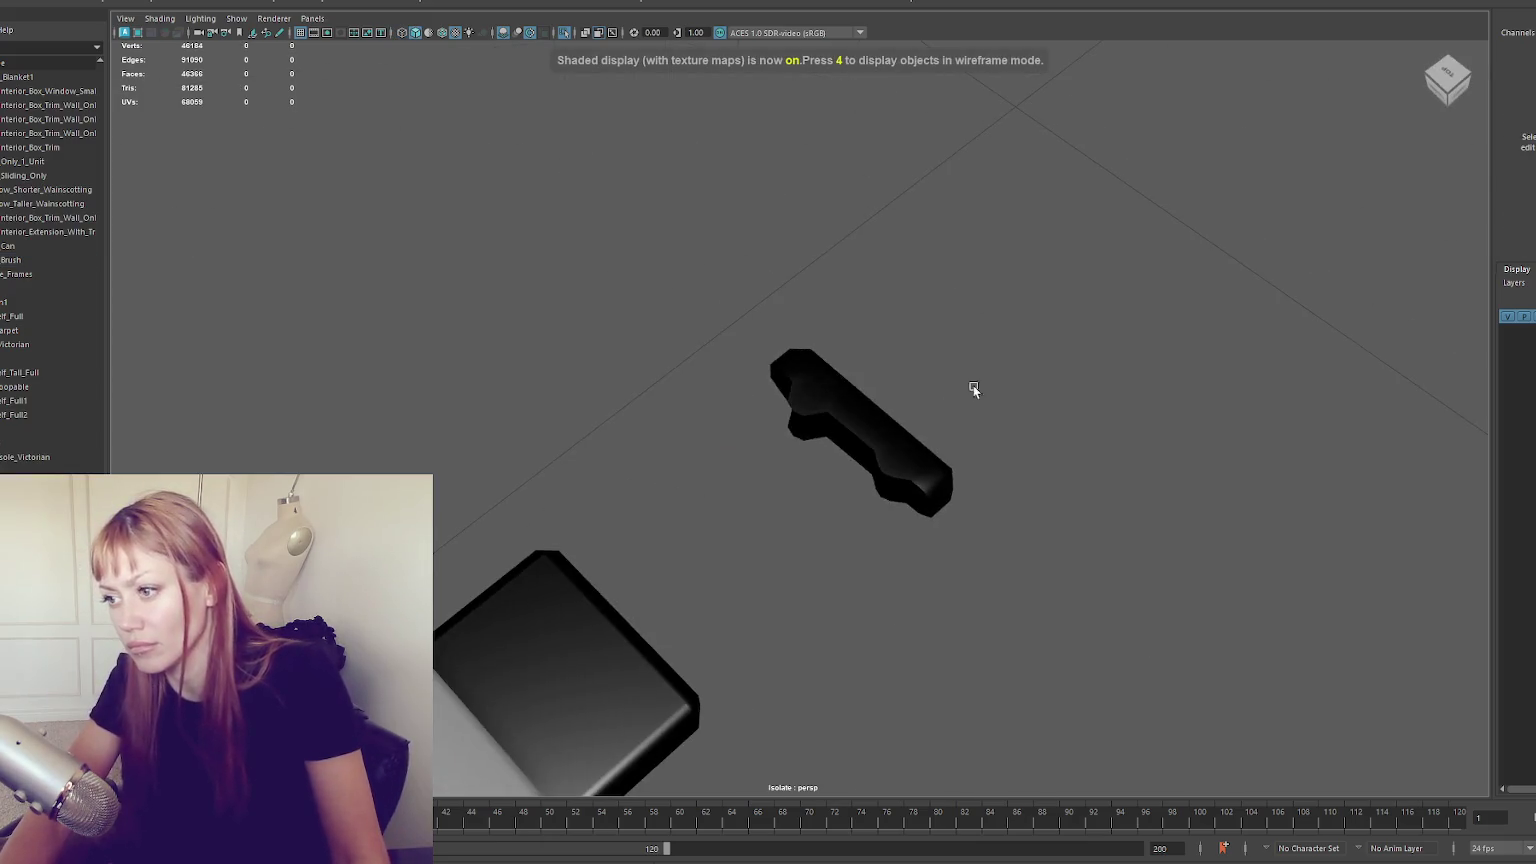
Select edge loops on the framed piece and bridge them with new faces
left_click(870, 430)
key("f")
mouse_move(800, 430)
left_mouse_down("alt")
mouse_move(762, 430)
mouse_move(800, 430)
left_mouse_up("alt")
key("F10")
double_click(830, 425)
double_click(828, 438)
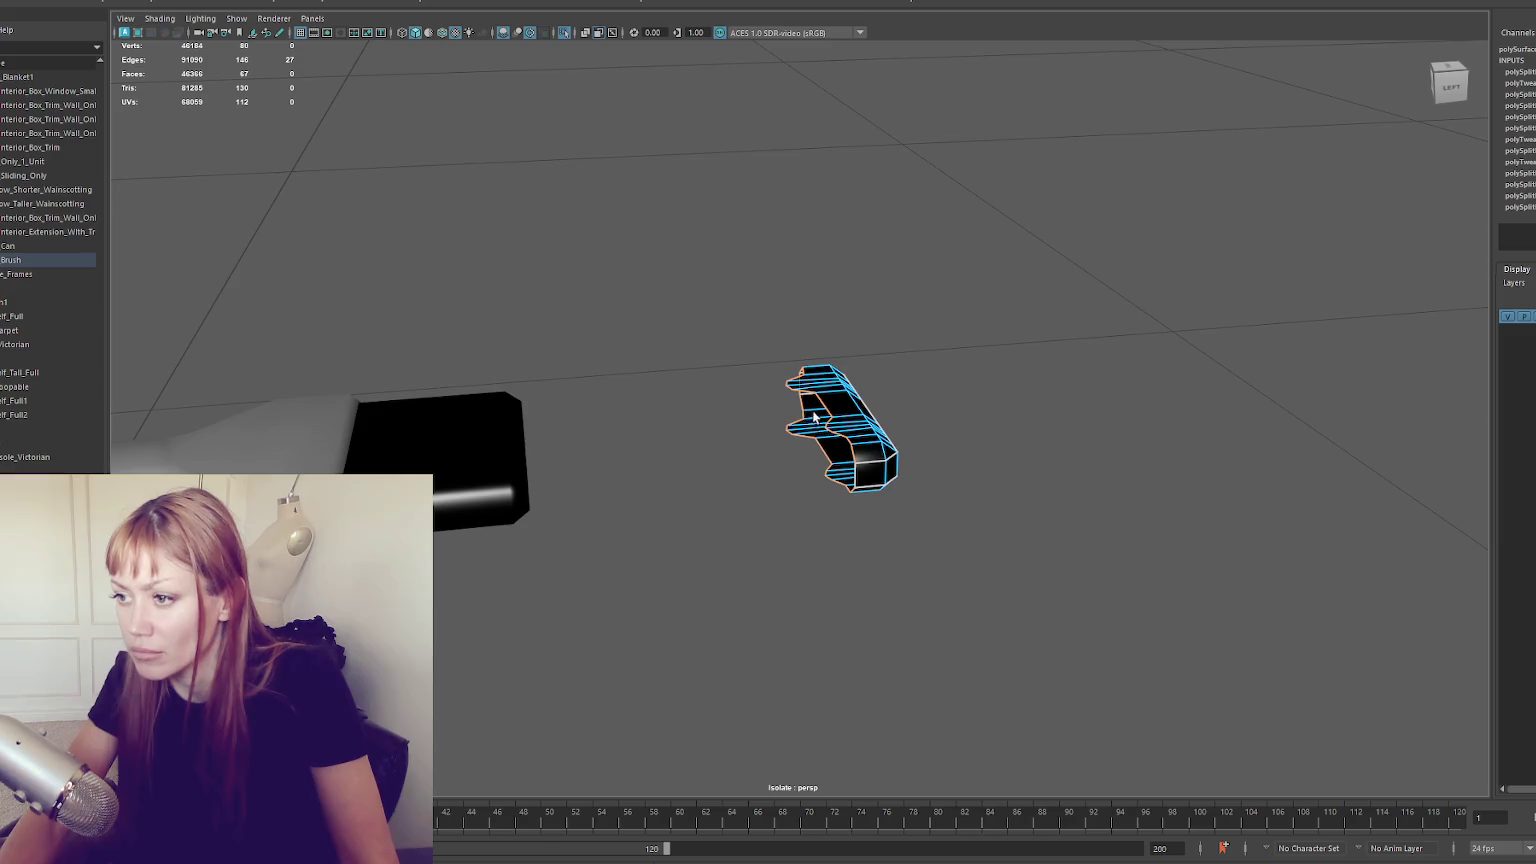
left_click_drag(814, 418, 819, 376, "alt")
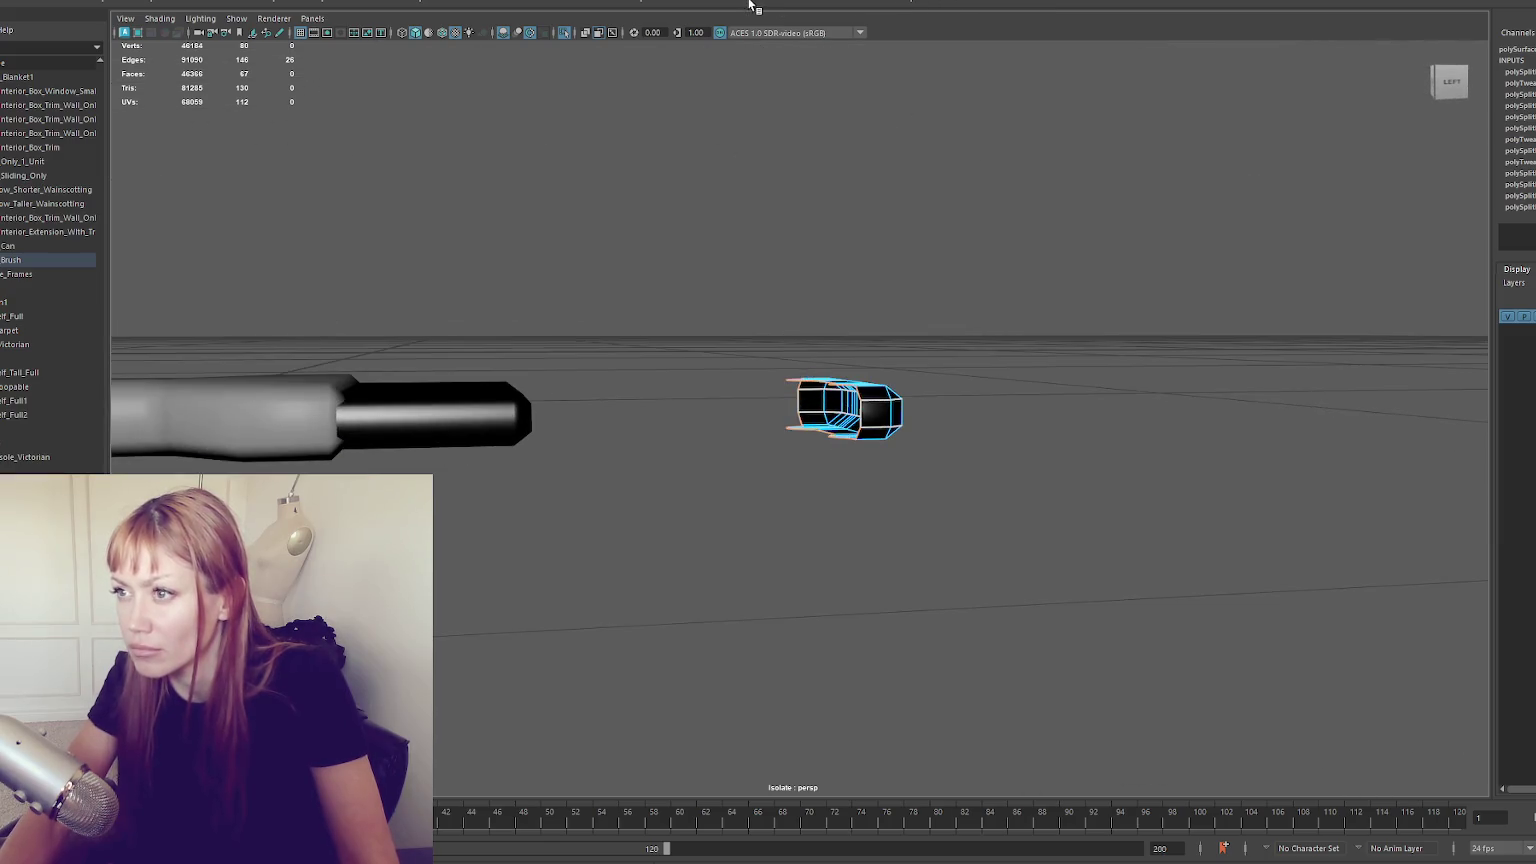
right_click(967, 281, "shift")
mouse_move(967, 281)
left_mouse_down("alt")
mouse_move(922, 333)
mouse_move(929, 374)
mouse_move(836, 438)
mouse_move(887, 464)
left_mouse_up("alt")
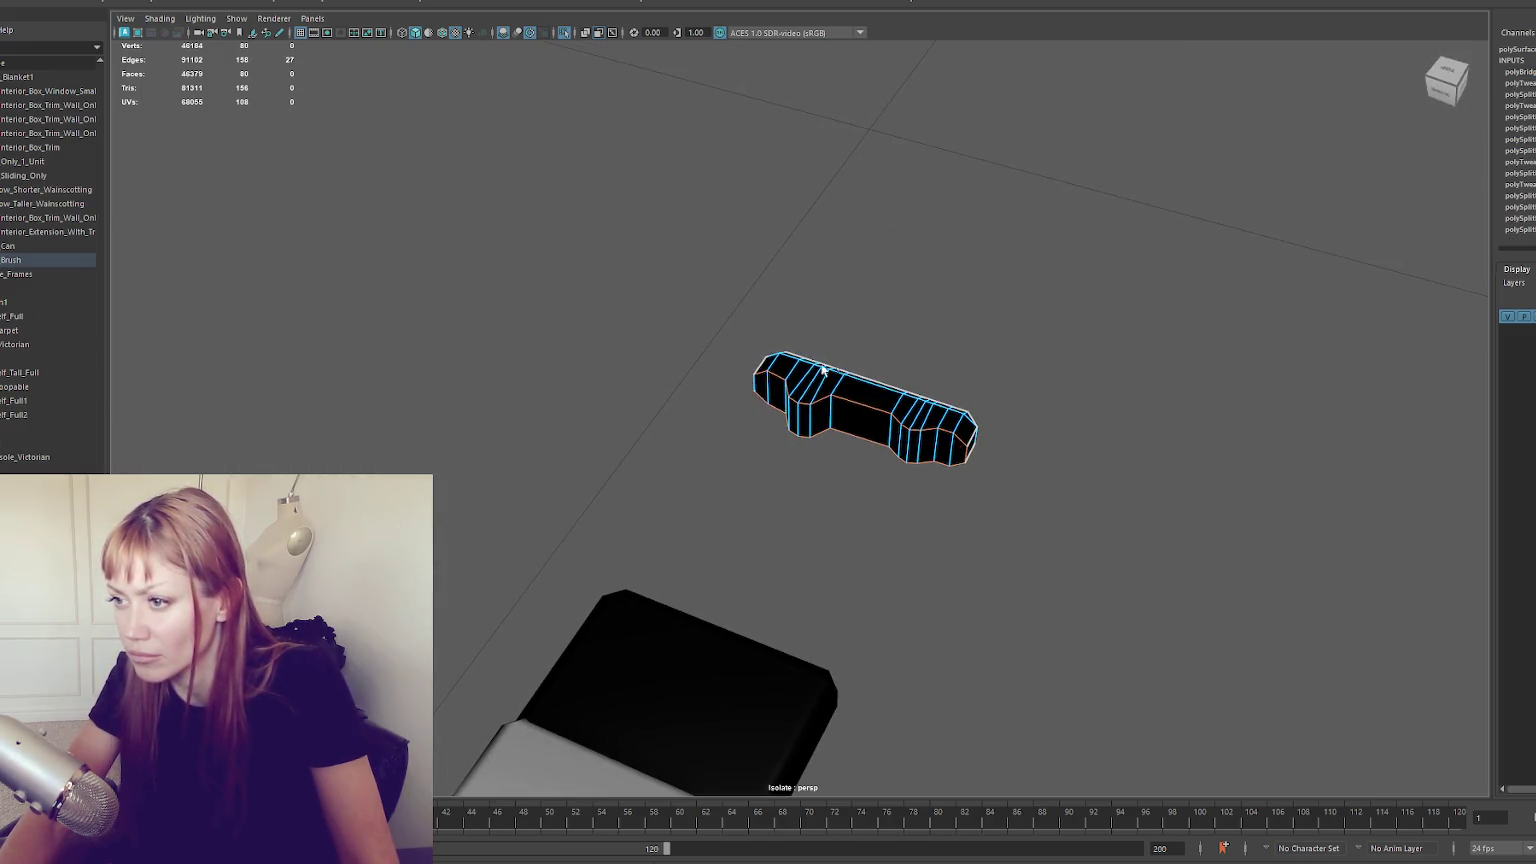
Bevel the selected edges of the piece
key("ctrl+b")
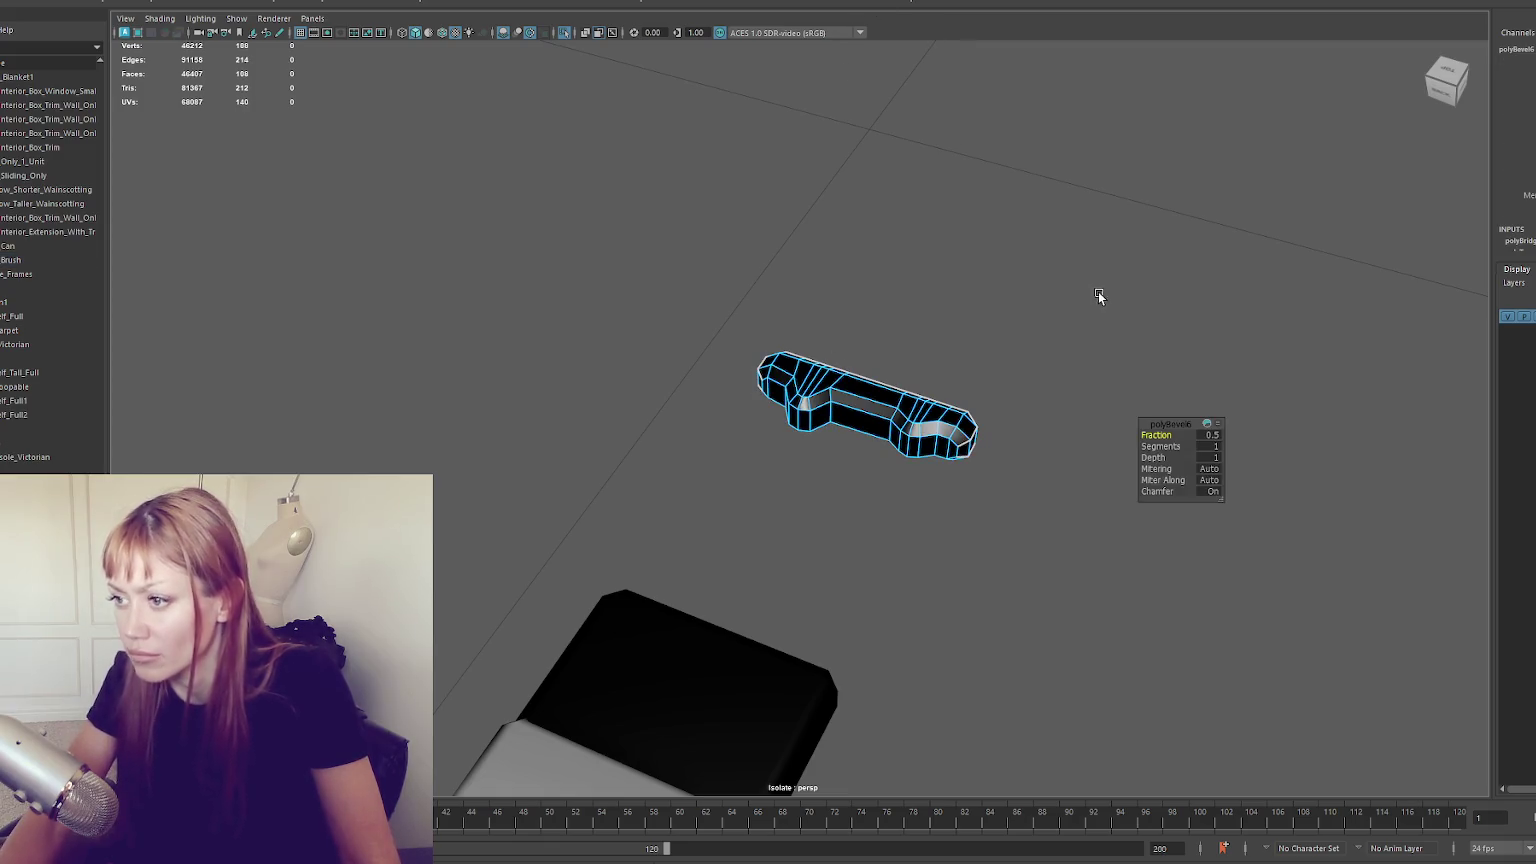
left_click_drag(1167, 430, 1158, 434)
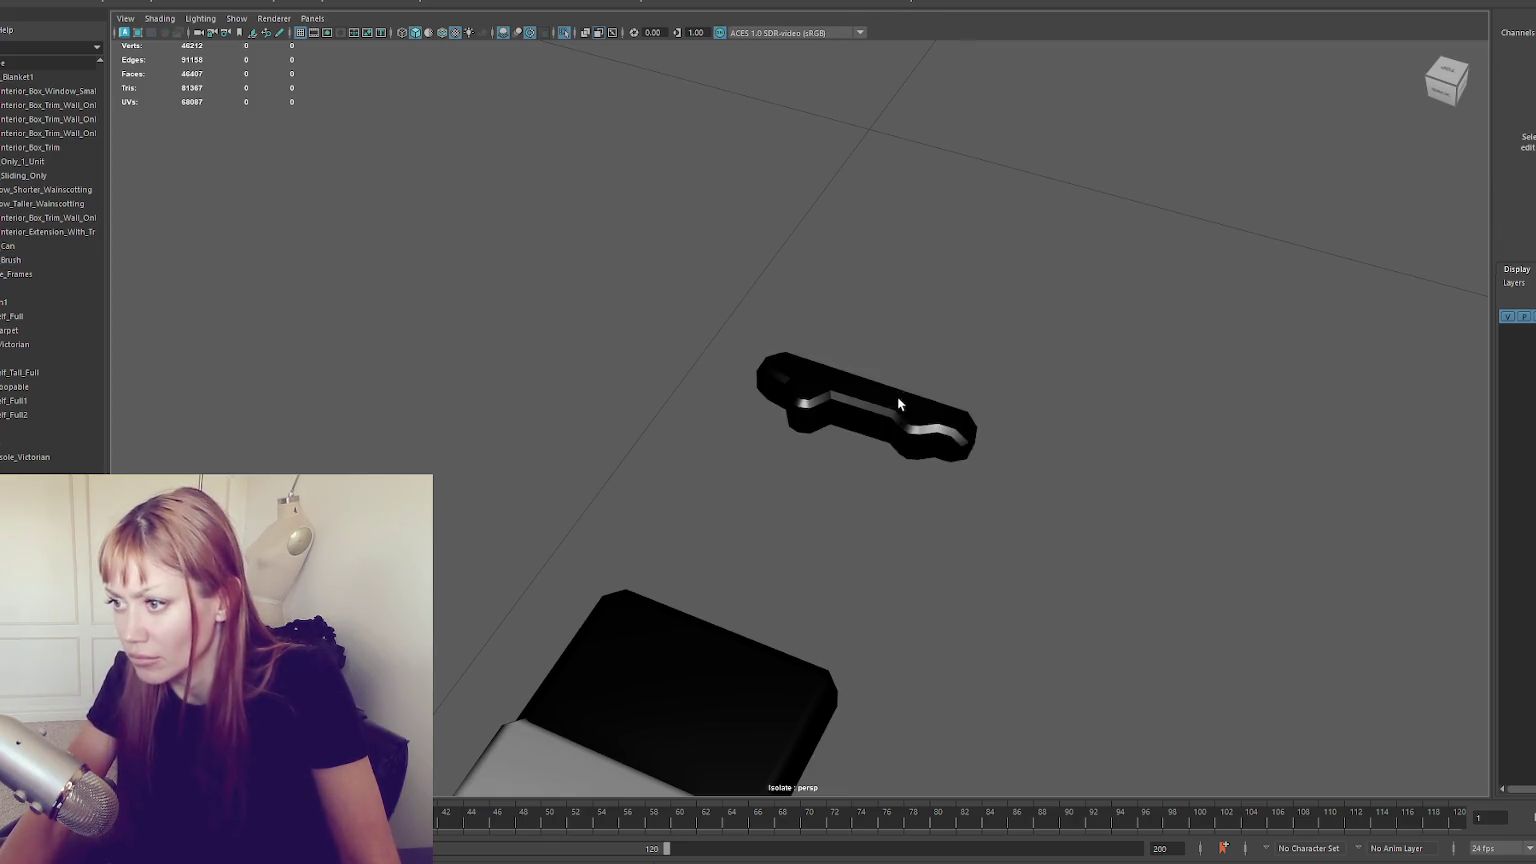
right_click(940, 281)
left_click_drag(1169, 288, 902, 408, "alt")
Move the piece back beside the black block and select the bristle part
left_click(830, 440)
key("w")
left_click_drag(804, 454, 511, 462)
left_click_drag(487, 465, 453, 462)
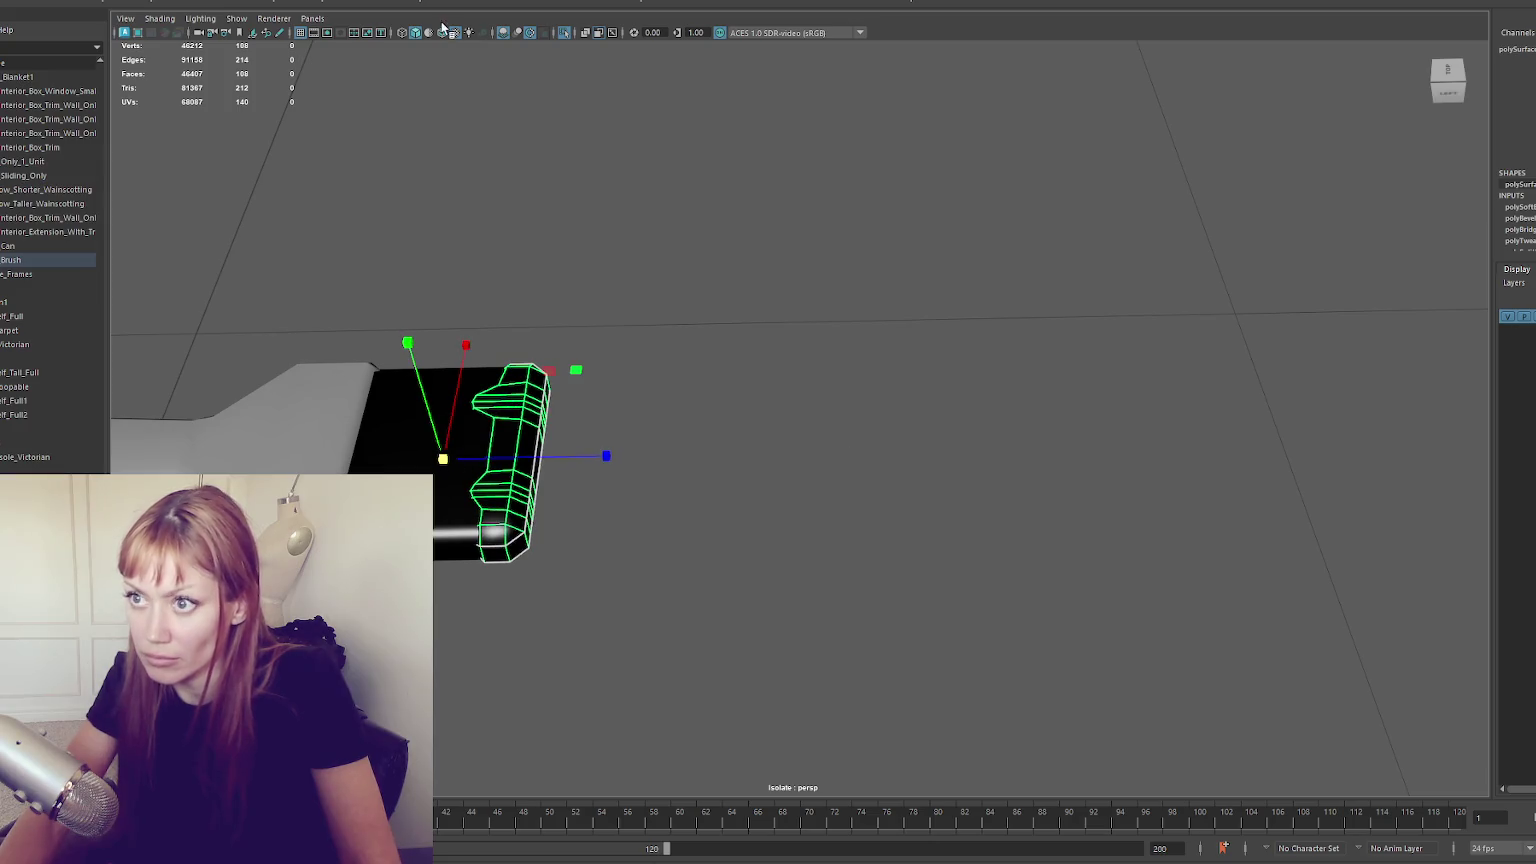
mouse_move(628, 336)
left_mouse_down()
mouse_move(525, 250)
mouse_move(533, 292)
left_mouse_up()
Give the bristles the Soccer_Ball material and planar-map their UVs
key("f")
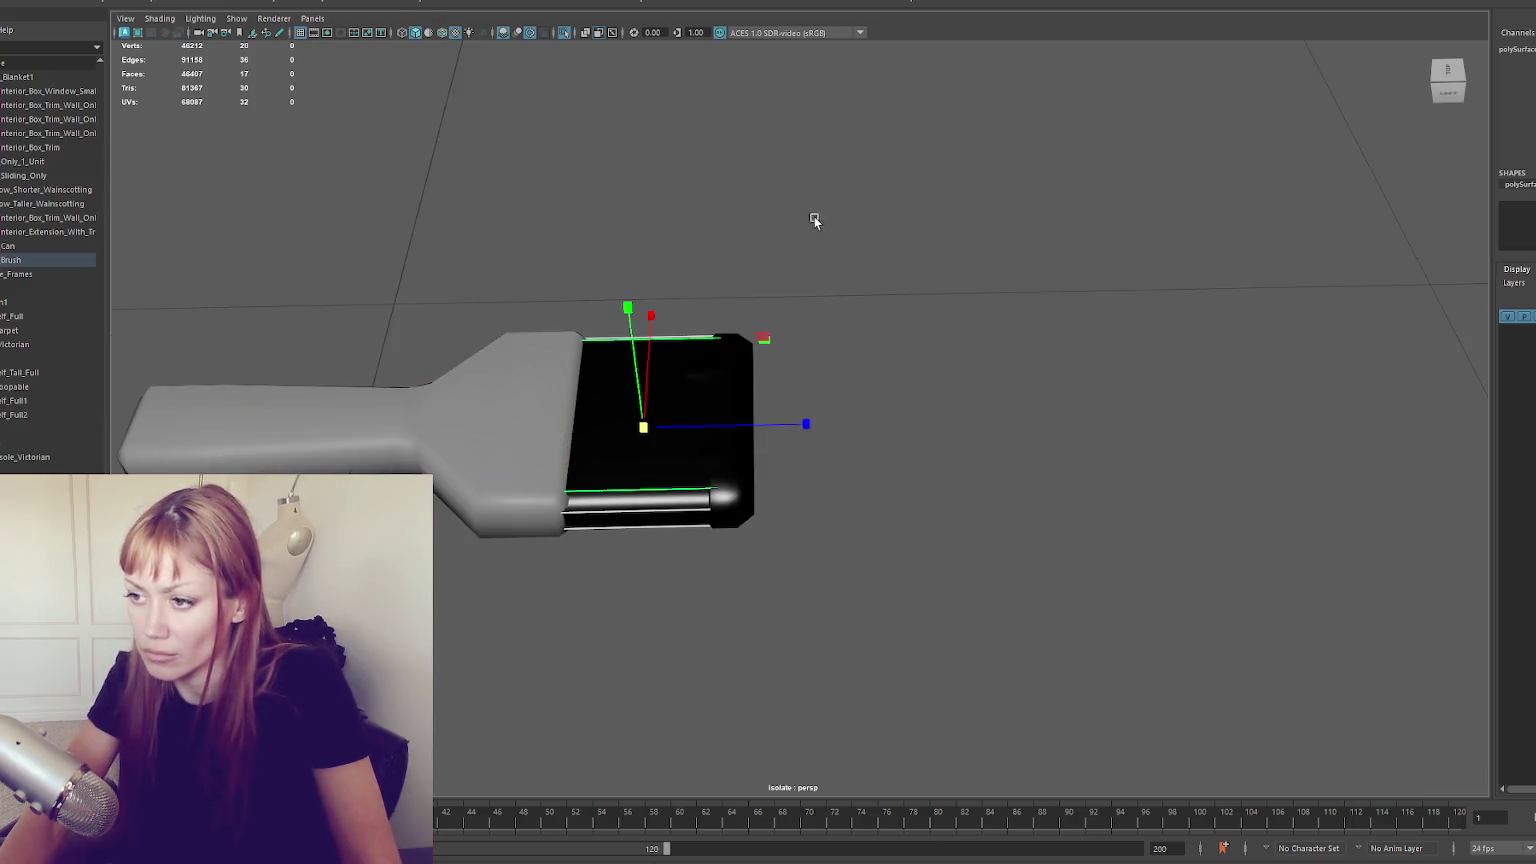
right_click(822, 215)
left_click(933, 436)
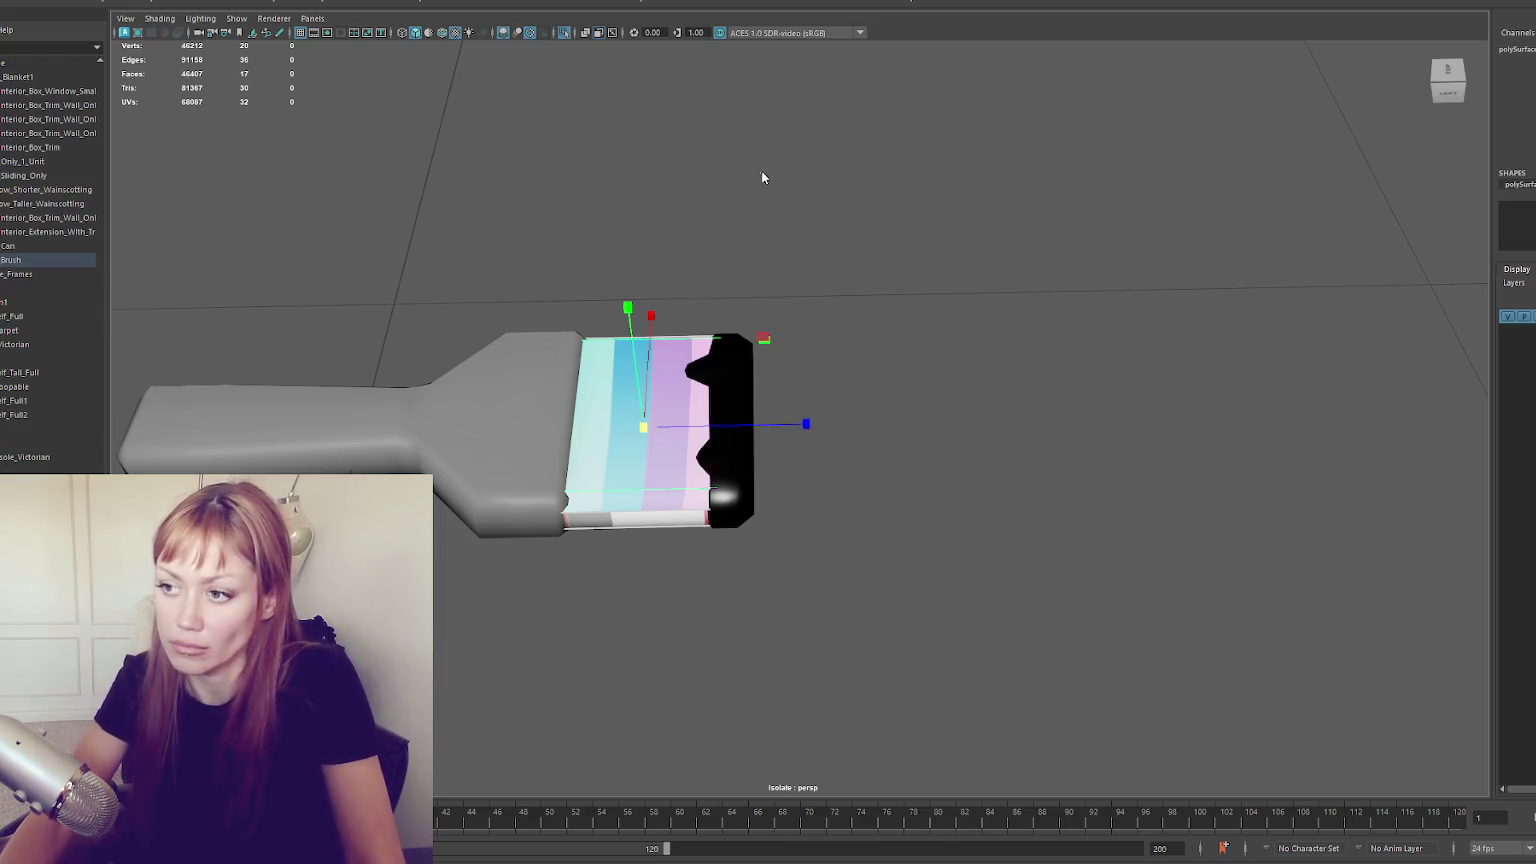
key("F11")
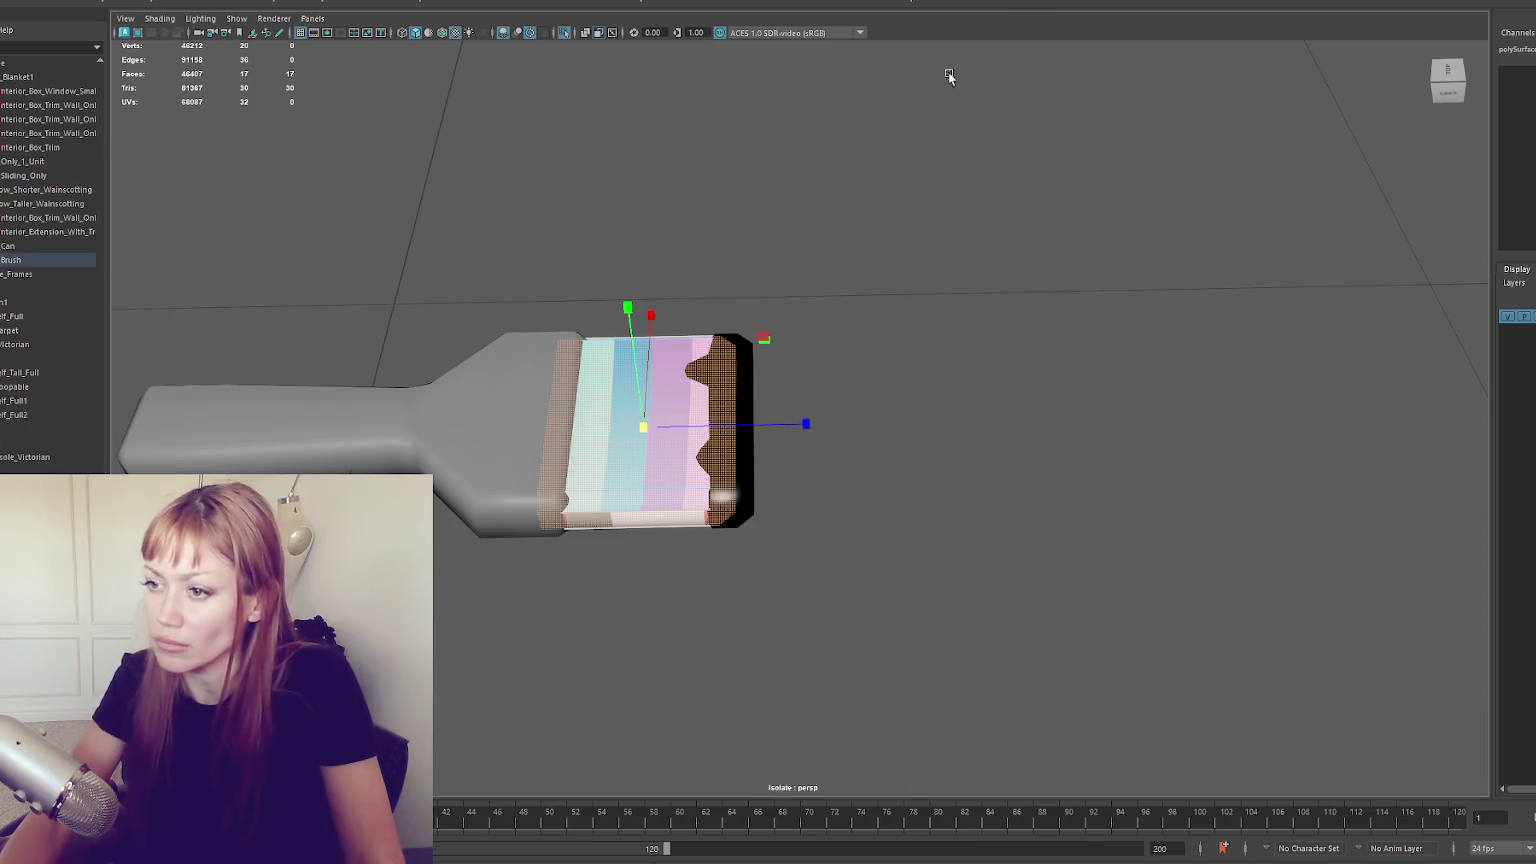
left_click(945, 68)
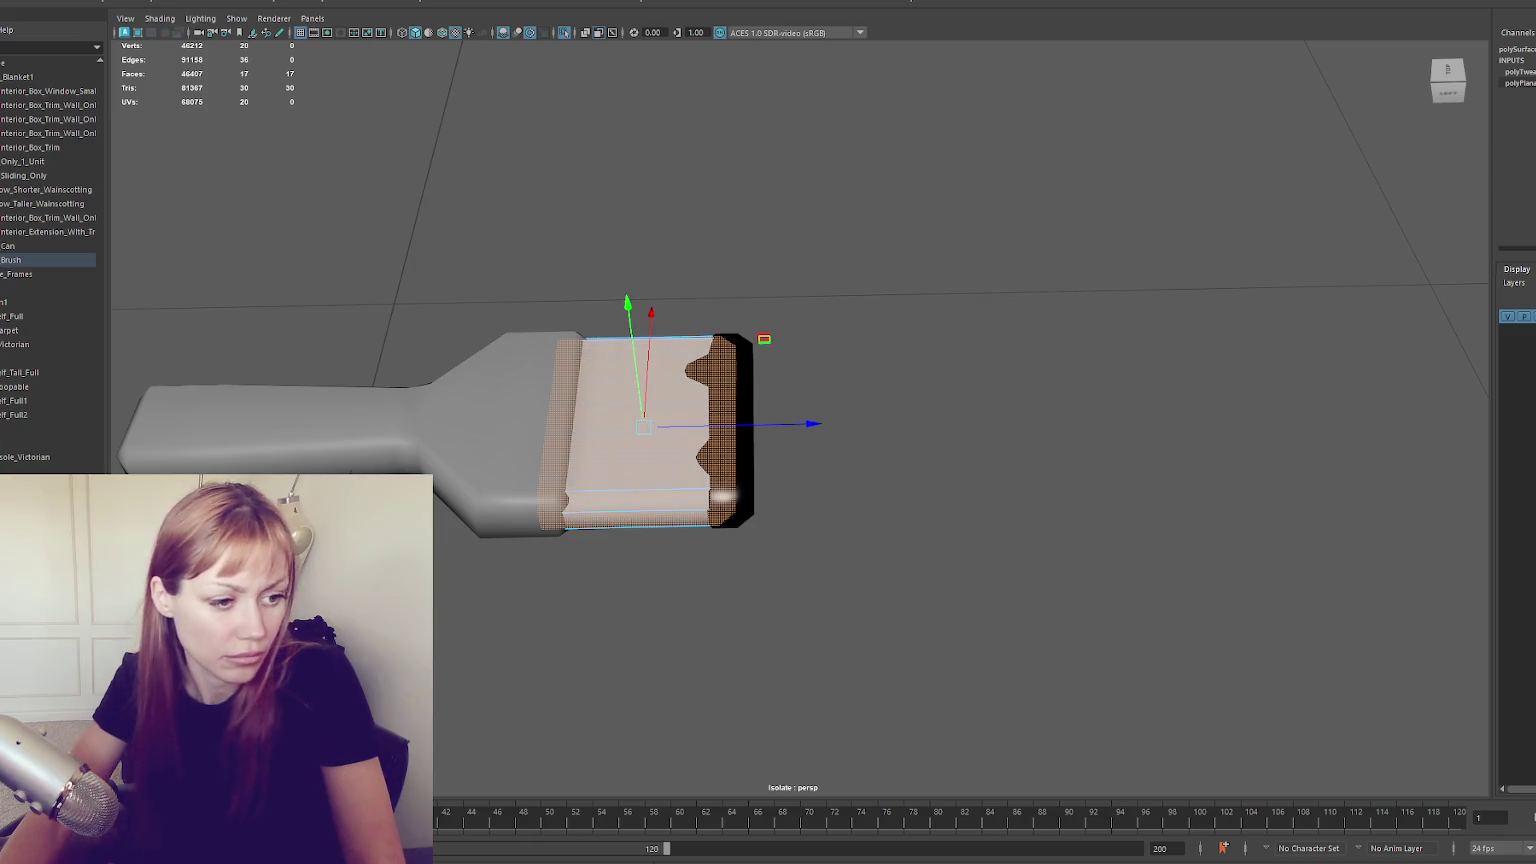
Combine the brush handle and bristle tip into one mesh
left_click(394, 187)
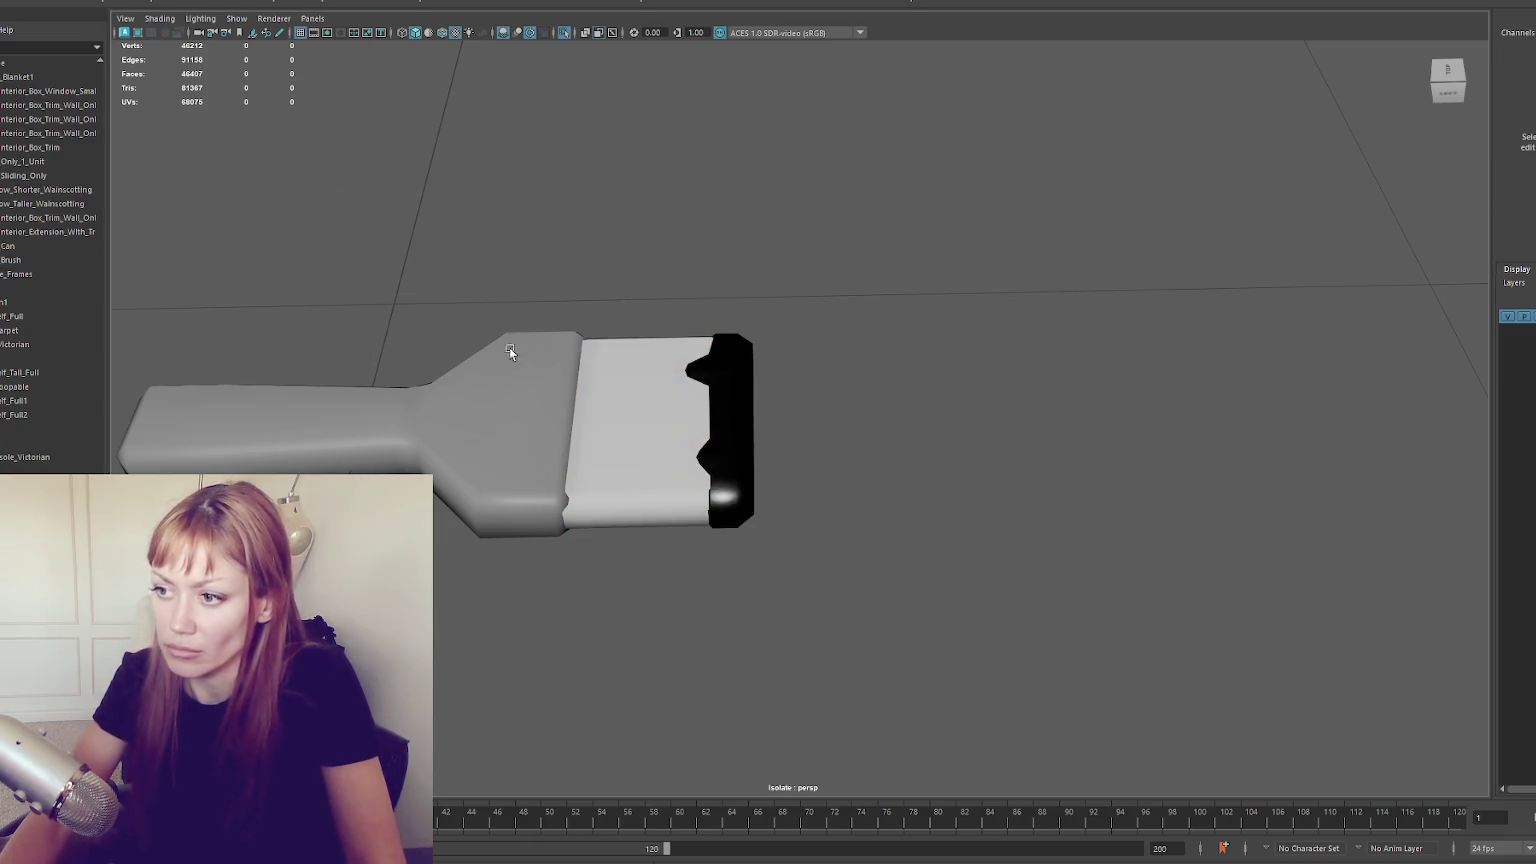
left_click(255, 410)
left_click(720, 347, "shift")
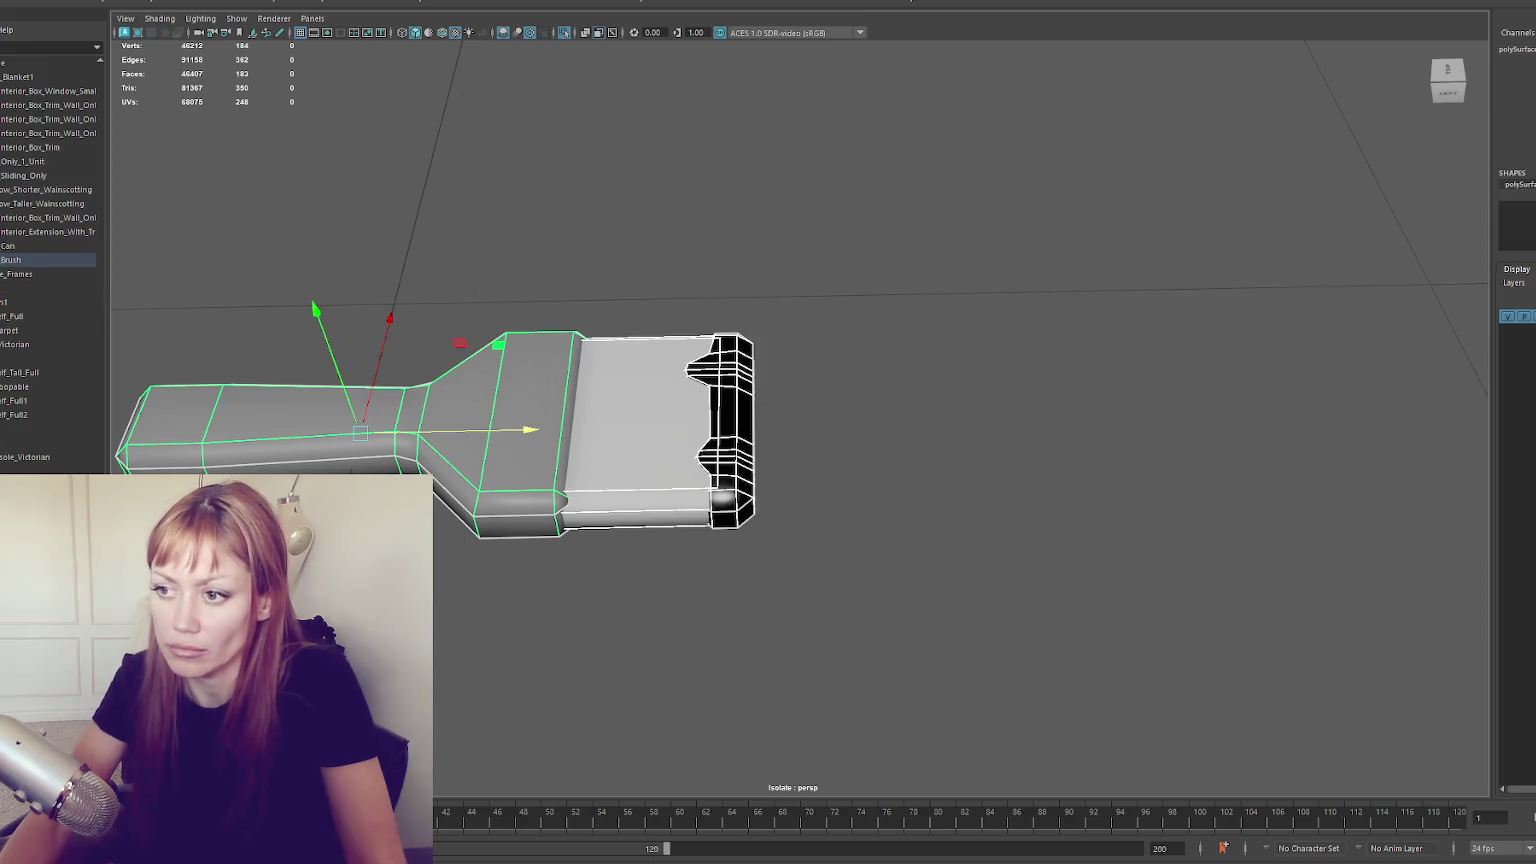
left_click(160, 3)
left_click(200, 28)
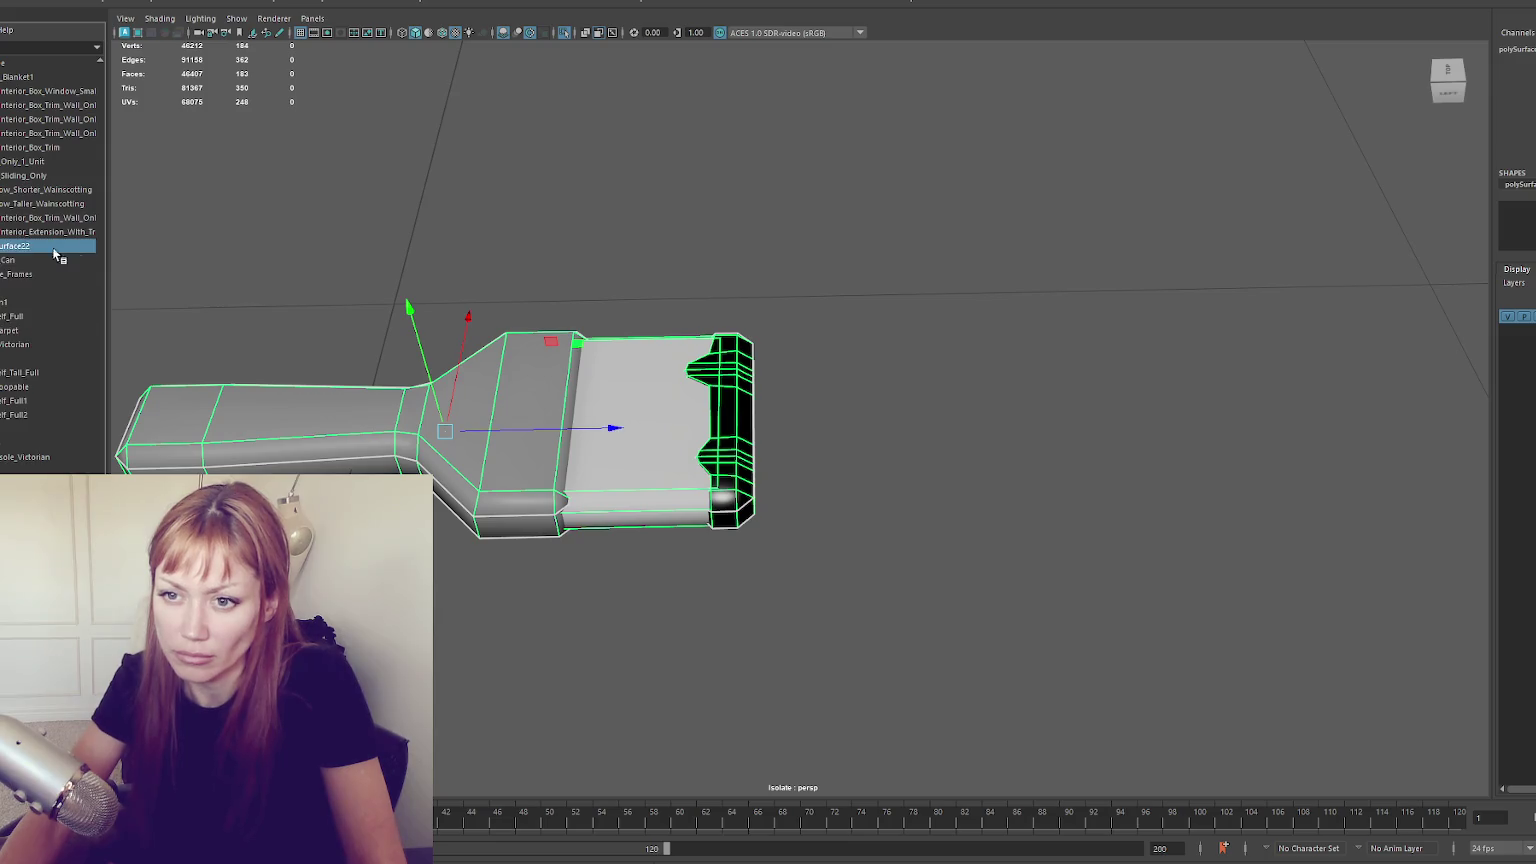
Rename polySurface22 to Paint_Brush in the Outliner
double_click(40, 247)
key("BackSpace")
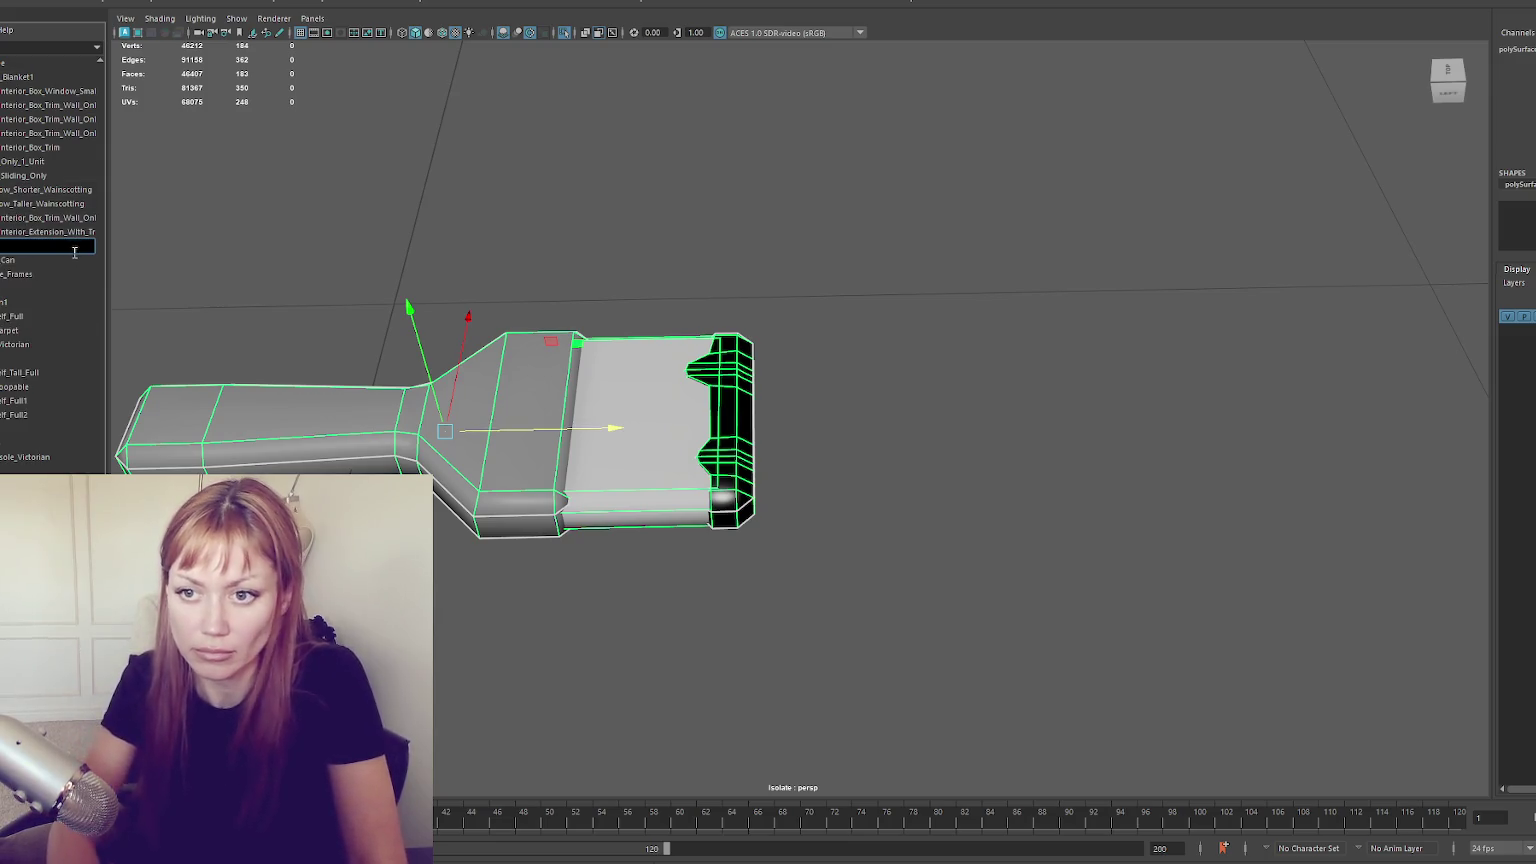
type("Paint_Brush")
key("Return")
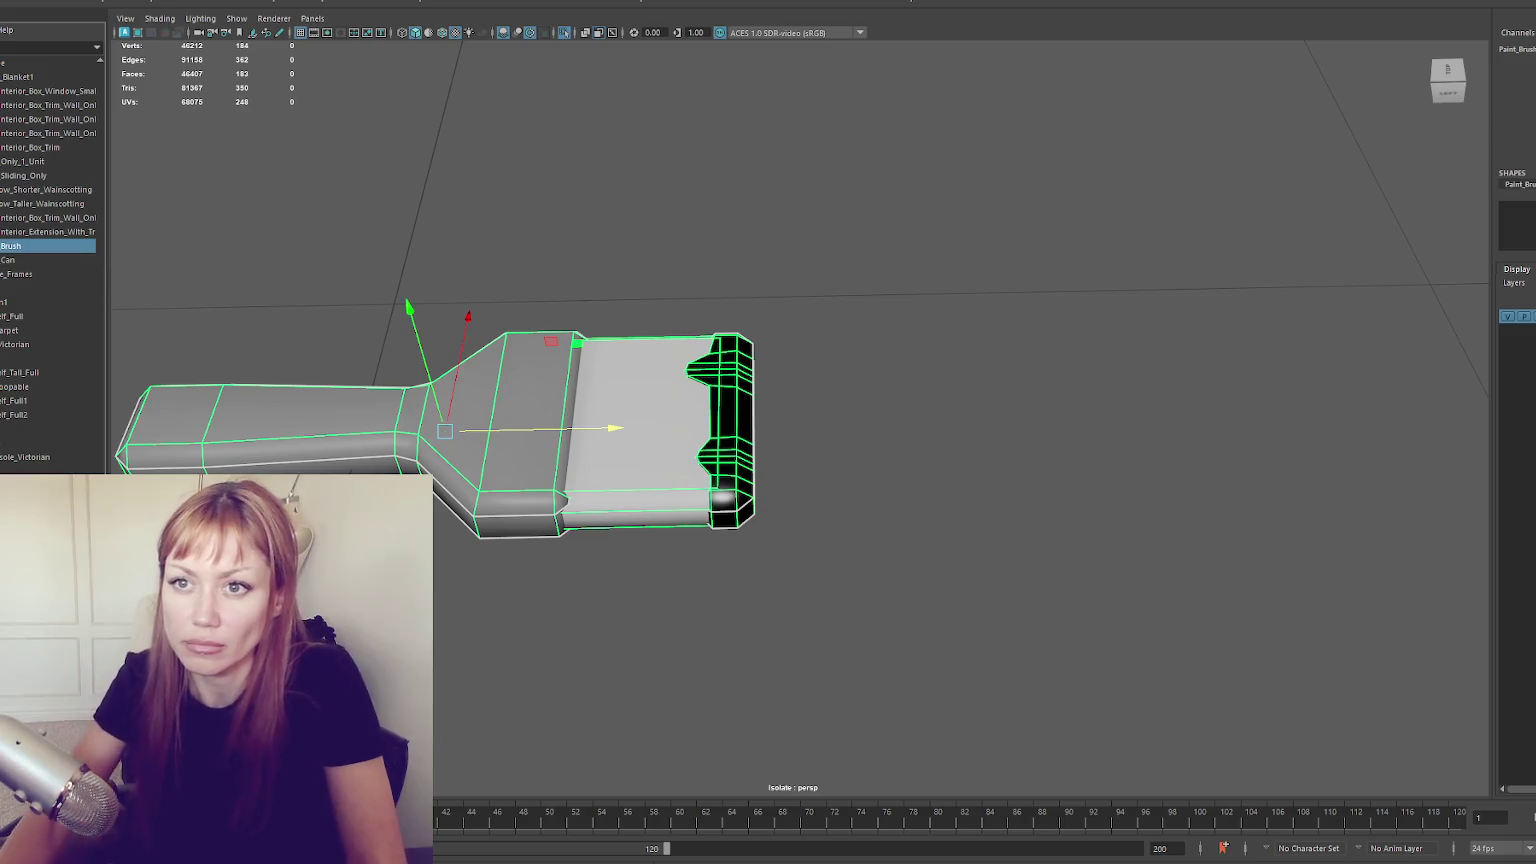
Verify the Paint_Brush name and refresh the imported paint brush asset
key("Escape")
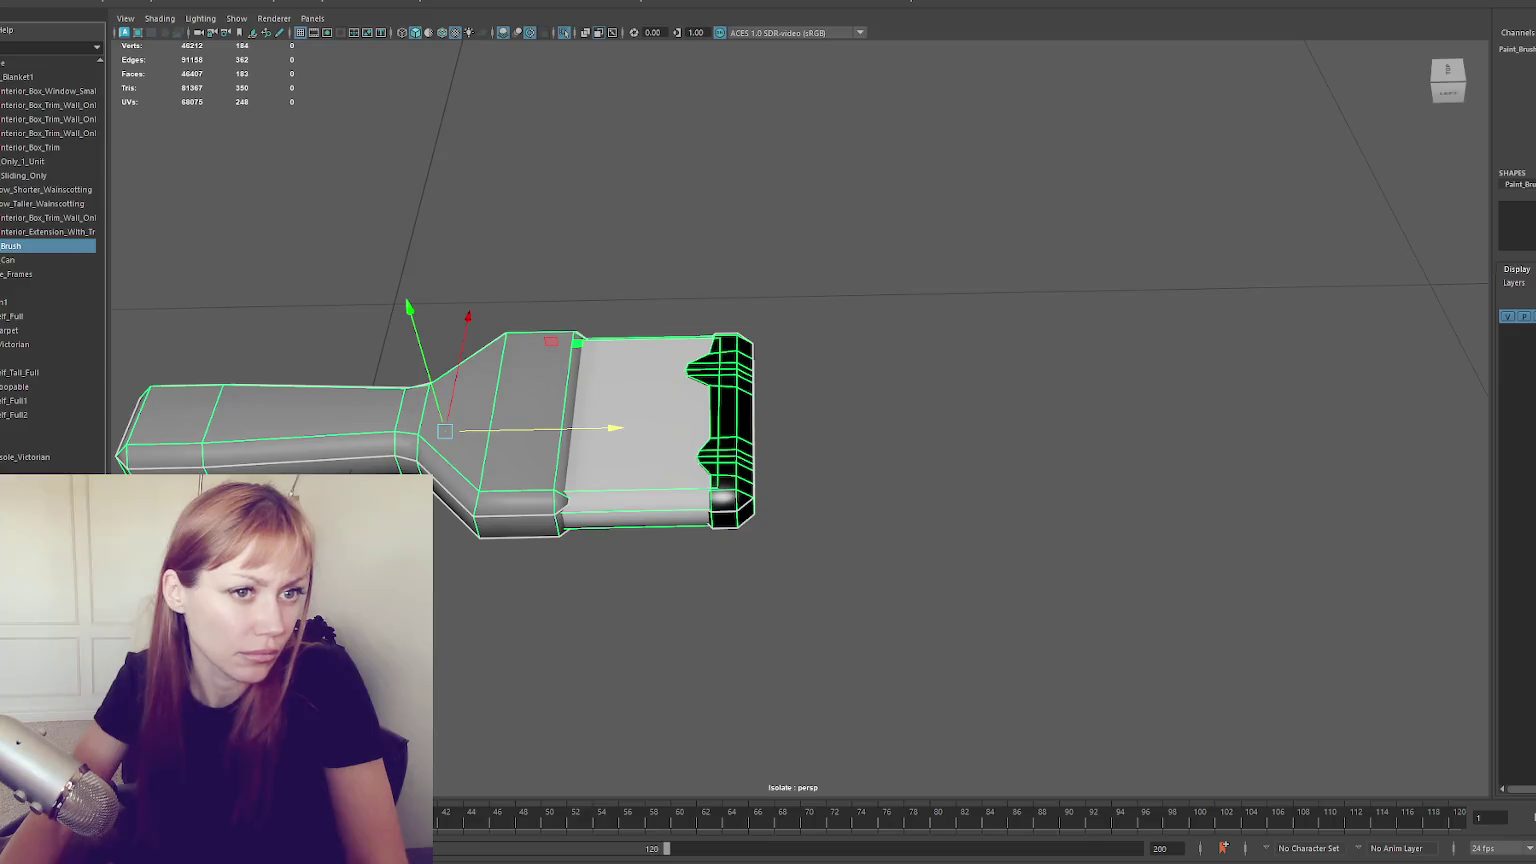
double_click(13, 246)
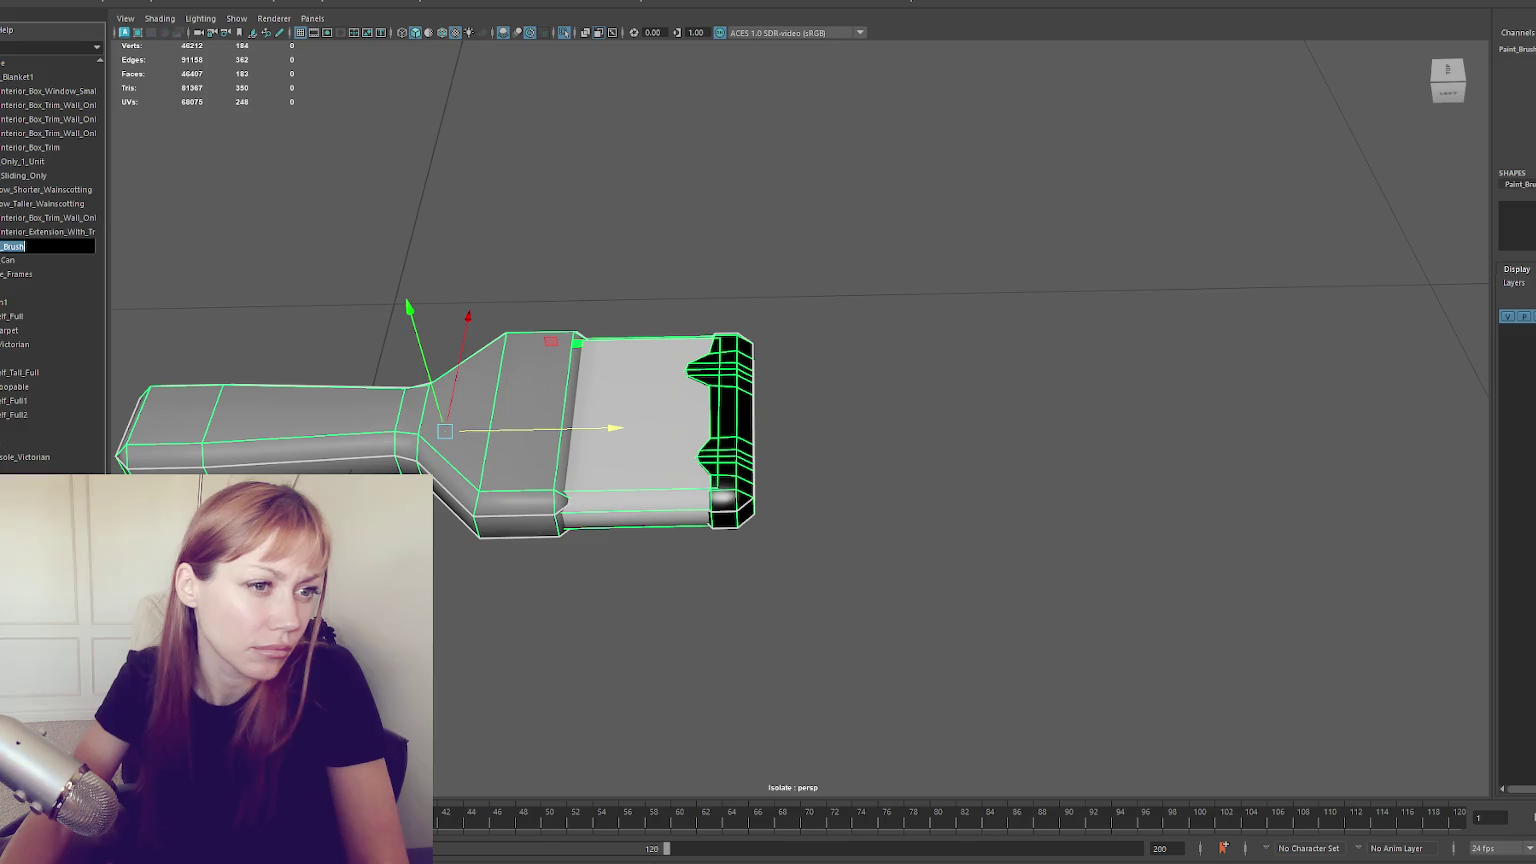
key("Return")
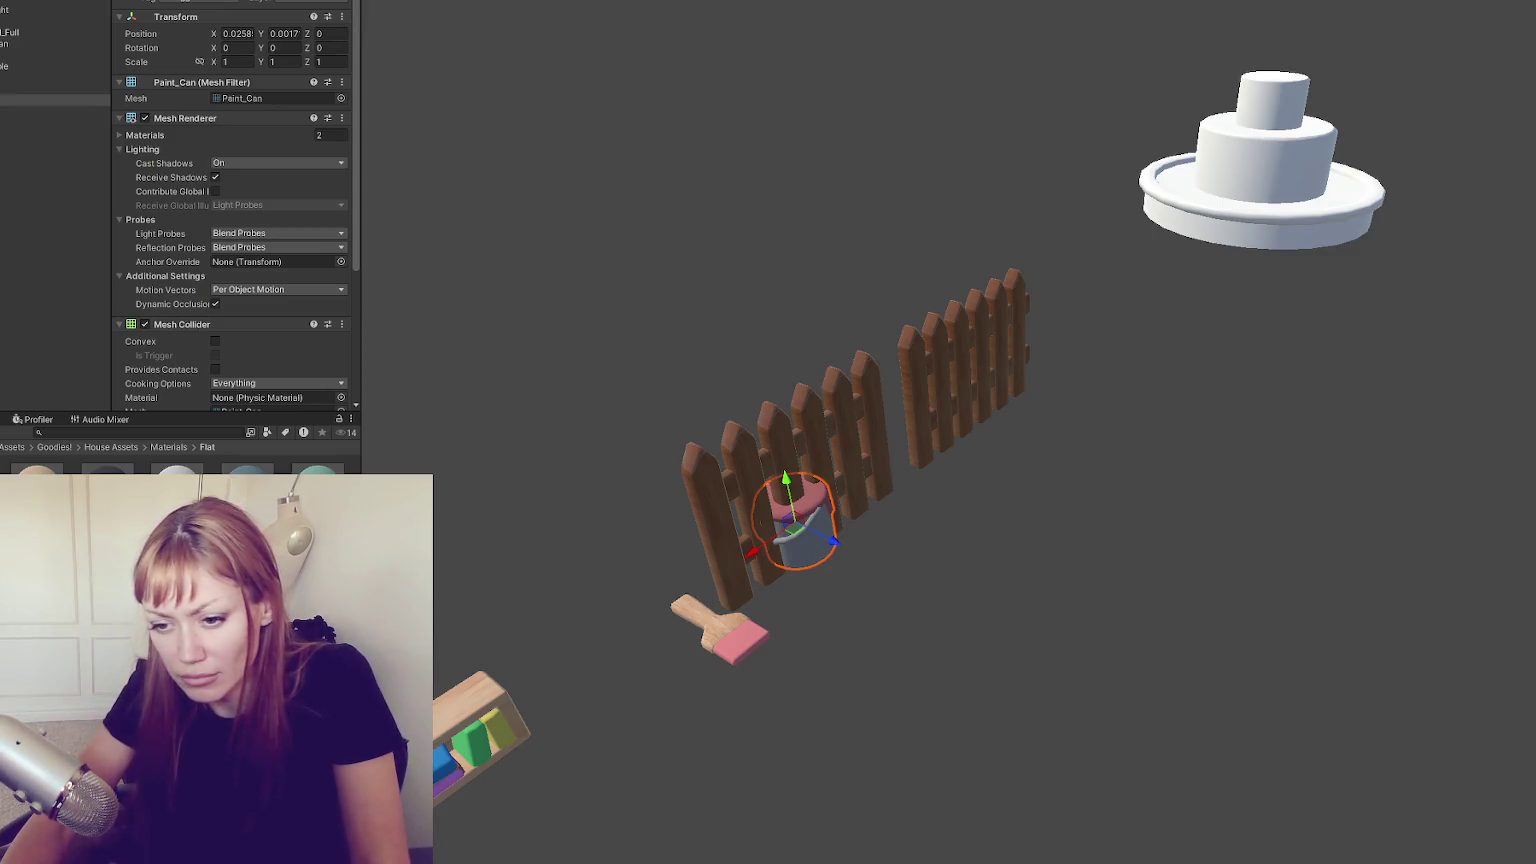
right_click(125, 472)
left_click(246, 118)
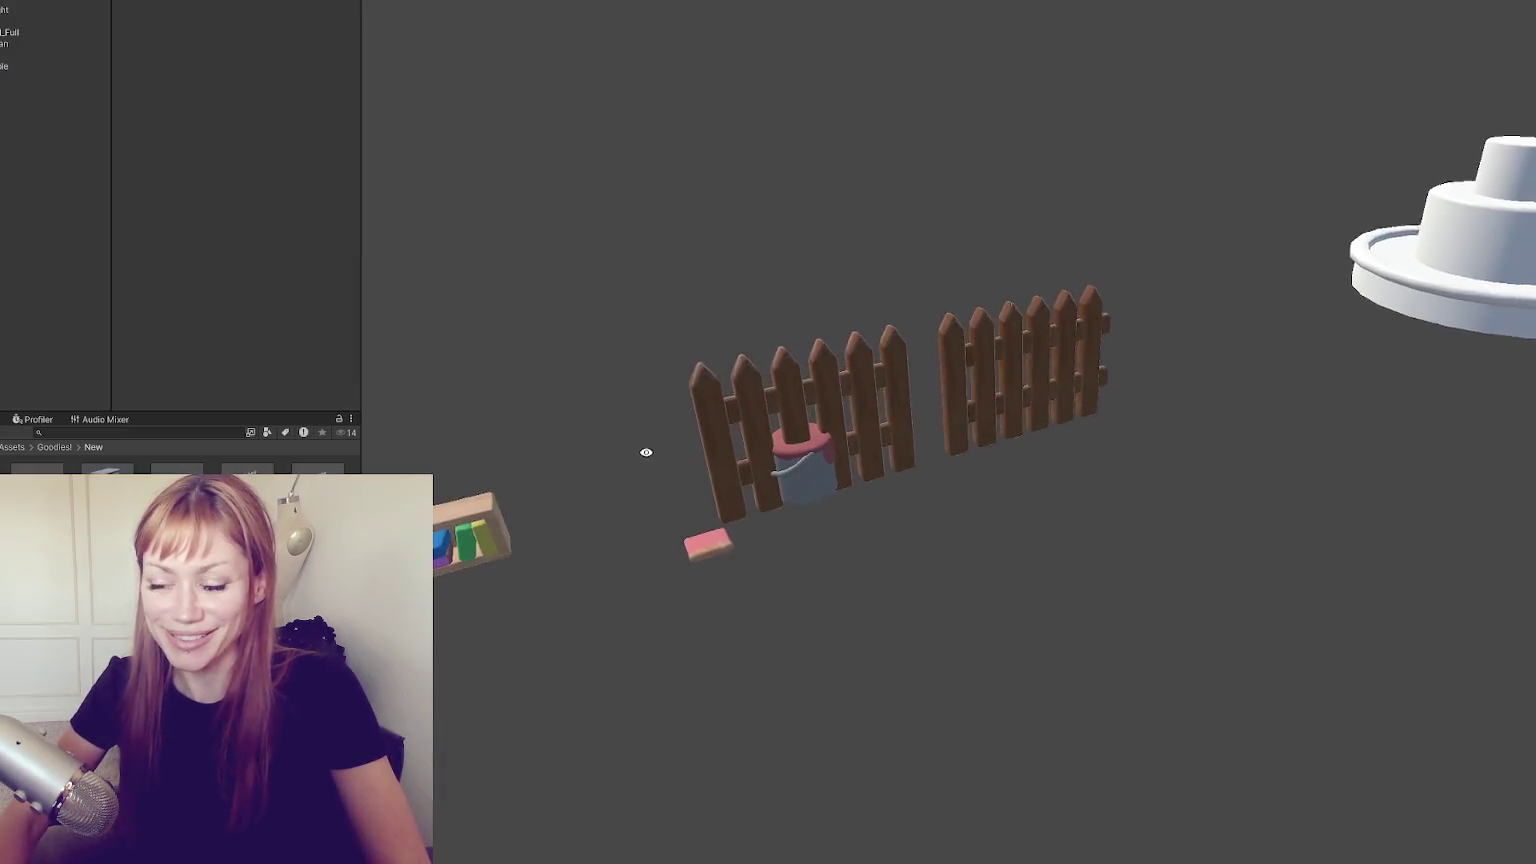
Give the paint brush handle a Wood material
mouse_move(646, 452)
left_mouse_down()
mouse_move(970, 449)
mouse_move(651, 468)
left_mouse_up()
left_click(714, 552)
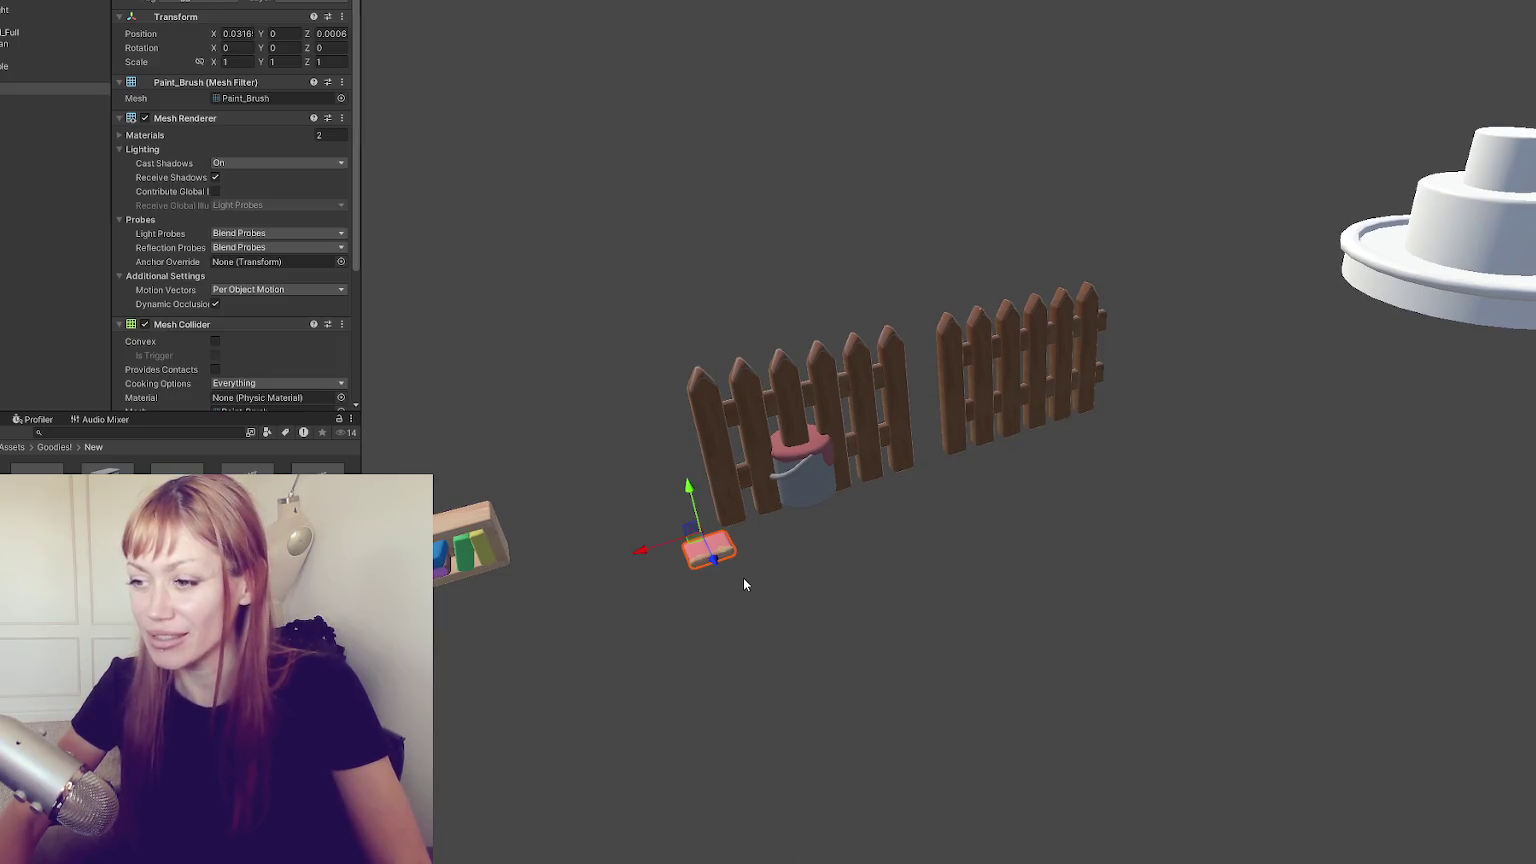
left_click(211, 134)
left_click(651, 440)
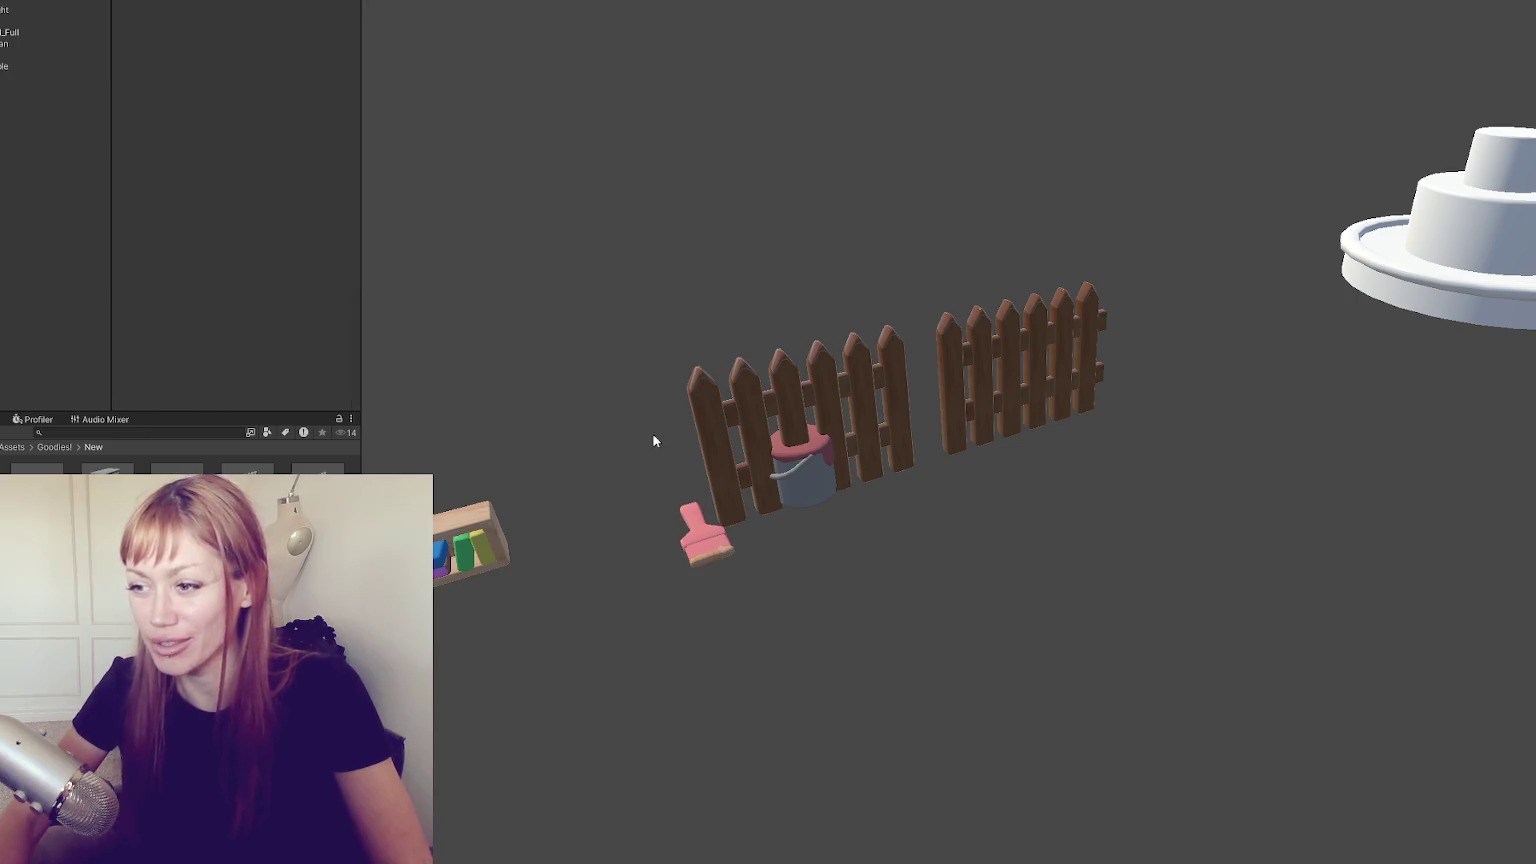
scroll(818, 305, "up", 5)
mouse_move(812, 370)
left_mouse_down()
mouse_move(703, 370)
mouse_move(573, 418)
mouse_move(632, 361)
left_mouse_up()
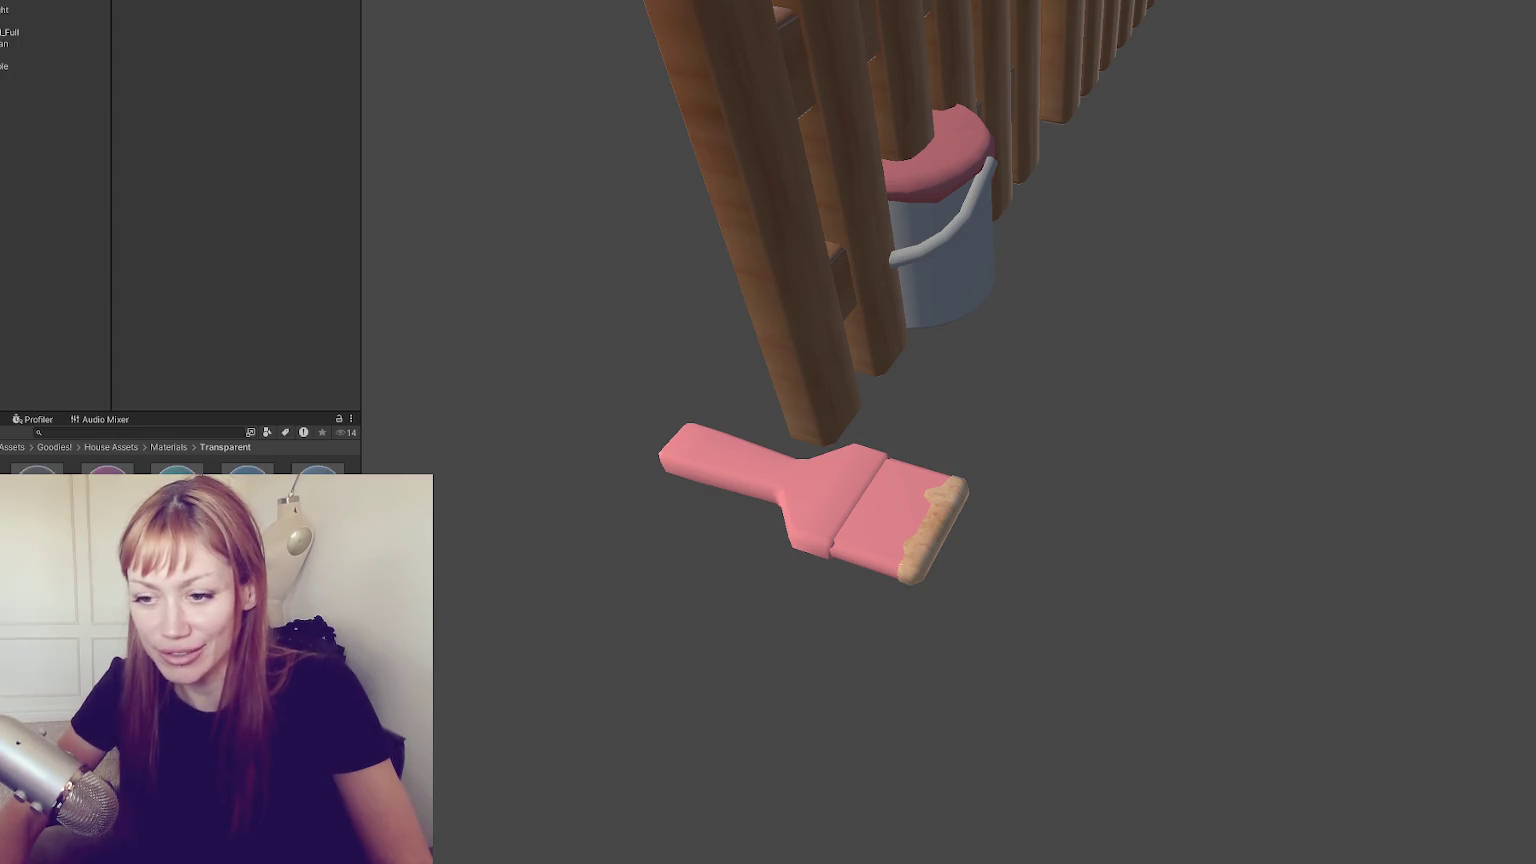
key("Down")
mouse_move(742, 526)
left_mouse_down()
mouse_move(760, 470)
mouse_move(778, 509)
left_mouse_up()
Try flat pink, grey and tan on the bristle tip, undoing the tan
mouse_move(36, 490)
left_mouse_down()
mouse_move(699, 552)
mouse_move(935, 540)
left_mouse_up()
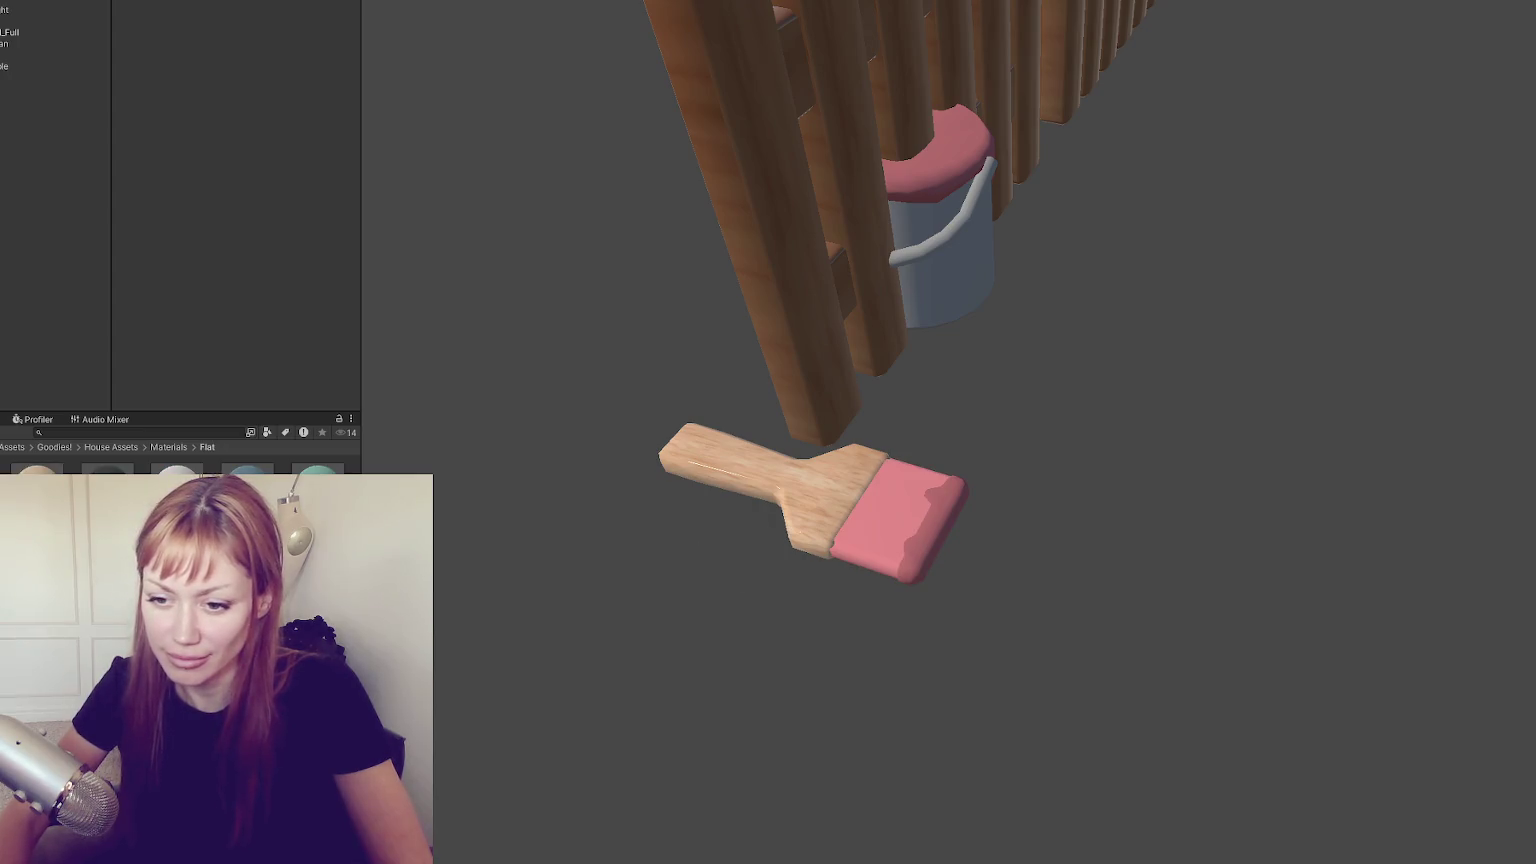
key("Down")
mouse_move(96, 490)
left_mouse_down()
mouse_move(710, 525)
mouse_move(884, 516)
left_mouse_up()
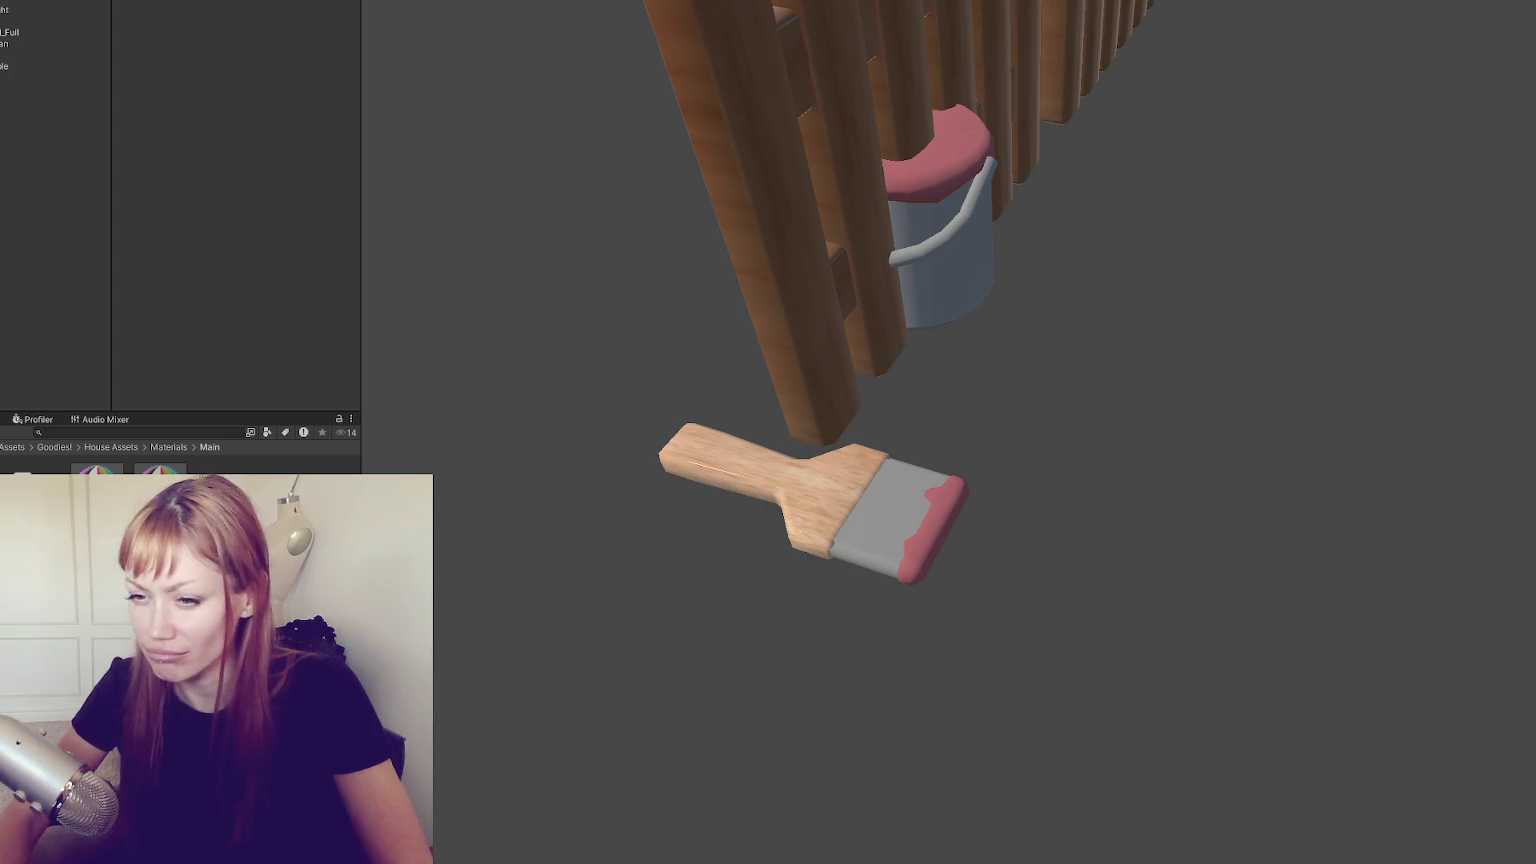
key("Up")
left_click_drag(176, 490, 900, 520)
left_click_drag(36, 490, 845, 535)
scroll(700, 545, "down", 3)
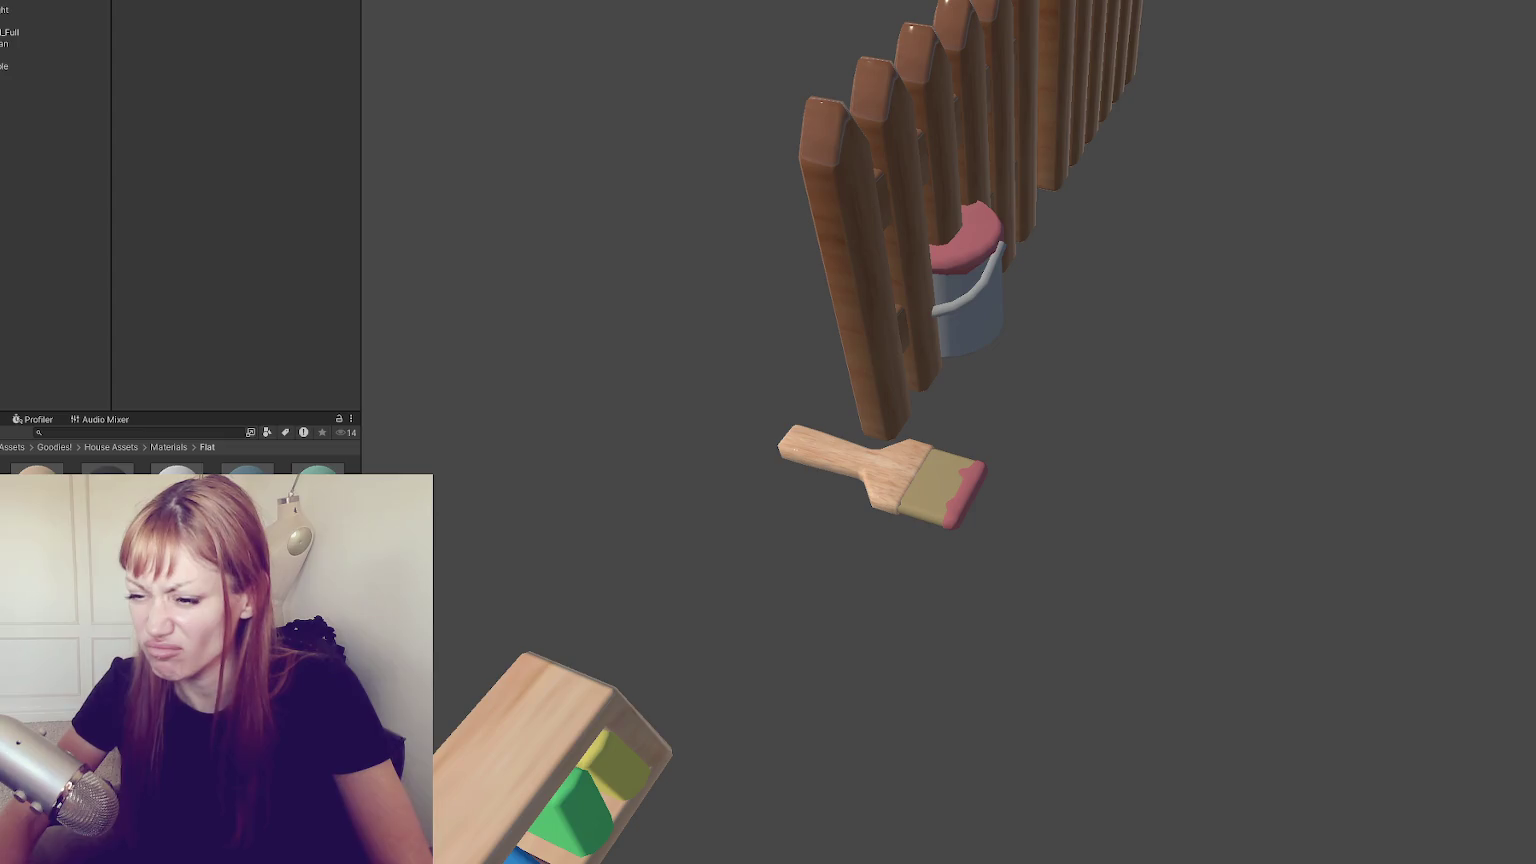
key("ctrl+z")
mouse_move(820, 430)
left_mouse_down()
mouse_move(882, 418)
mouse_move(792, 353)
mouse_move(794, 412)
mouse_move(903, 389)
mouse_move(871, 490)
mouse_move(885, 346)
mouse_move(885, 381)
mouse_move(991, 387)
mouse_move(813, 429)
mouse_move(829, 387)
left_mouse_up()
scroll(883, 419, "down", 5)
key("f")
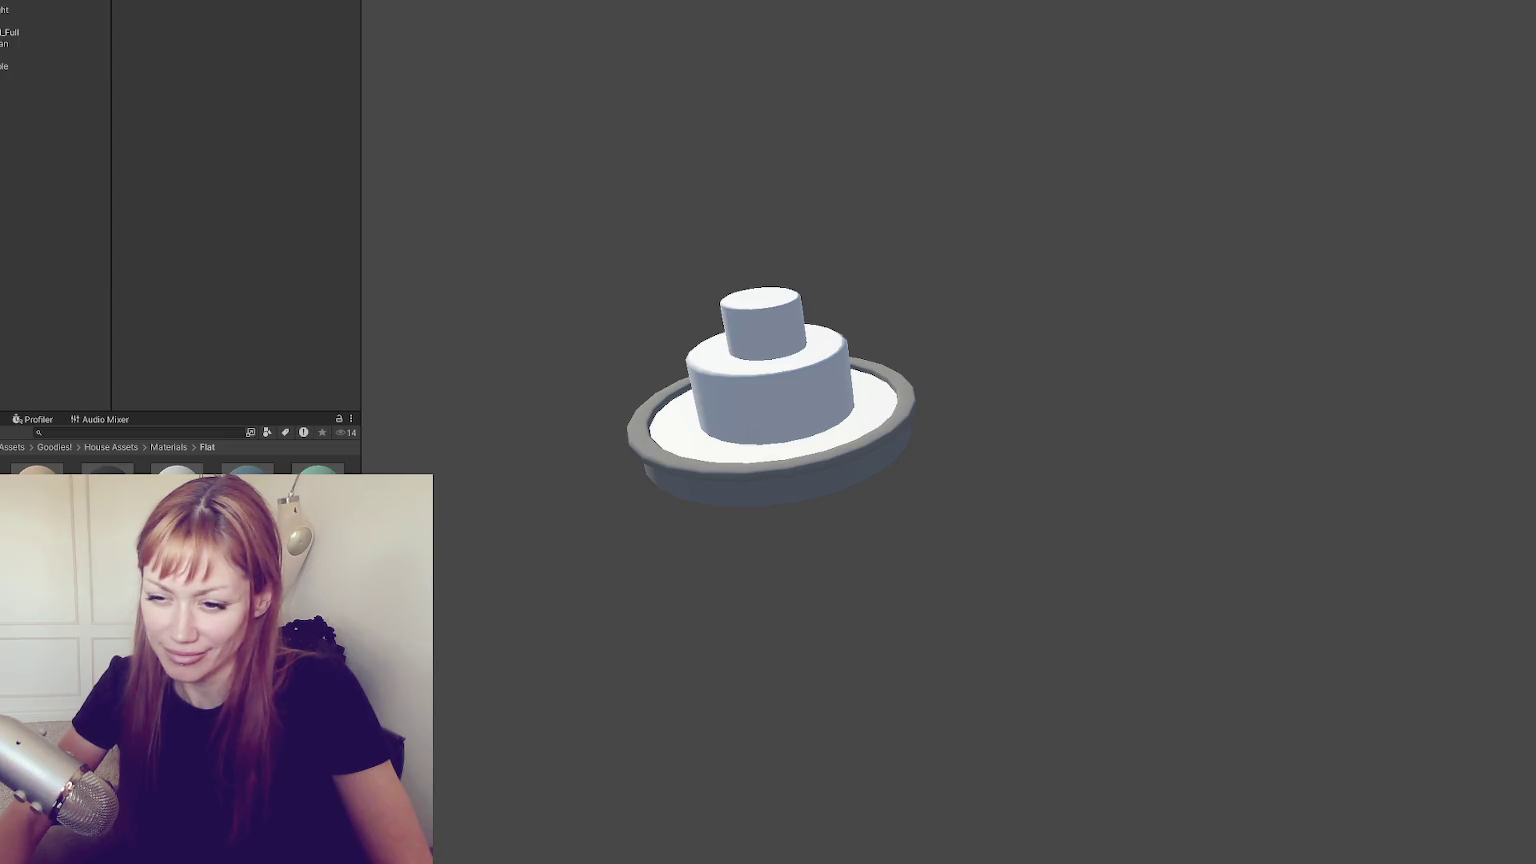
Make the fountain tiers transparent blue water
key("Down")
left_click_drag(177, 470, 826, 395)
scroll(675, 504, "down", 6)
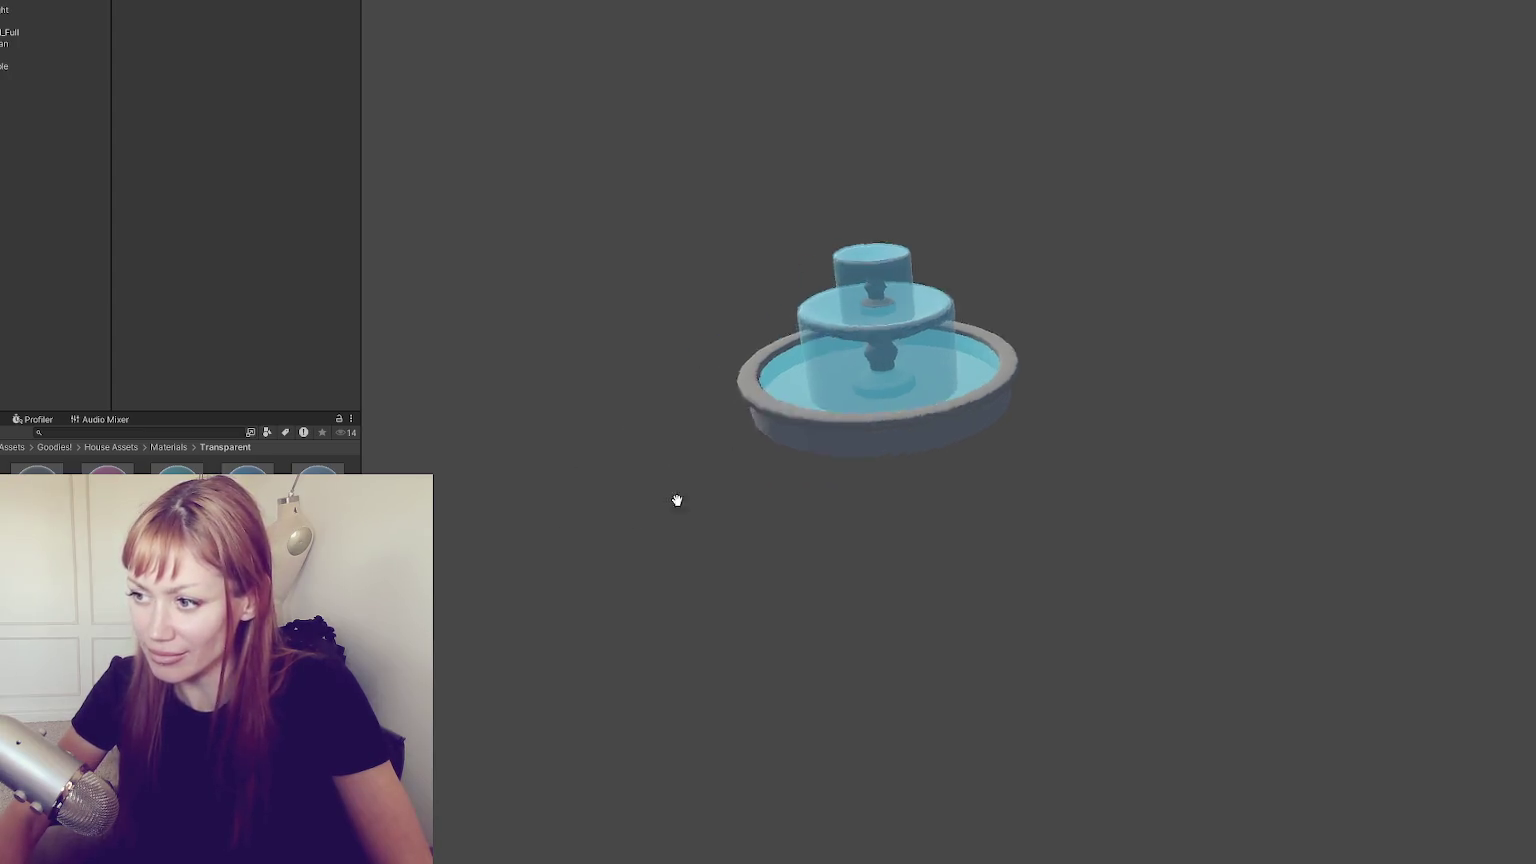
left_click_drag(598, 553, 812, 480)
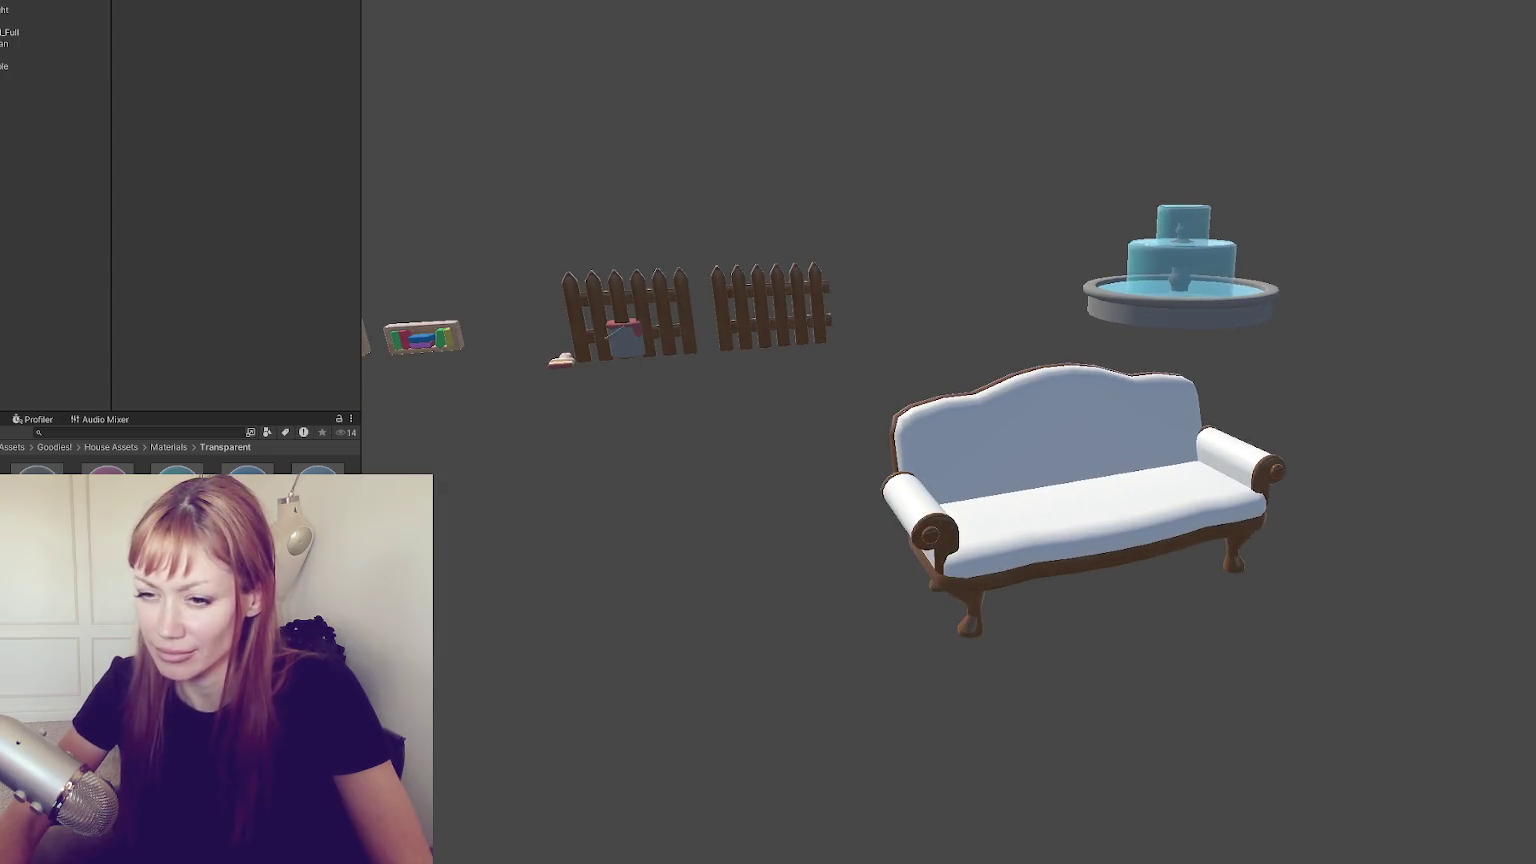
Preview pink, teal, cream, green, blue and white fabrics on the sofa
left_click_drag(200, 500, 1006, 500)
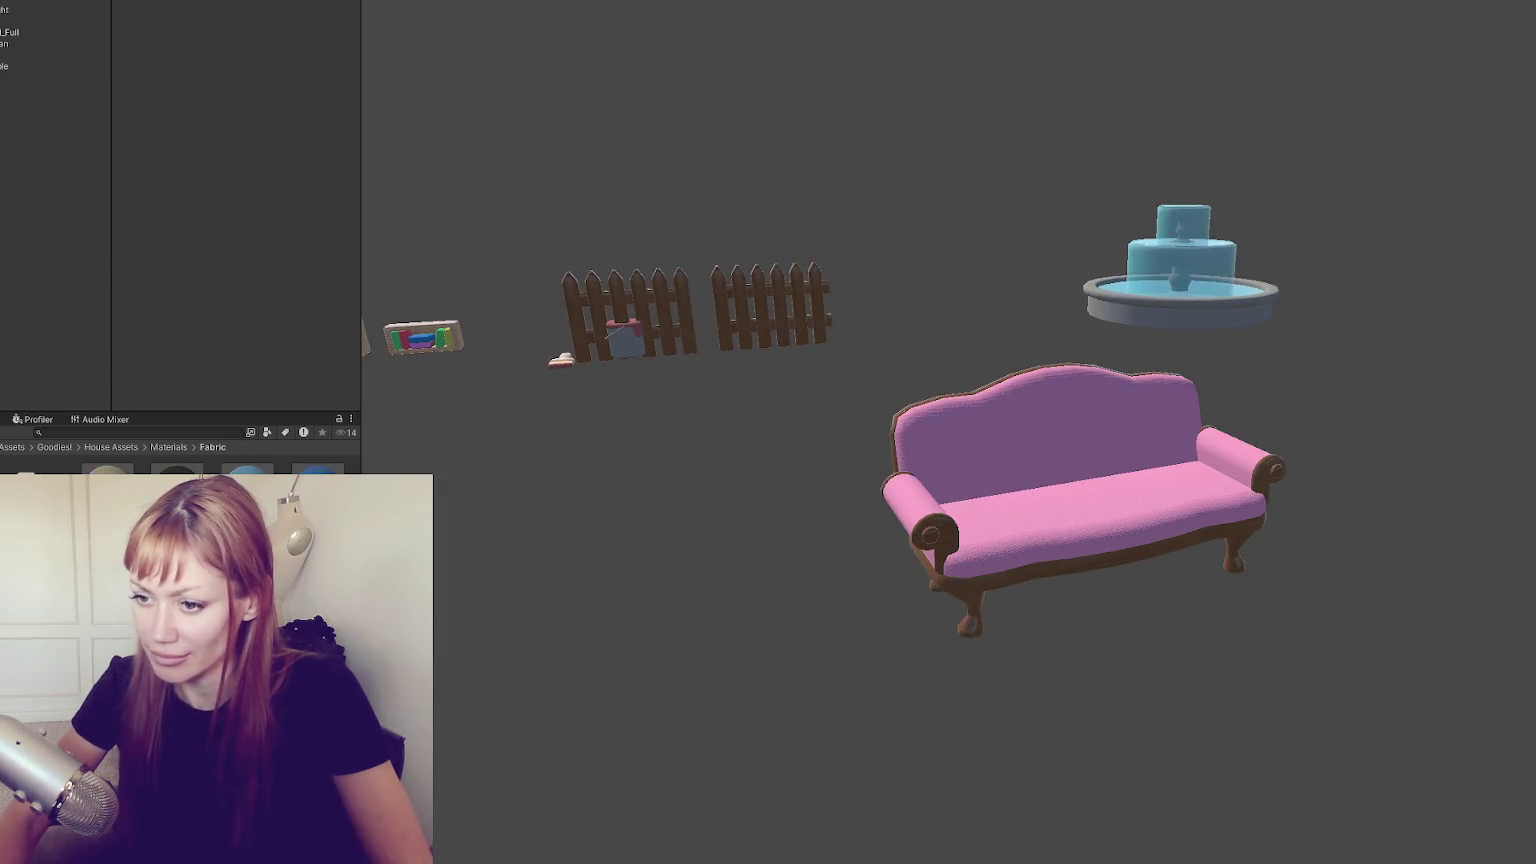
left_click_drag(247, 490, 1055, 500)
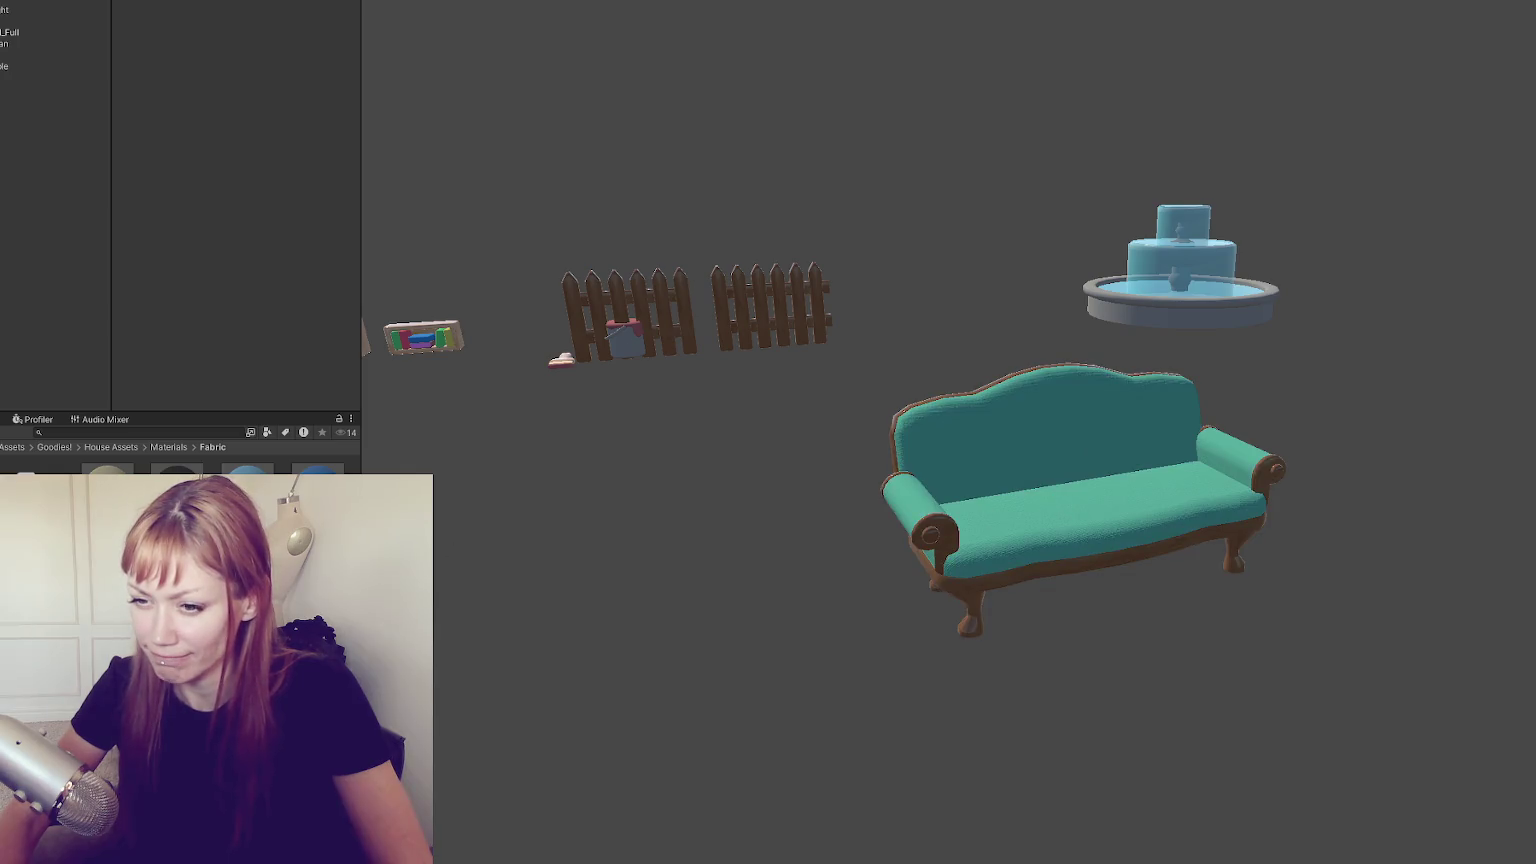
mouse_move(463, 507)
left_mouse_down()
mouse_move(995, 470)
mouse_move(900, 492)
left_mouse_up()
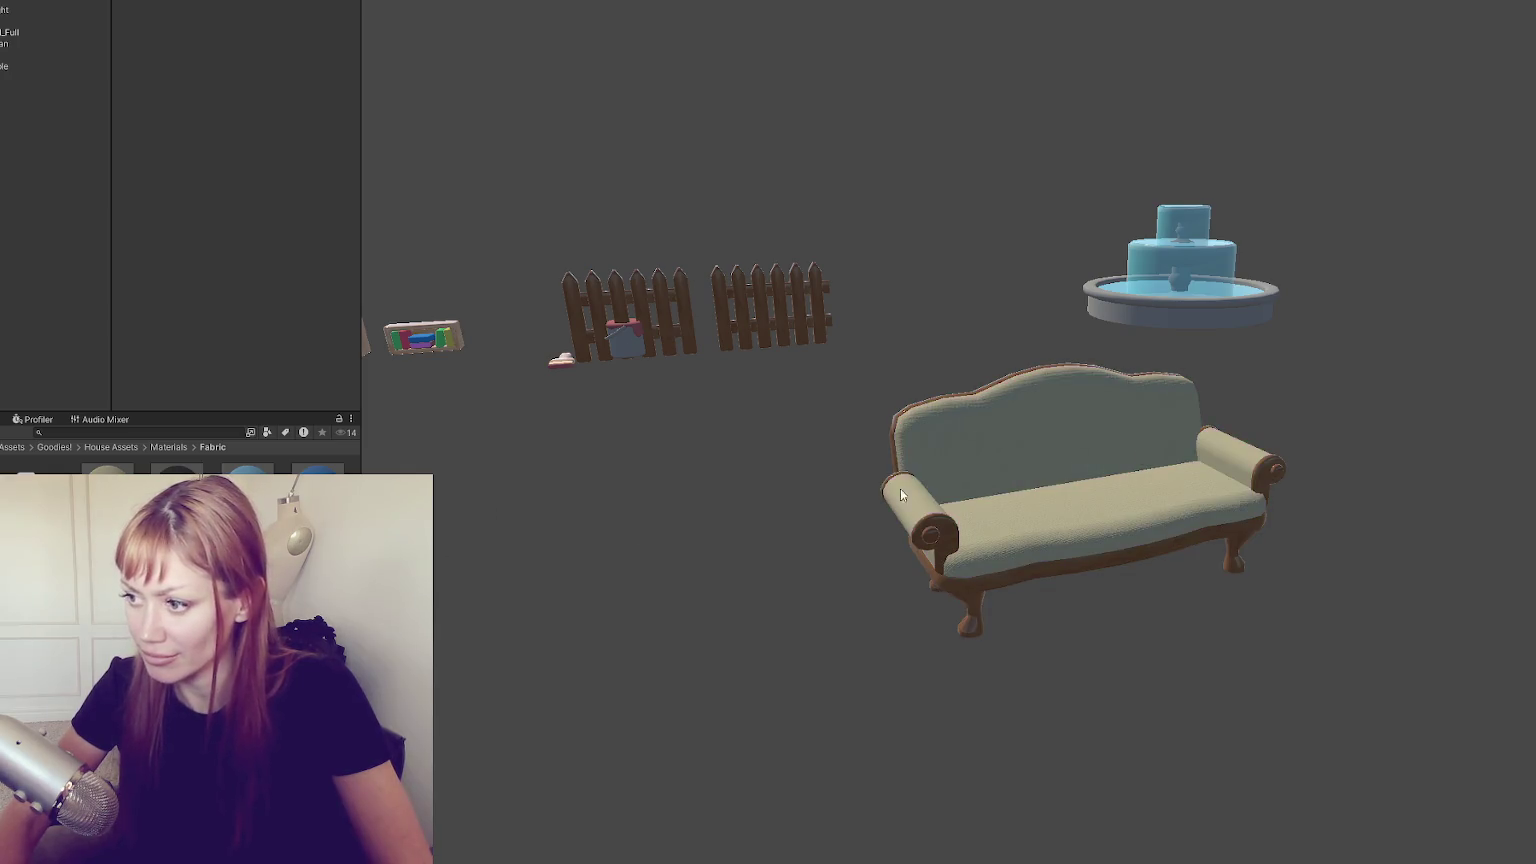
left_click_drag(320, 490, 1150, 443)
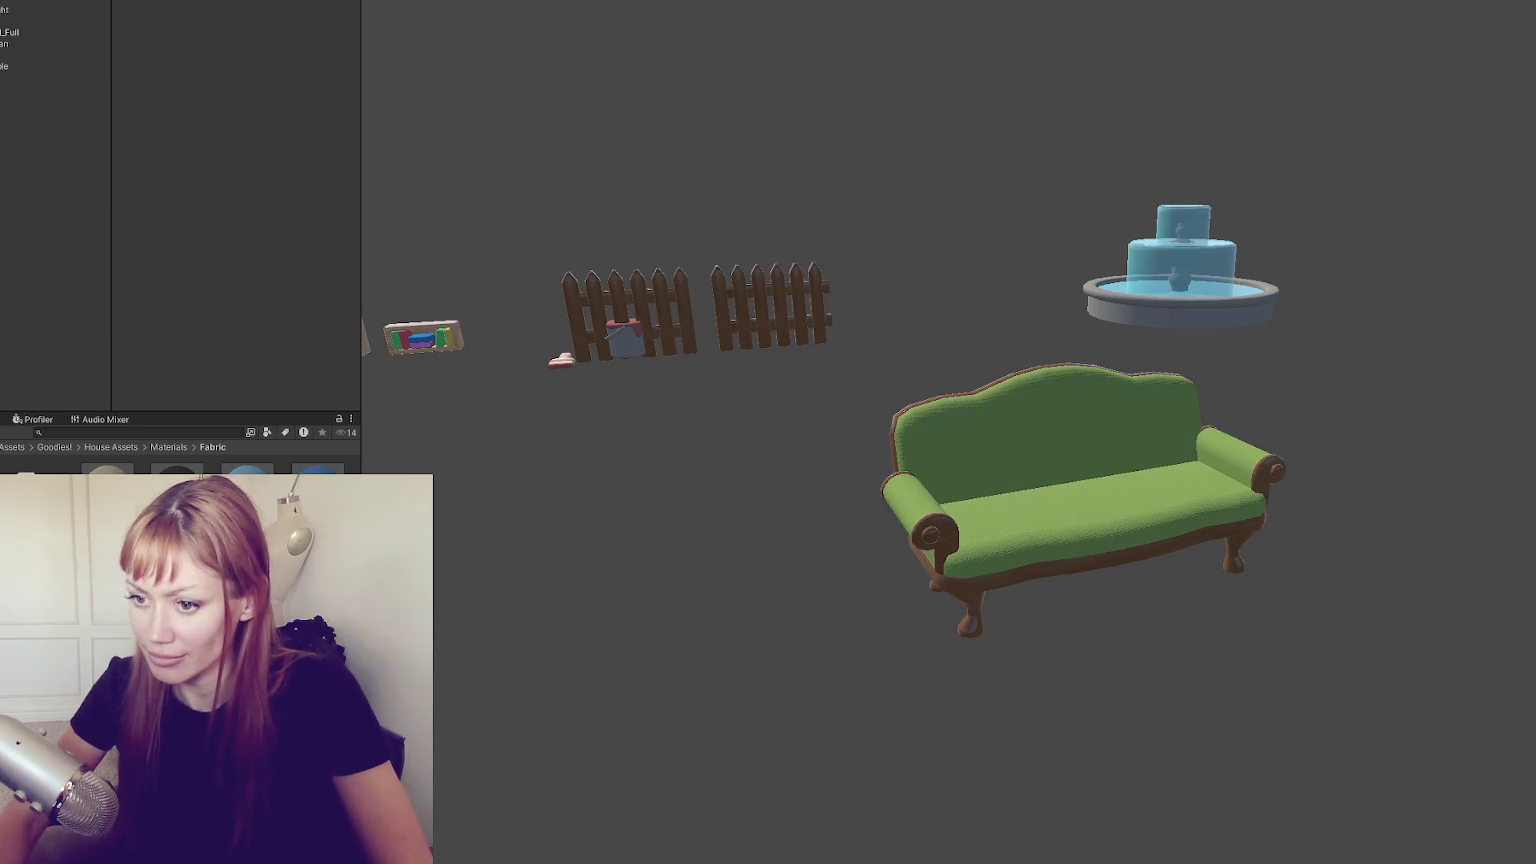
left_click_drag(320, 490, 1026, 462)
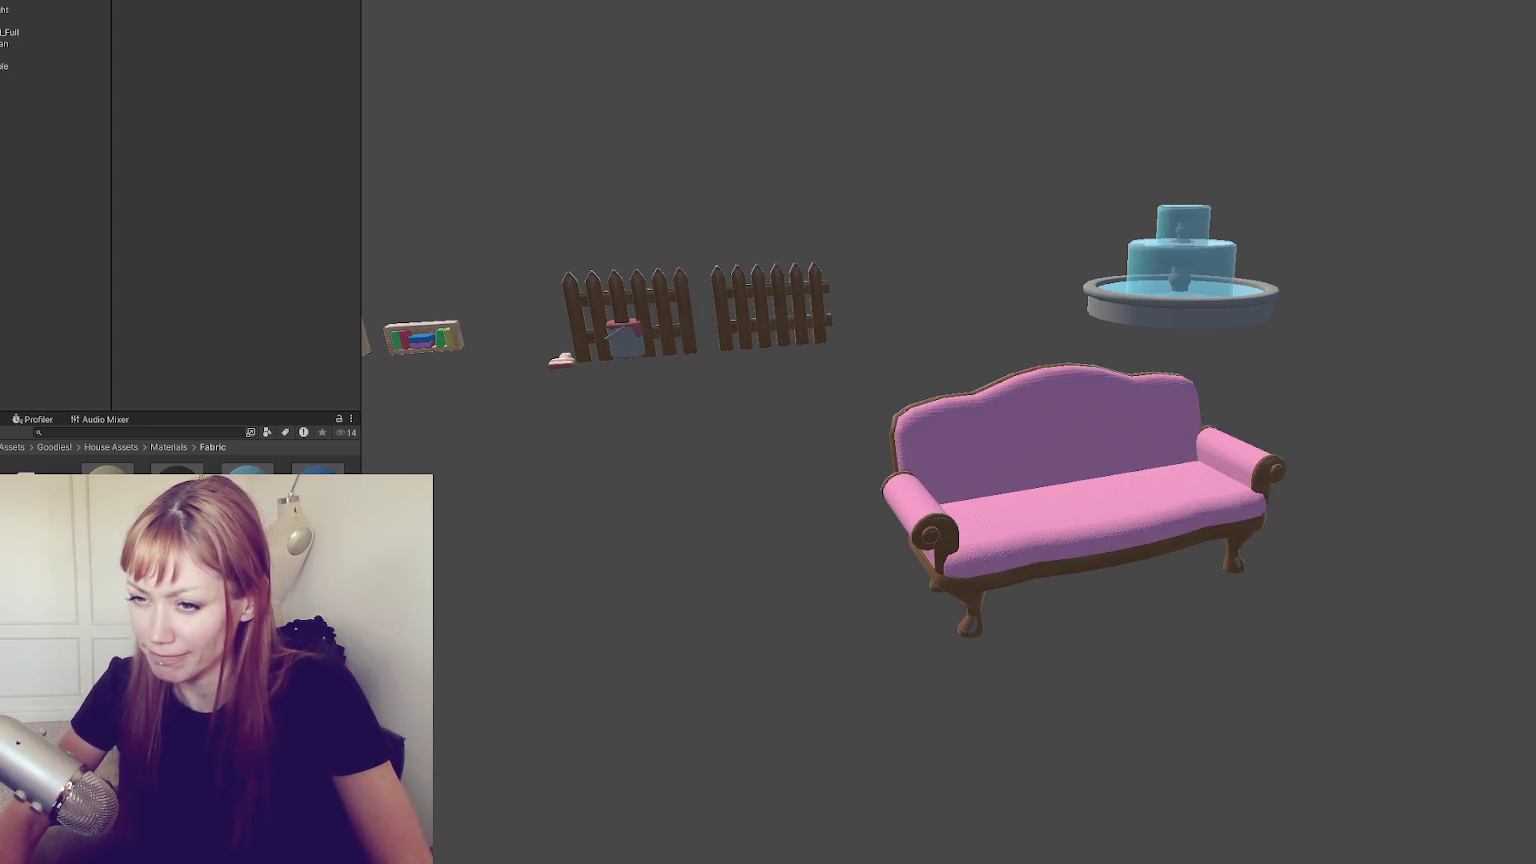
left_click_drag(247, 480, 1063, 470)
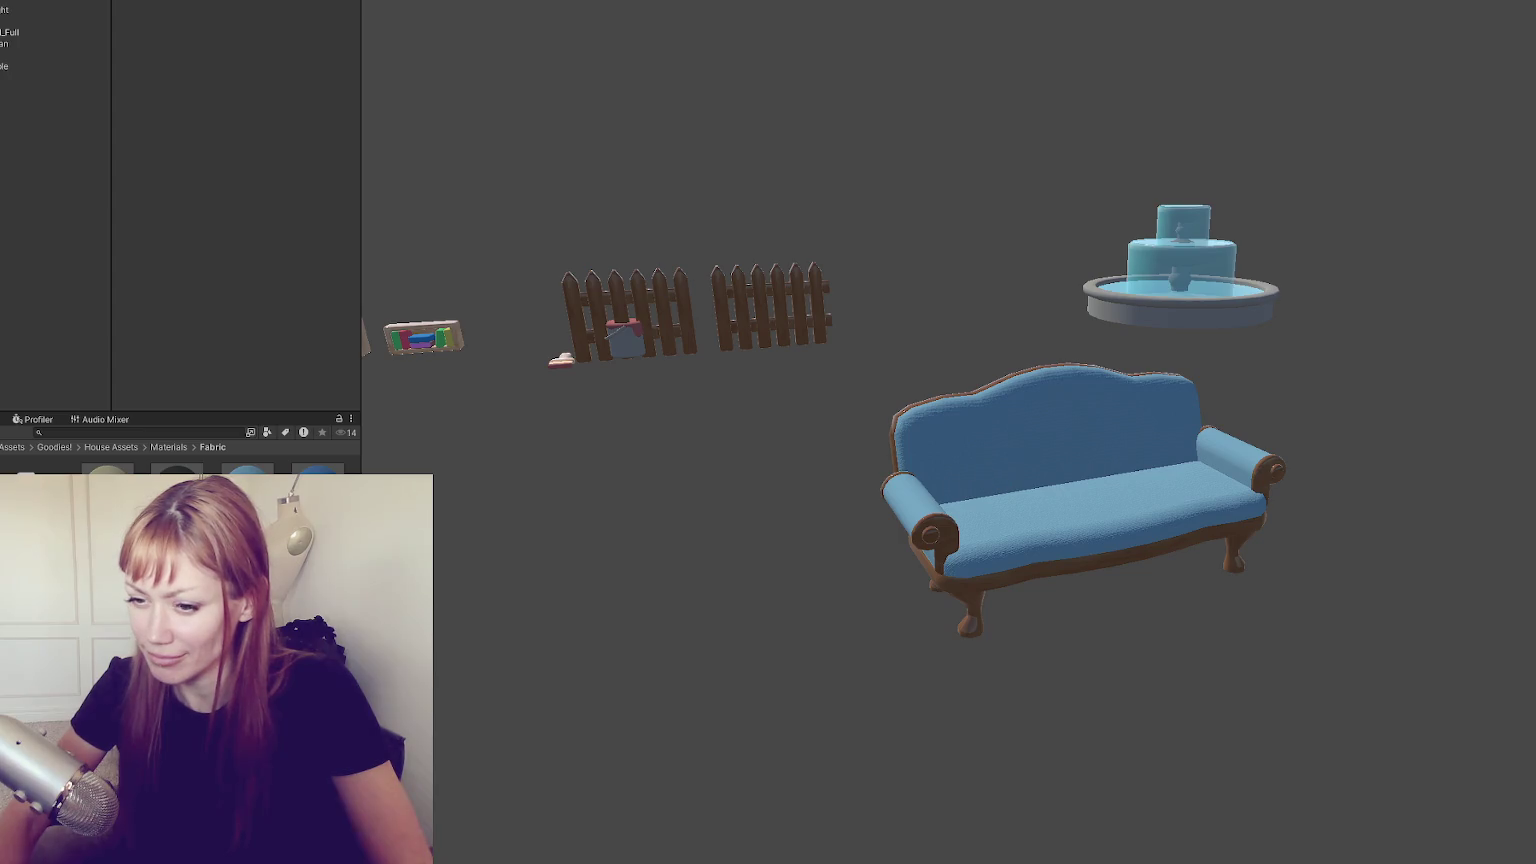
left_click_drag(247, 480, 1076, 516)
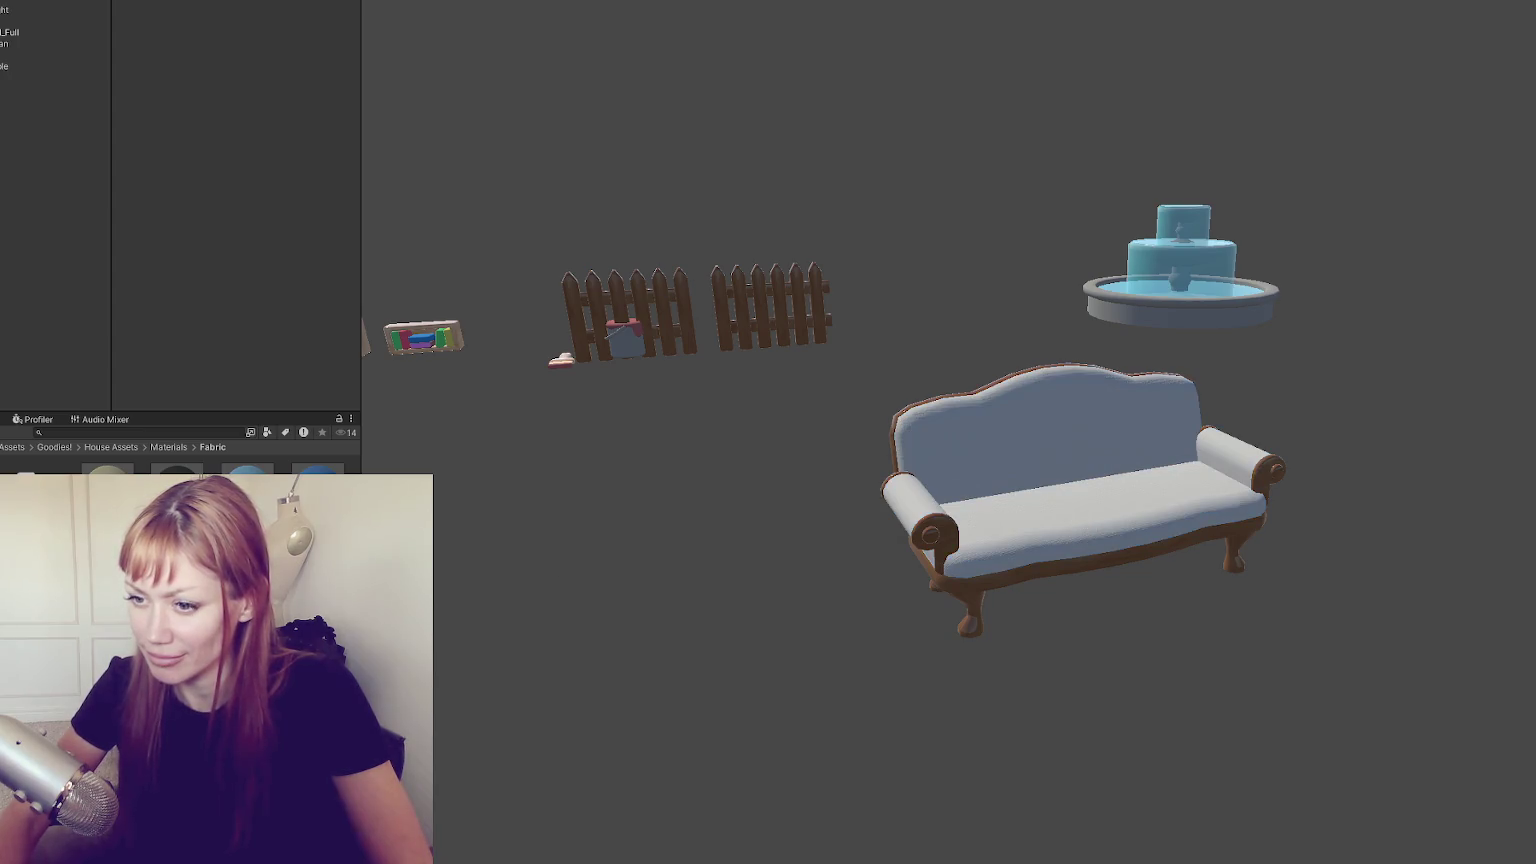
Try green and pink fabrics, then undo back to the light grey fabric
left_click_drag(247, 500, 894, 510)
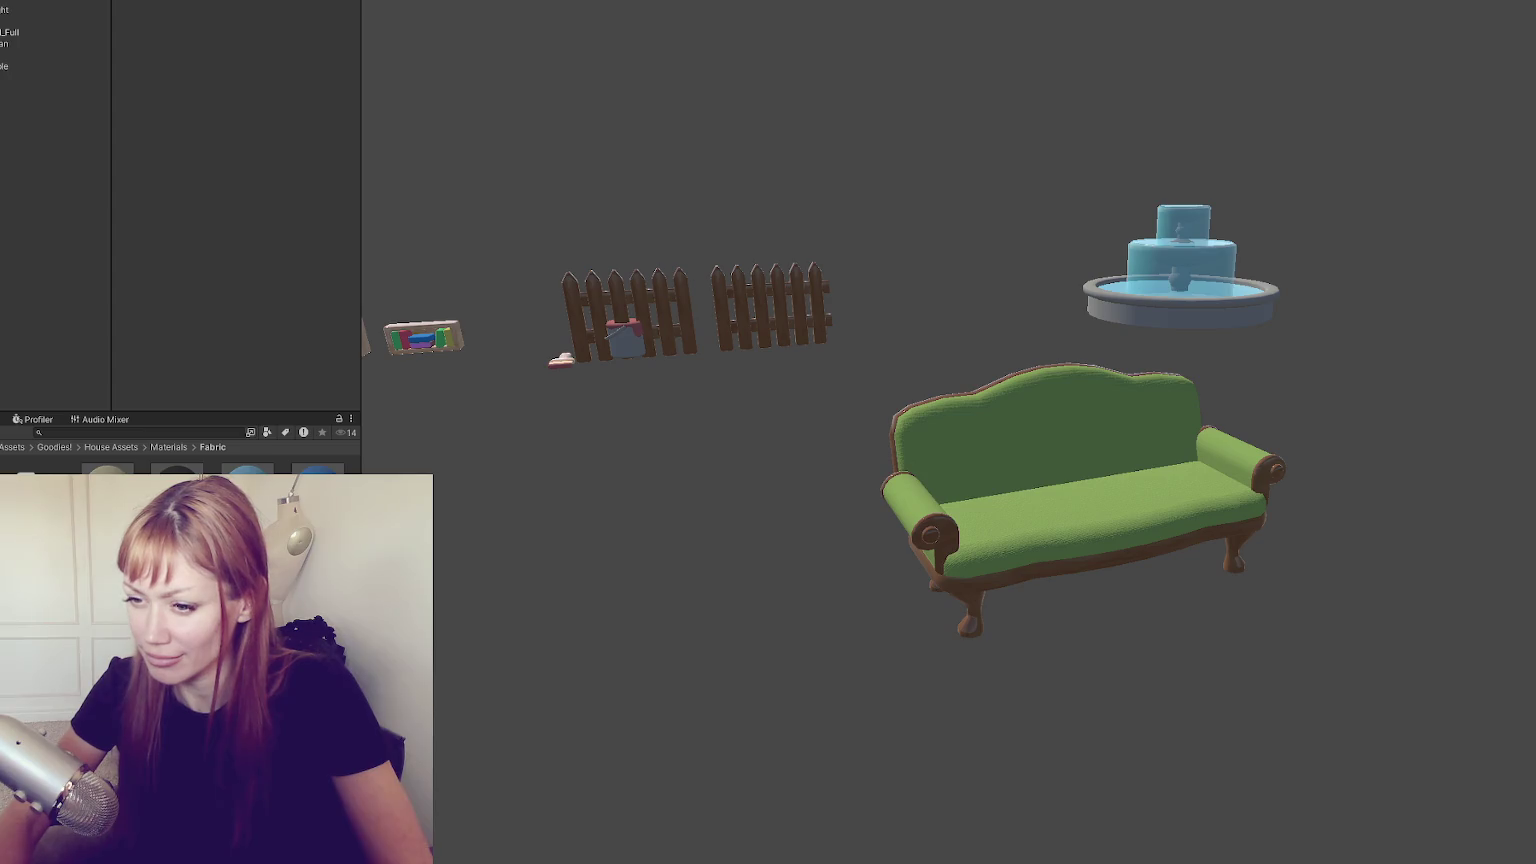
left_click_drag(247, 480, 1085, 484)
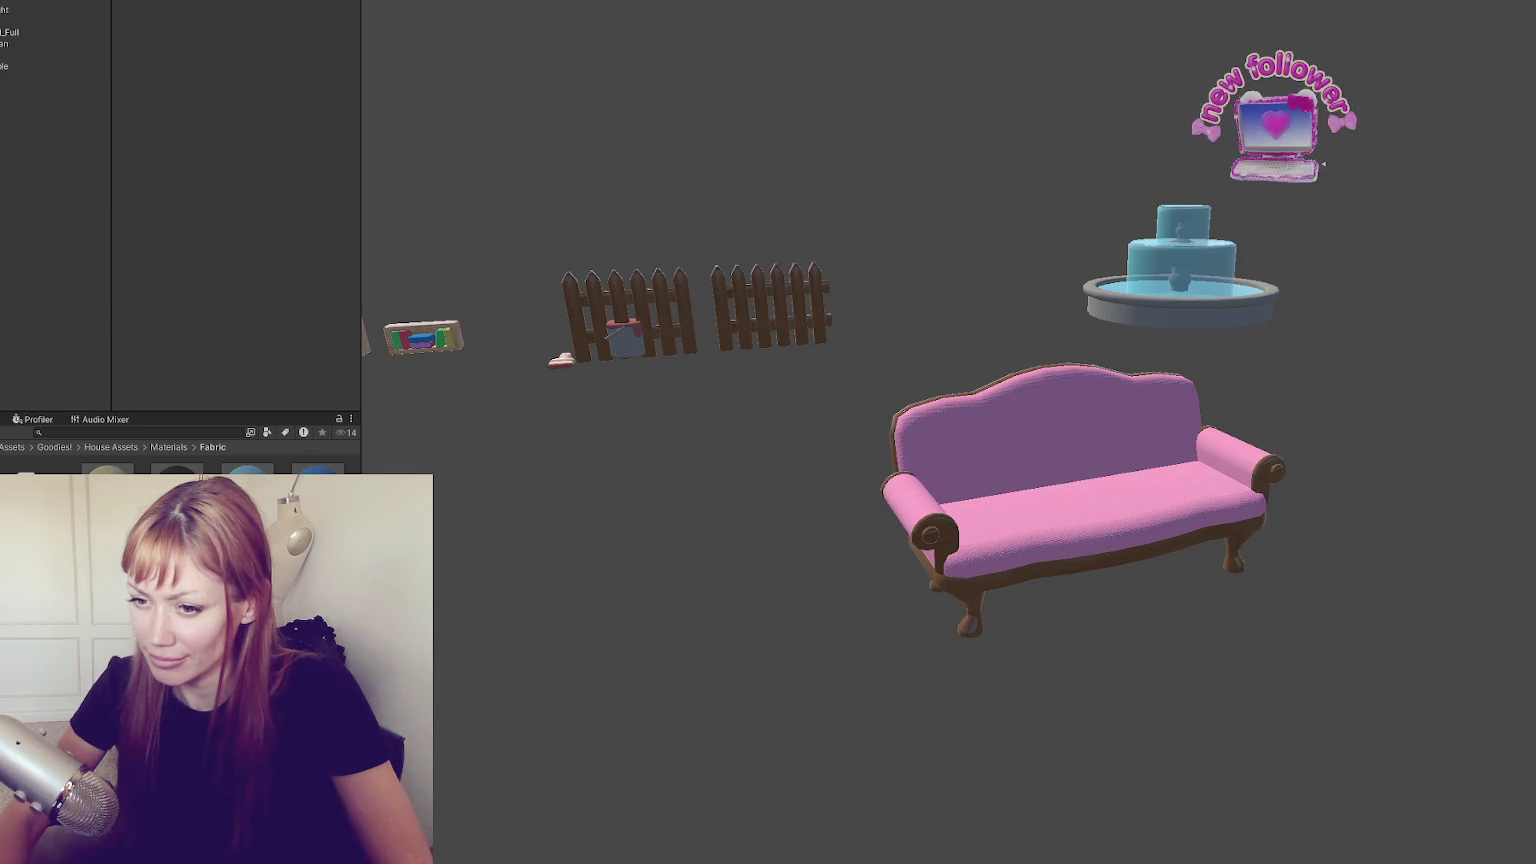
key("ctrl+z")
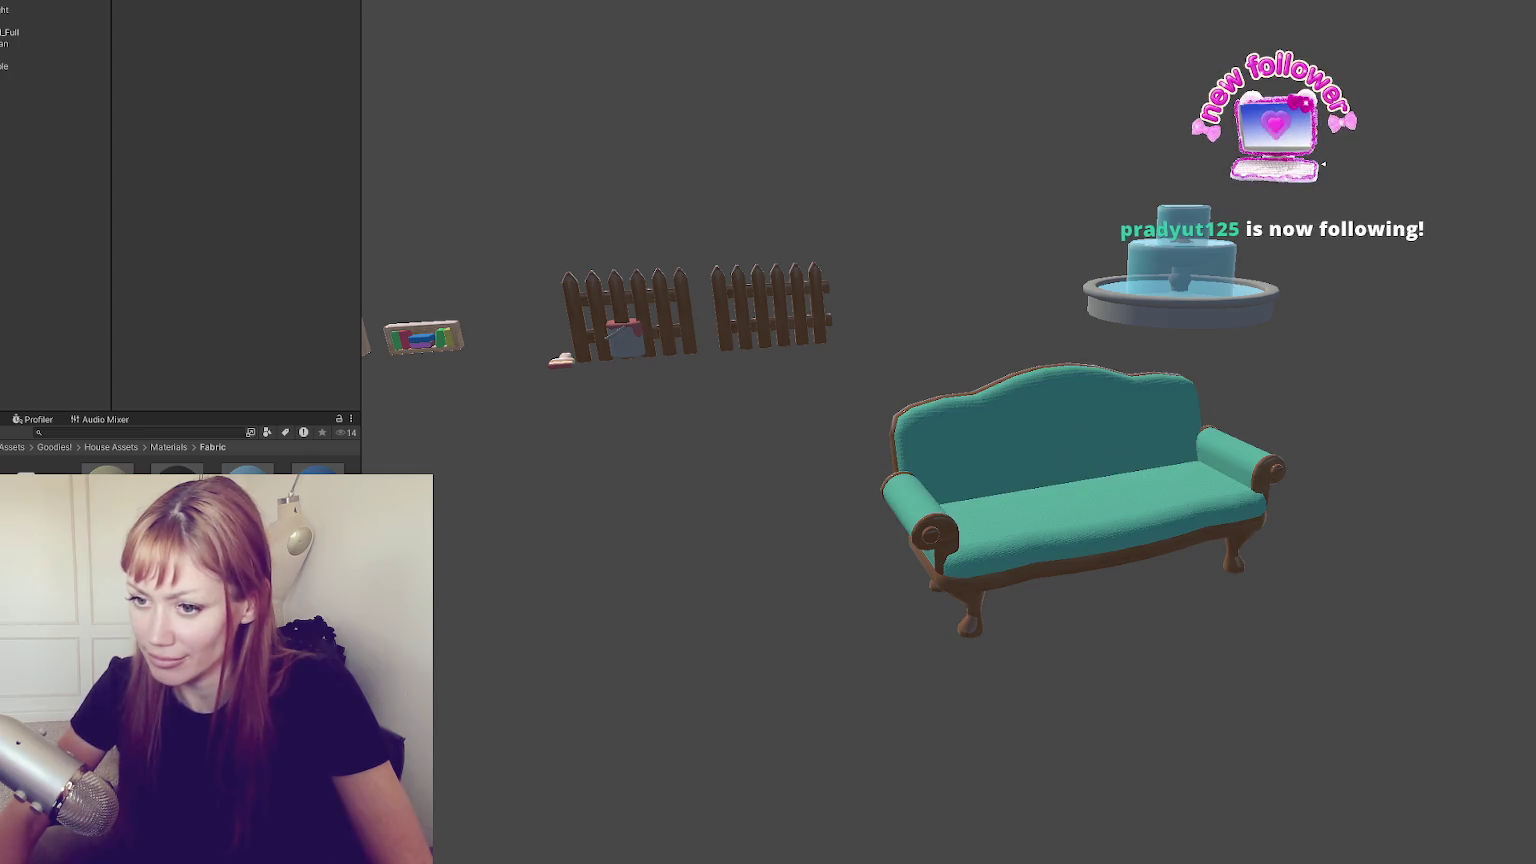
key("ctrl+z")
left_click_drag(1190, 433, 1120, 470)
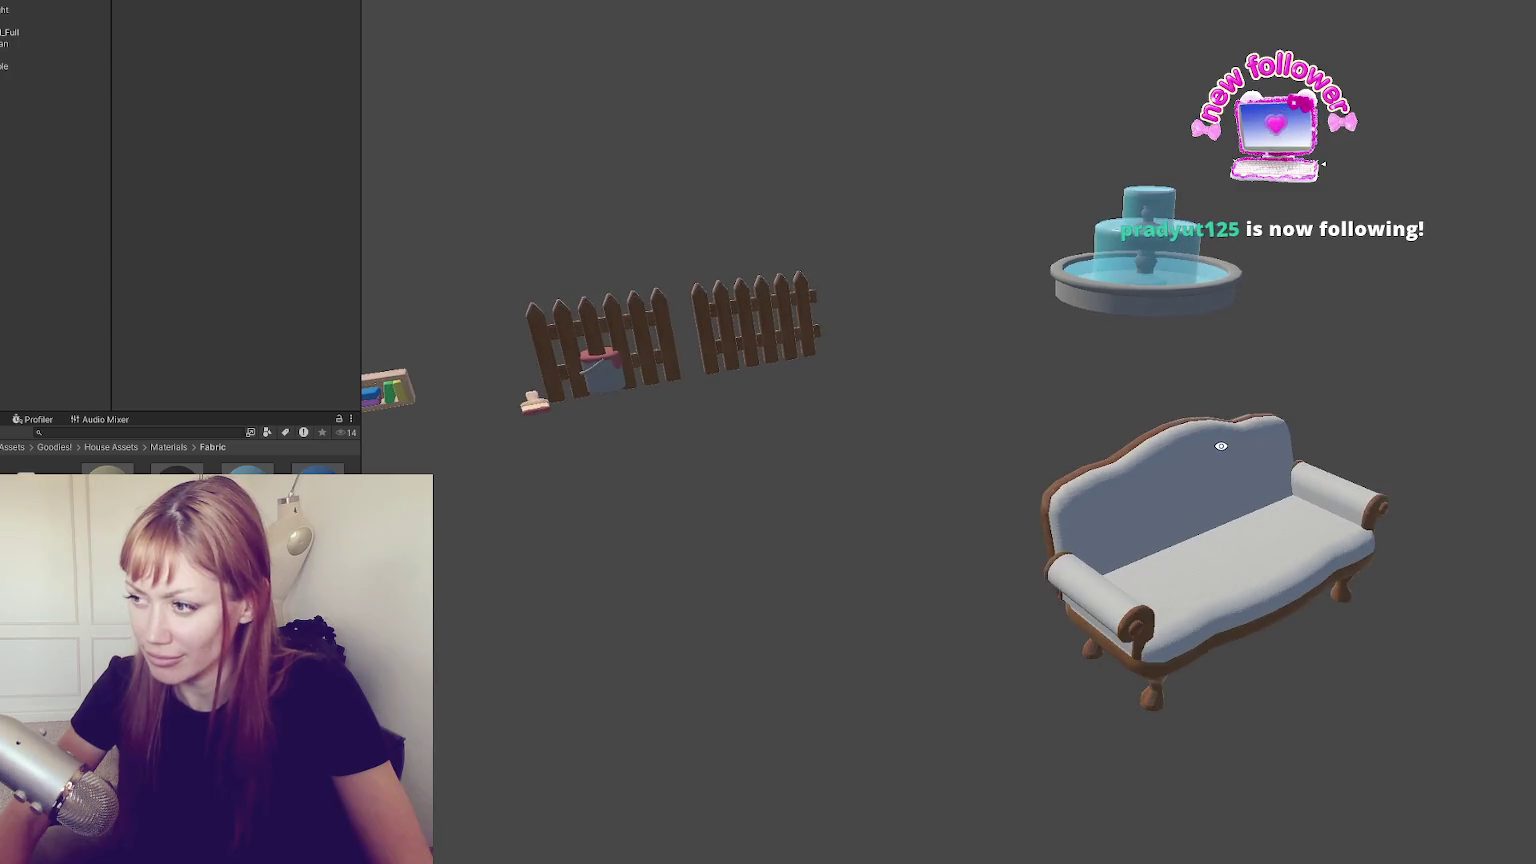
Move the fence, sofa, books and other selected props to position 0, 0, 0
left_click(80, 104)
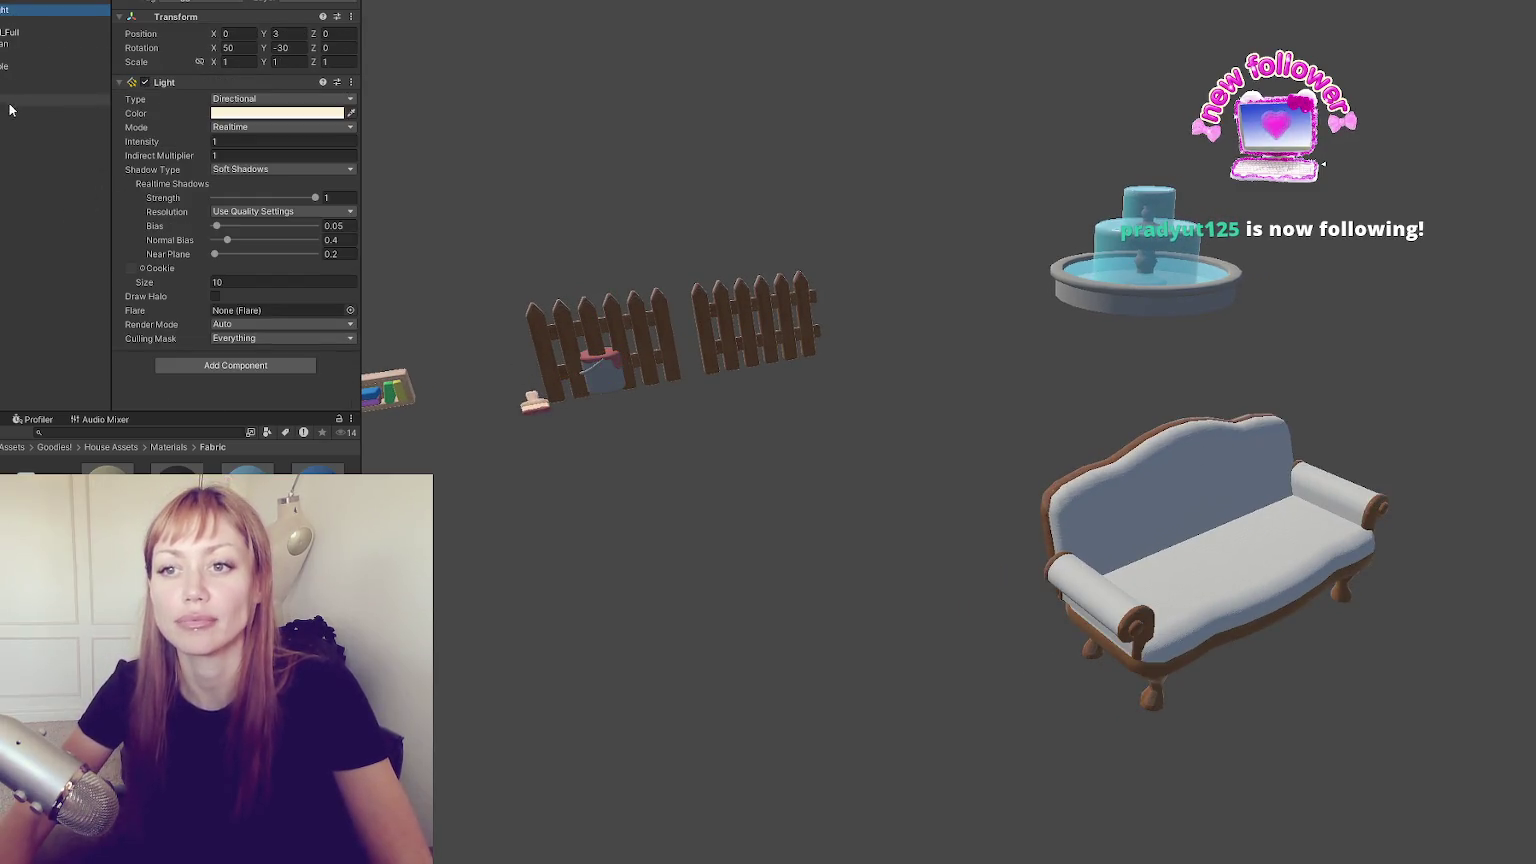
left_click(40, 28, "shift")
left_click(238, 33)
type("0")
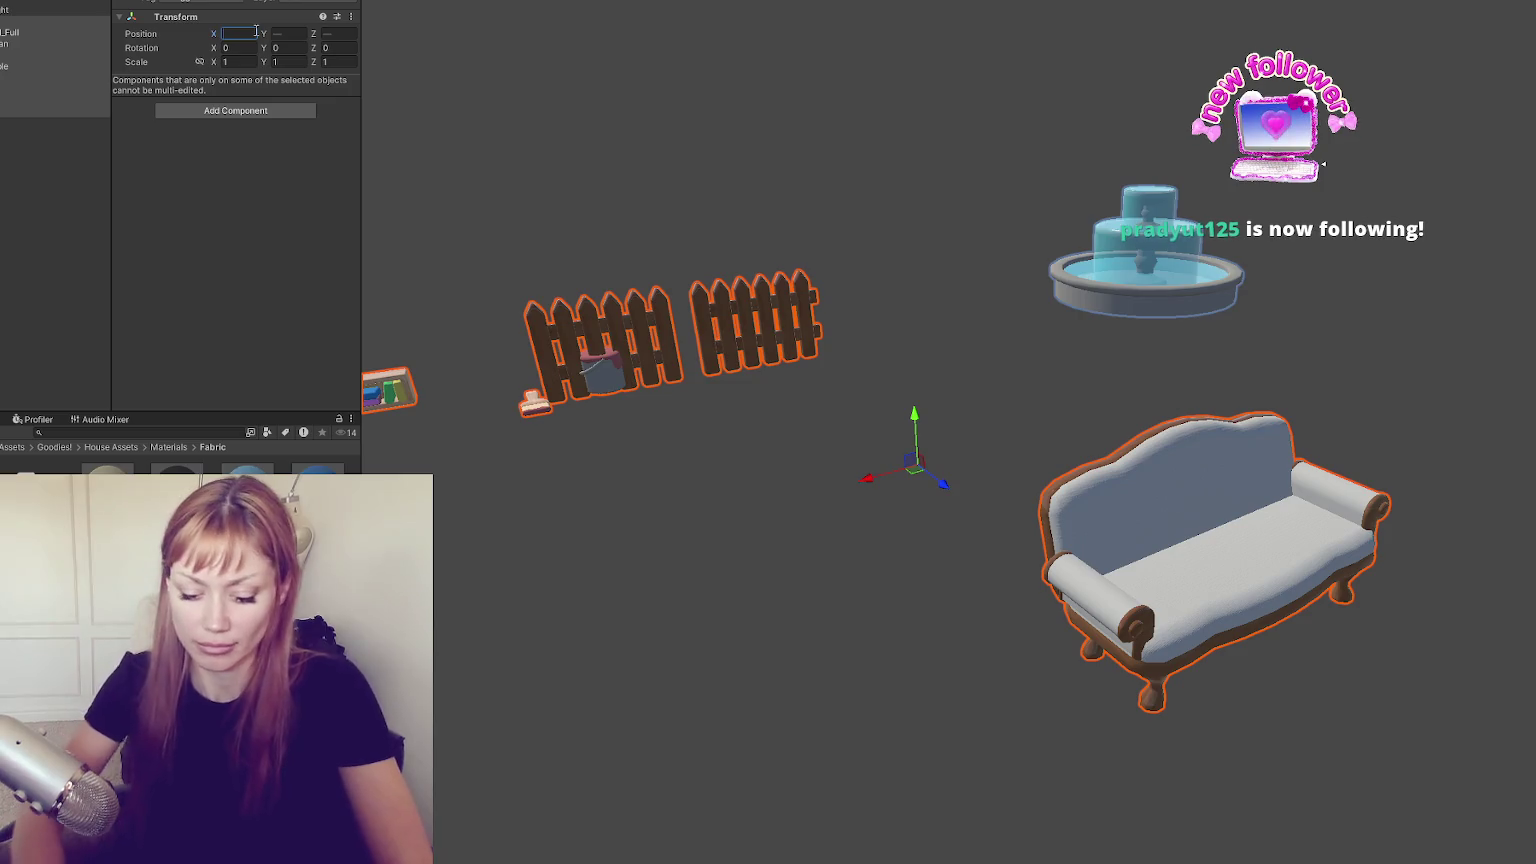
key("Tab")
type("0")
key("Tab")
type("0")
Select all the placed house props in the Hierarchy and delete them from the scene
left_click(14, 257)
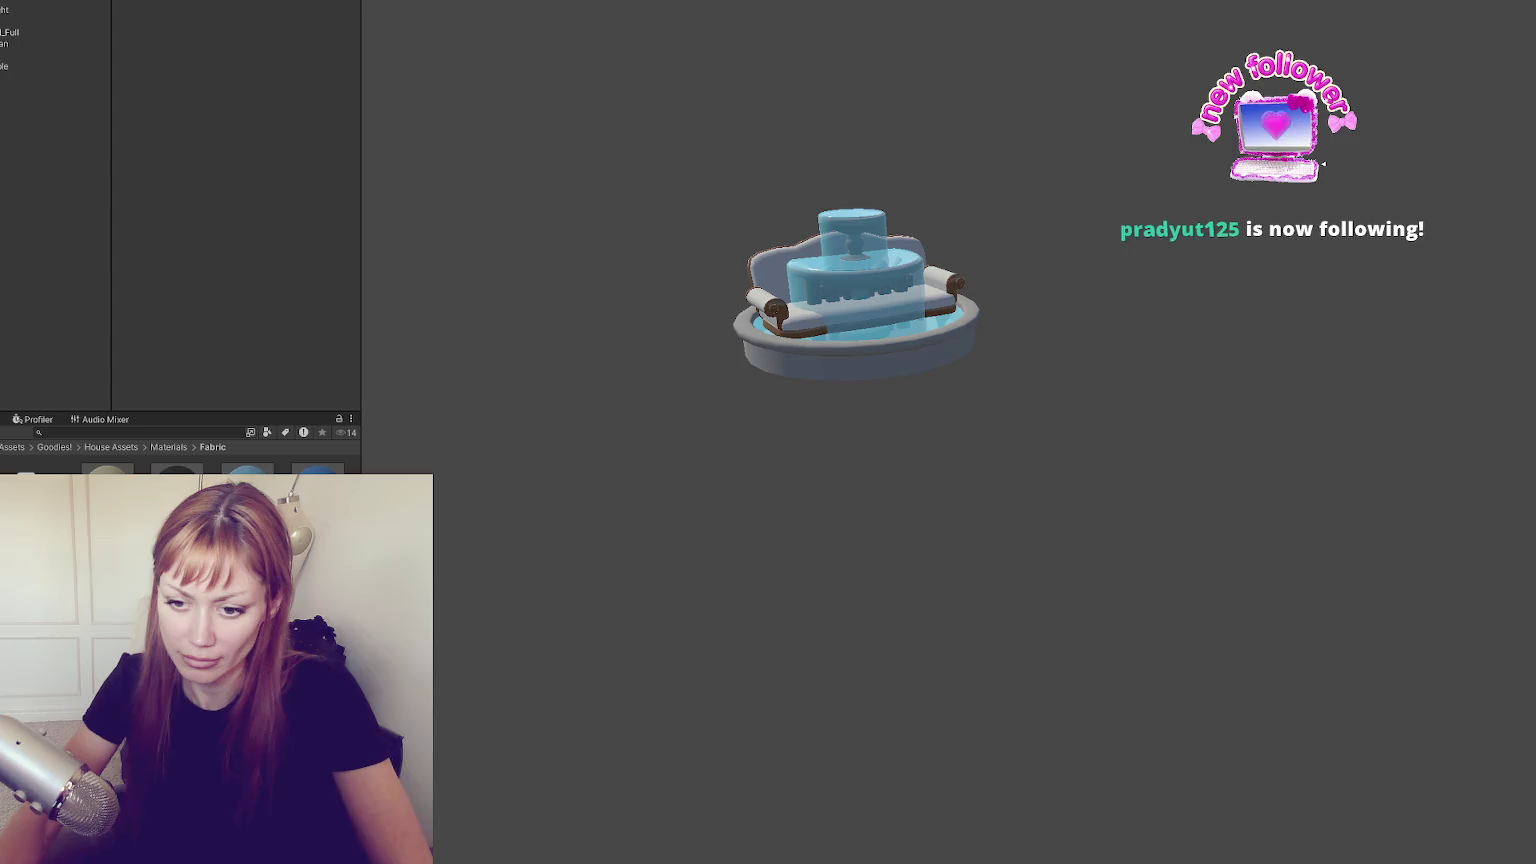
left_click(7, 114)
left_click(7, 14, "shift")
left_click(7, 12, "ctrl")
left_click(100, 540)
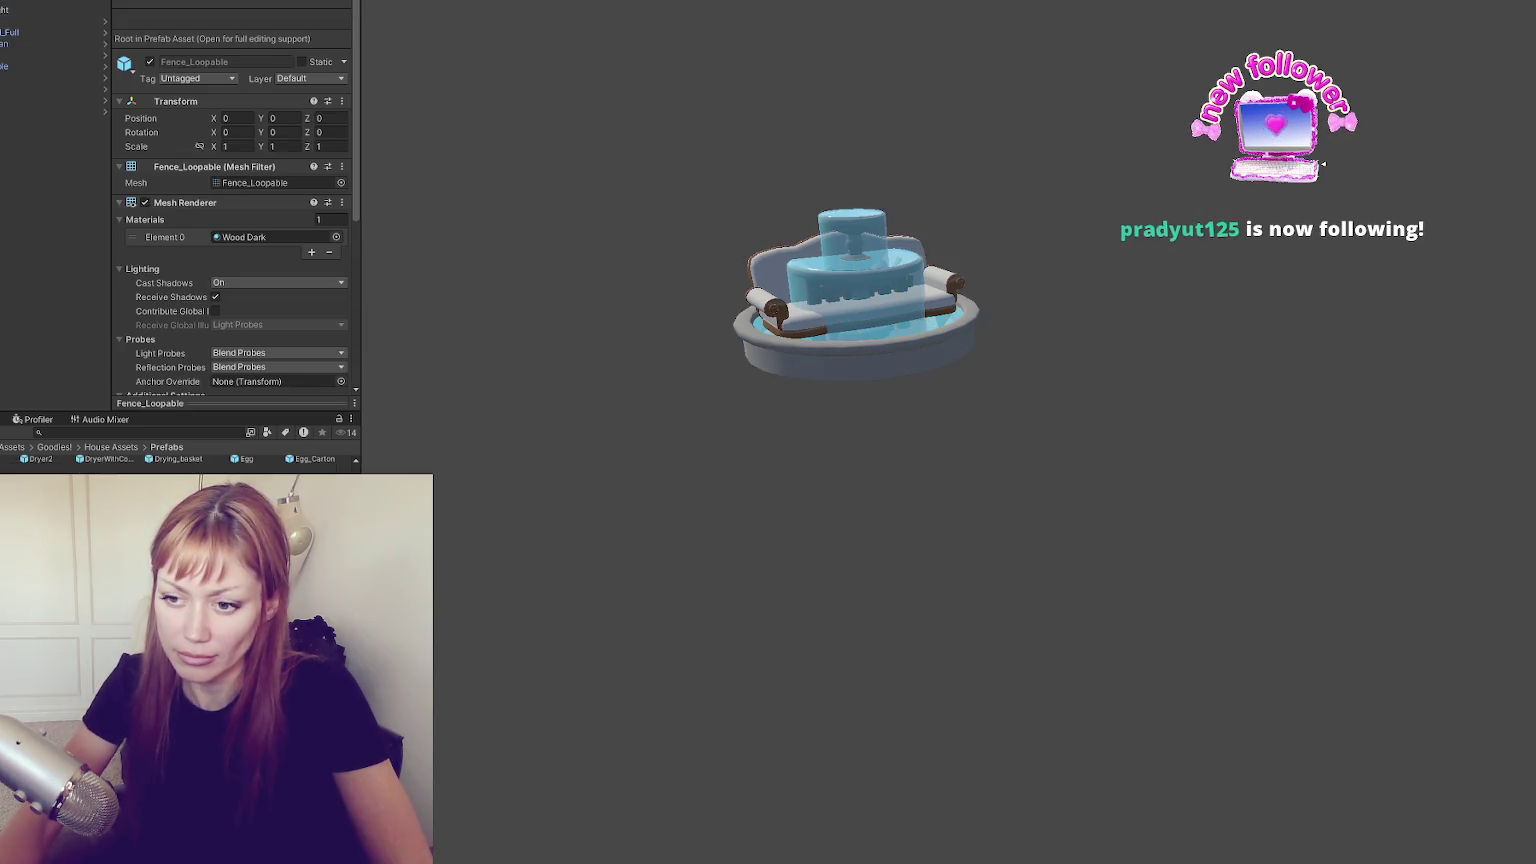
key("Up")
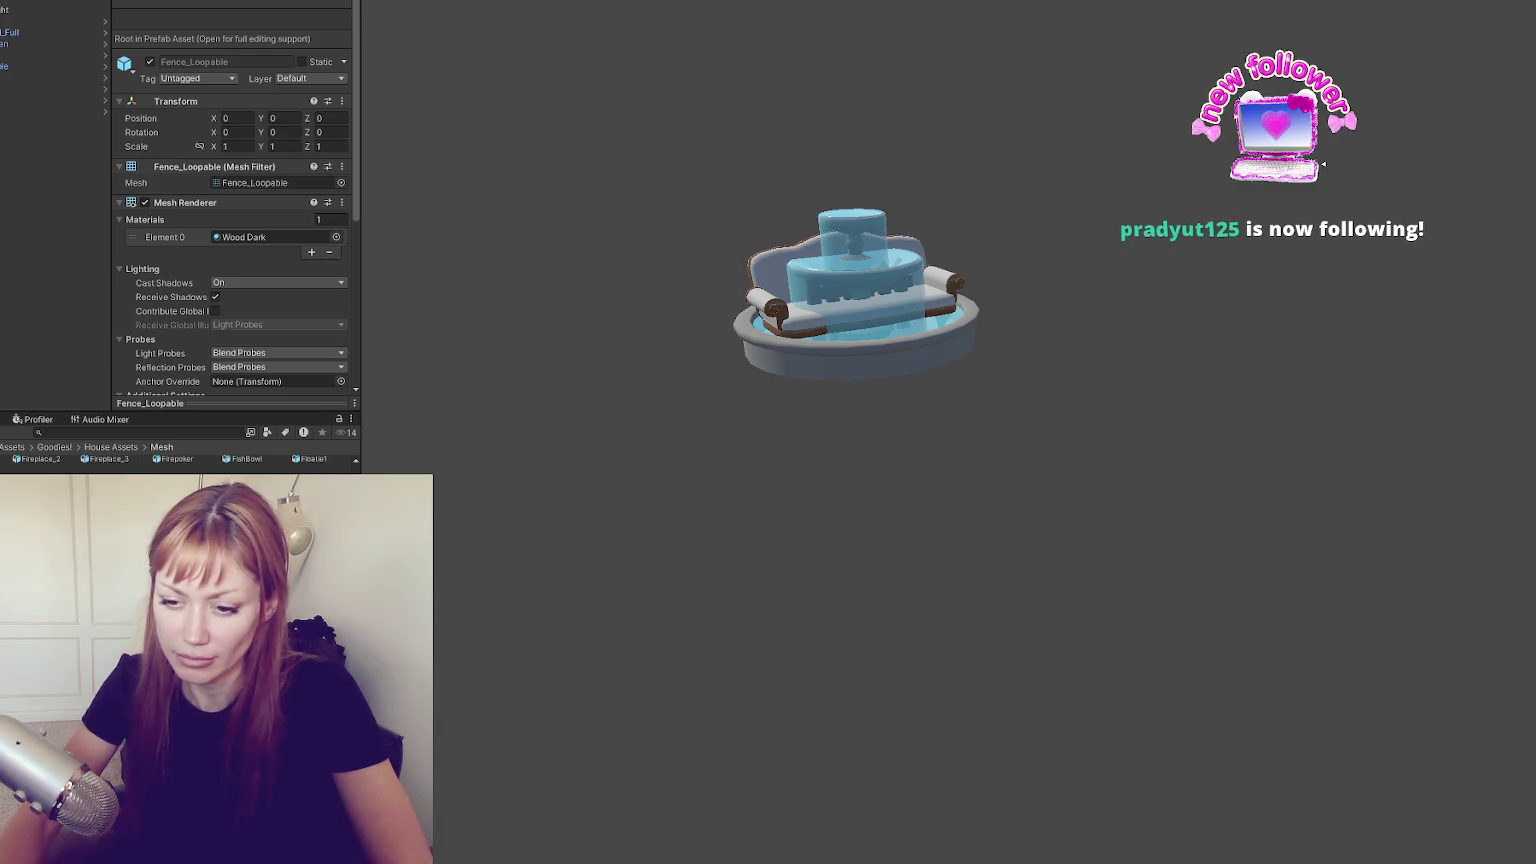
left_click(30, 21)
left_click(30, 117, "shift")
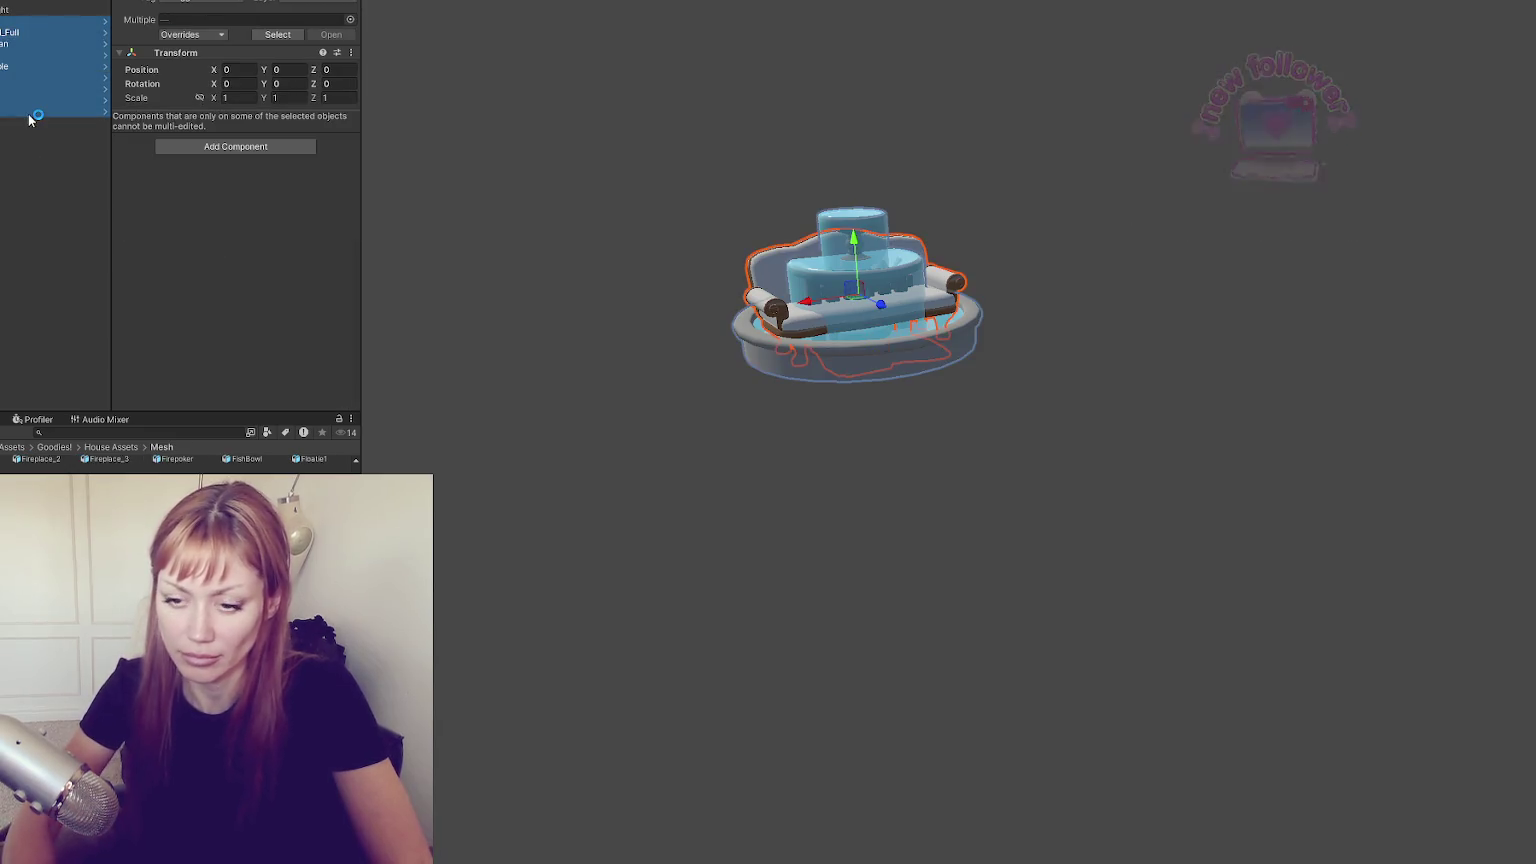
key("Delete")
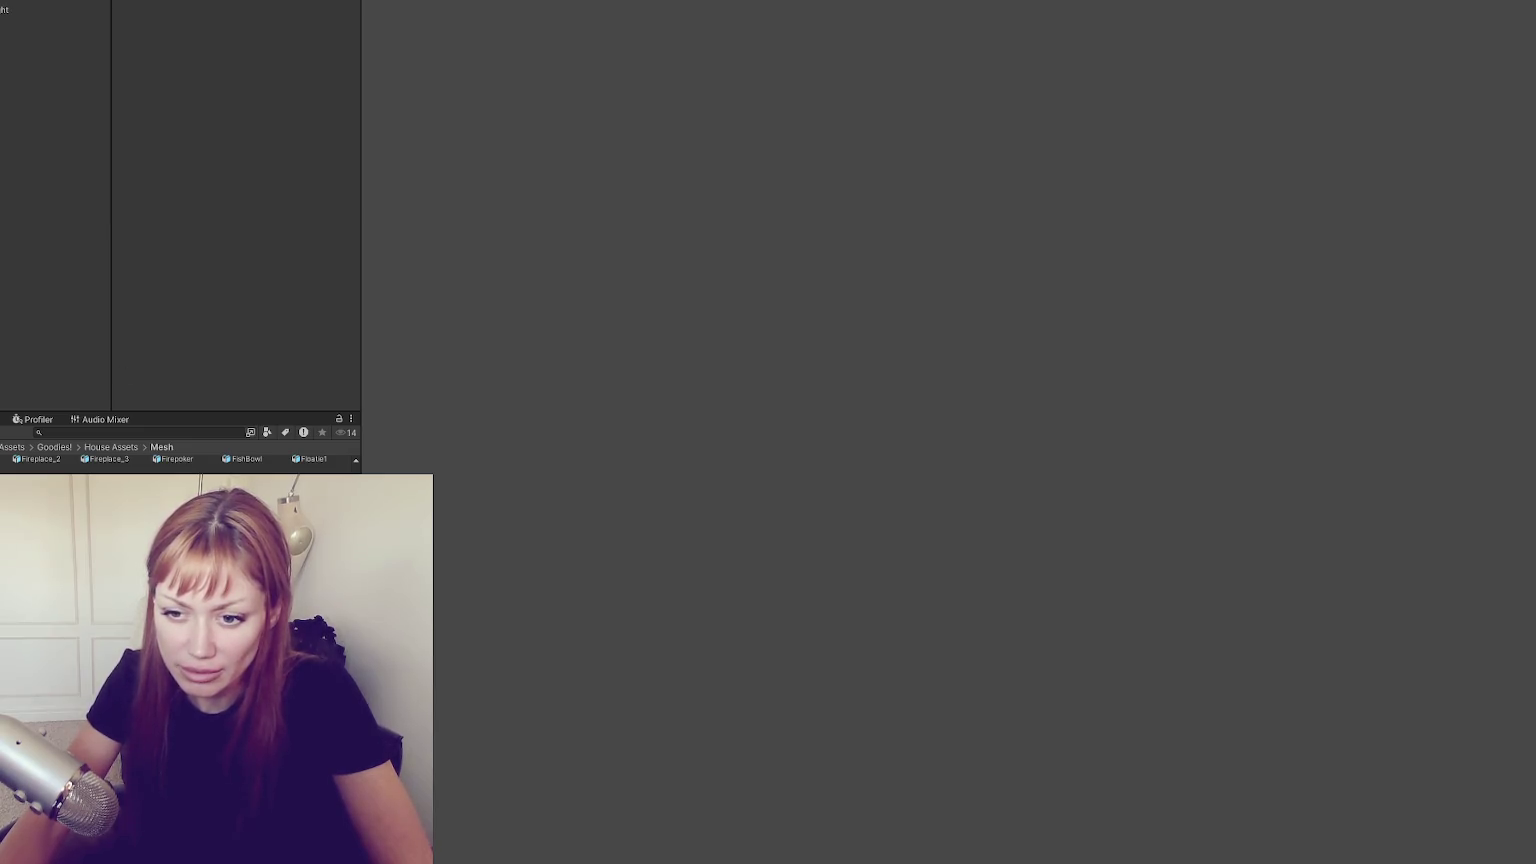
Move the New folder's models into Mesh, skipping the conflicting Fence file, and delete the empty New folder
key("ctrl+a")
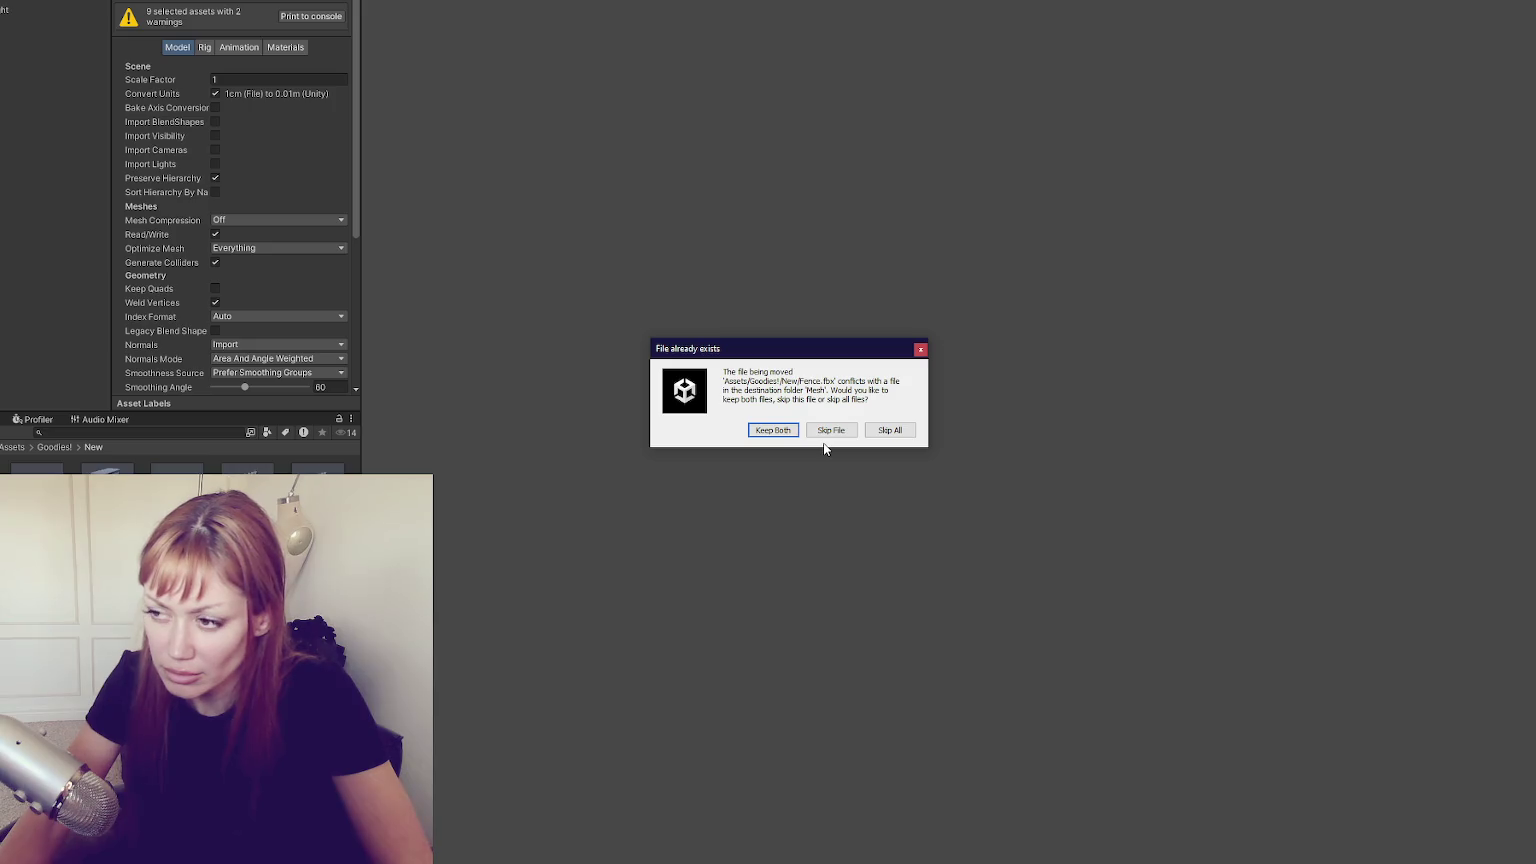
left_click(829, 432)
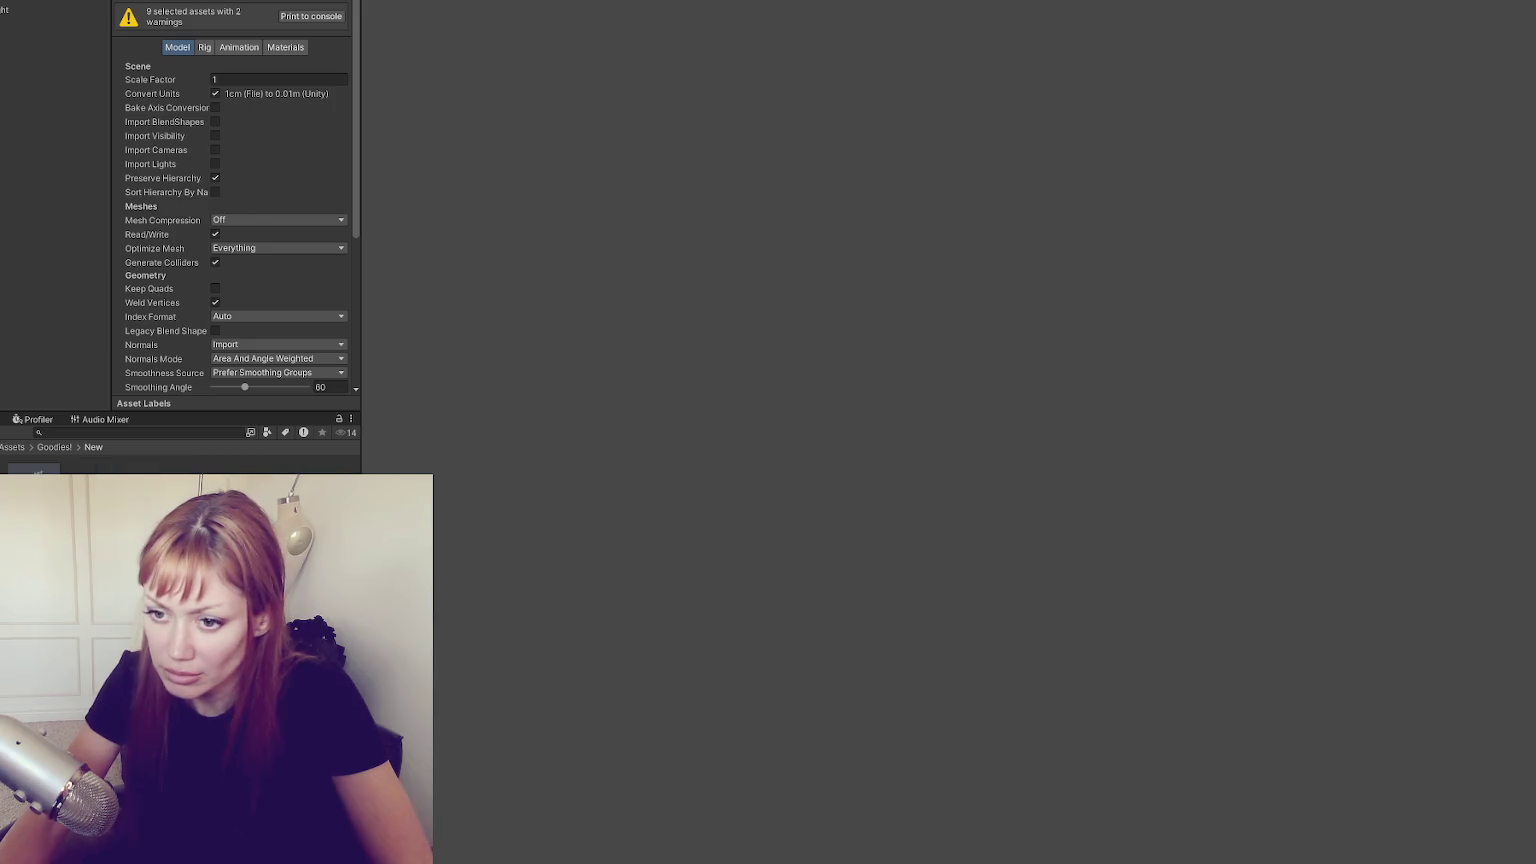
scroll(236, 200, "down", 1)
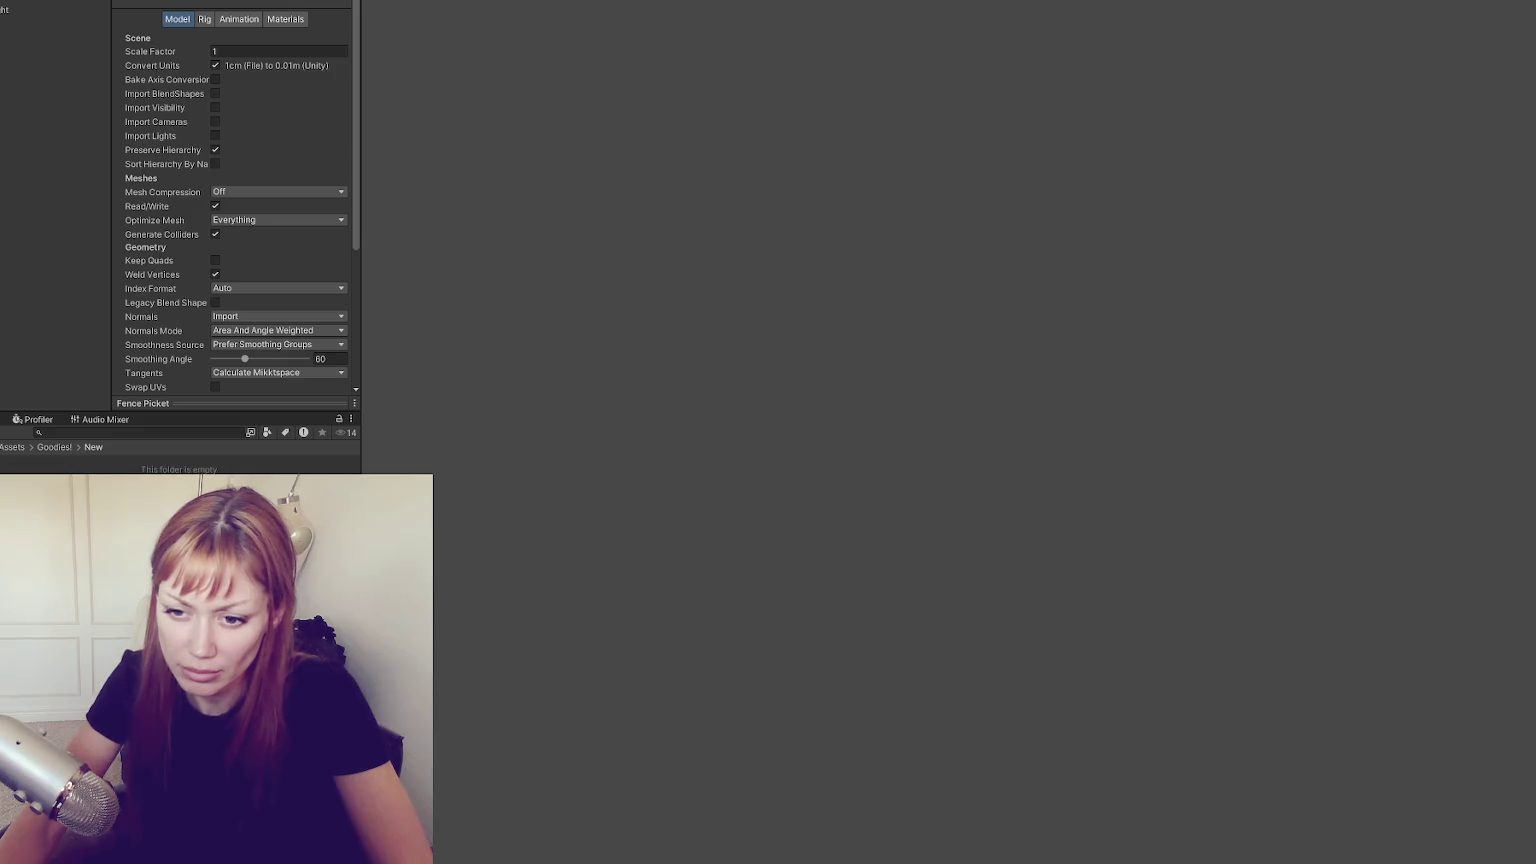
key("Delete")
key("Return")
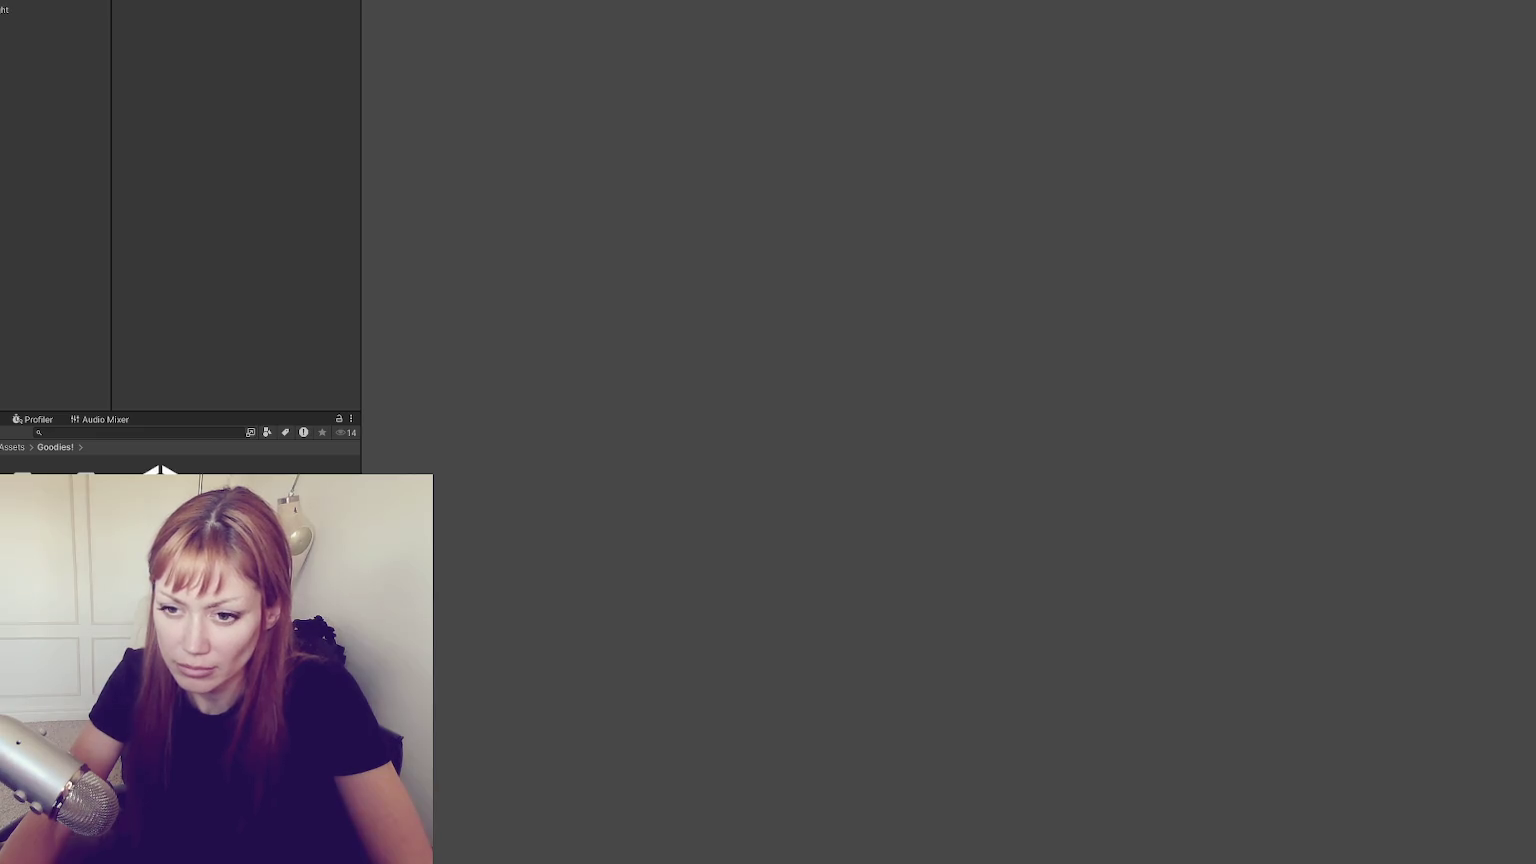
Browse the House Assets Prefabs, Mesh and Demos folders, then select every prefab in Prefabs
double_click(60, 560)
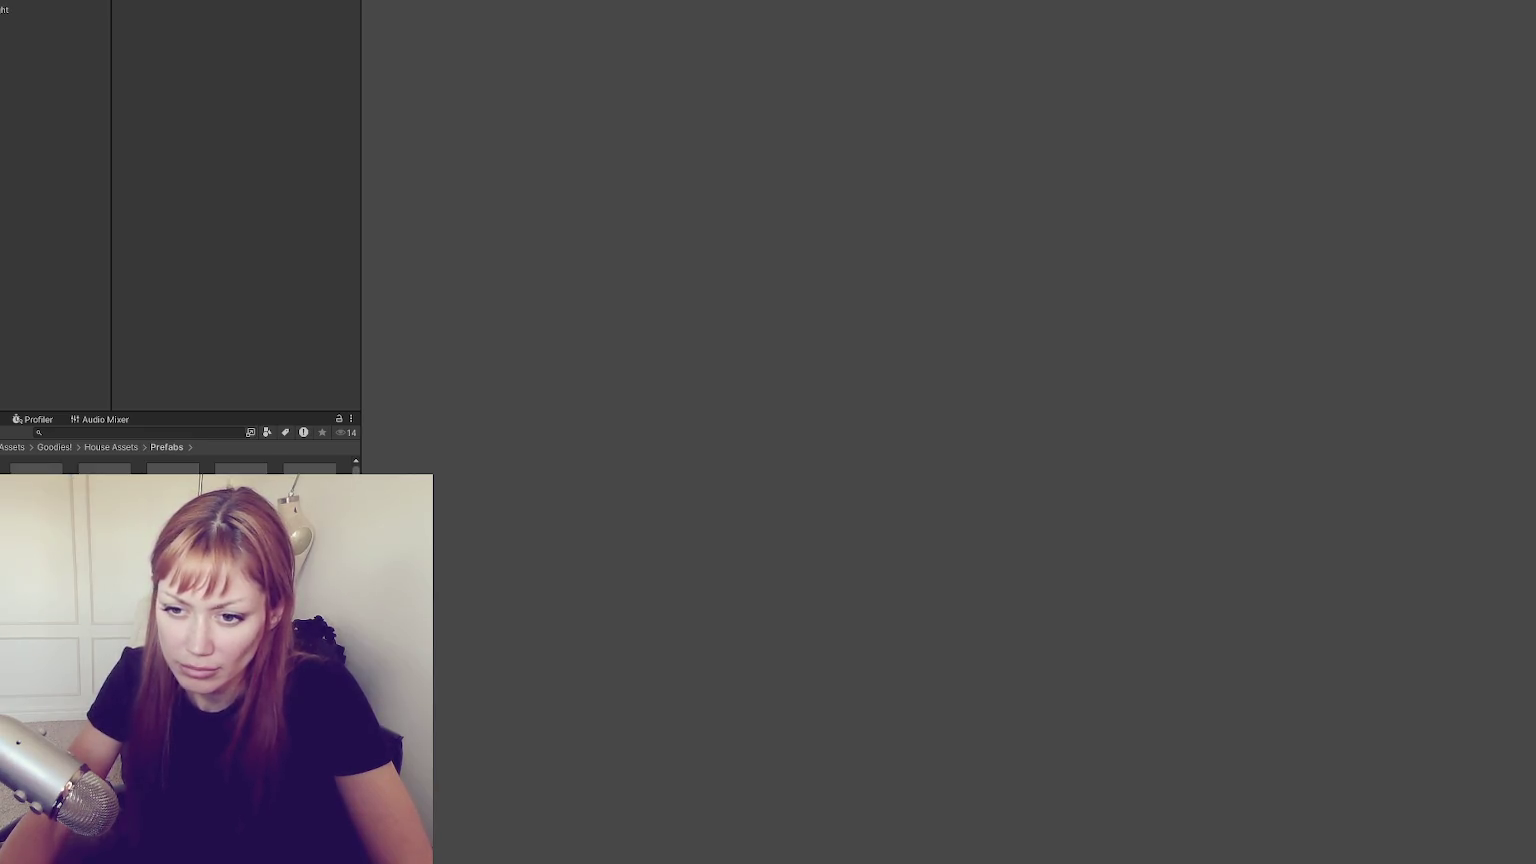
scroll(180, 462, "down", 1)
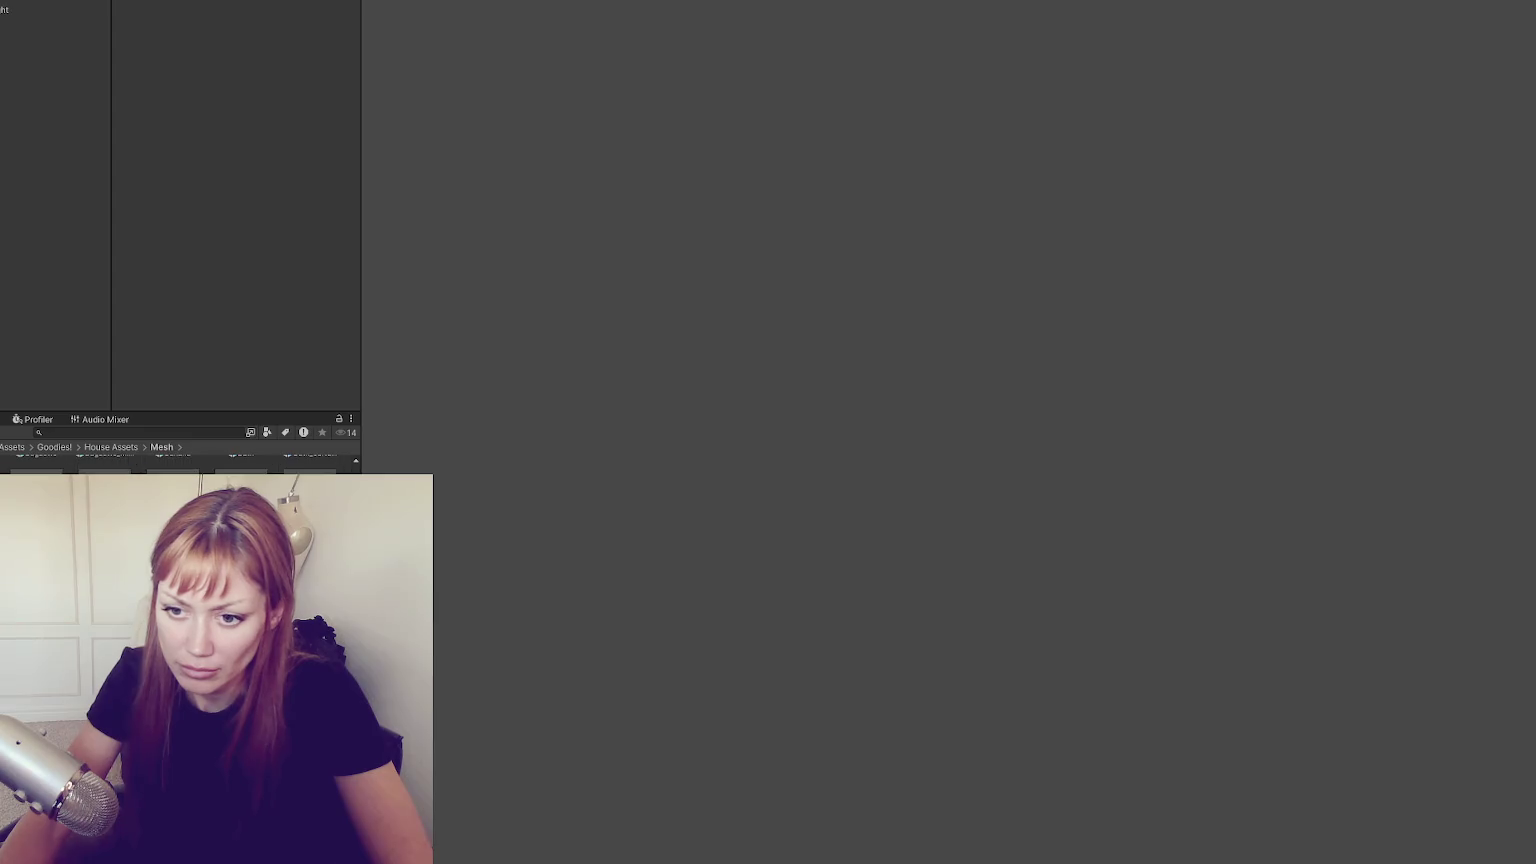
double_click(40, 520)
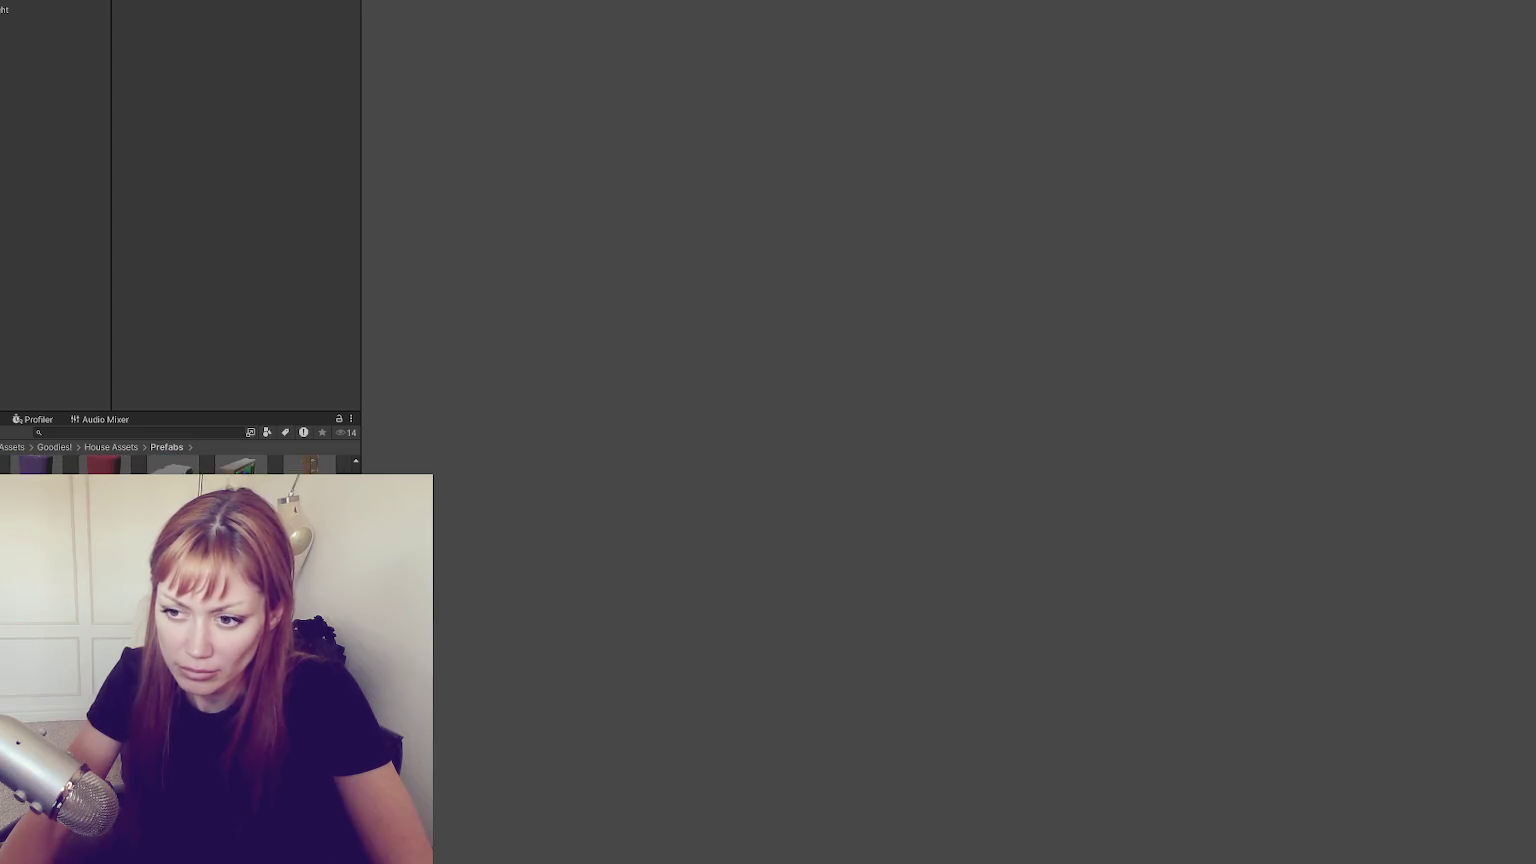
scroll(180, 462, "down", 1)
left_click(110, 447)
double_click(110, 520)
scroll(180, 465, "down", 1)
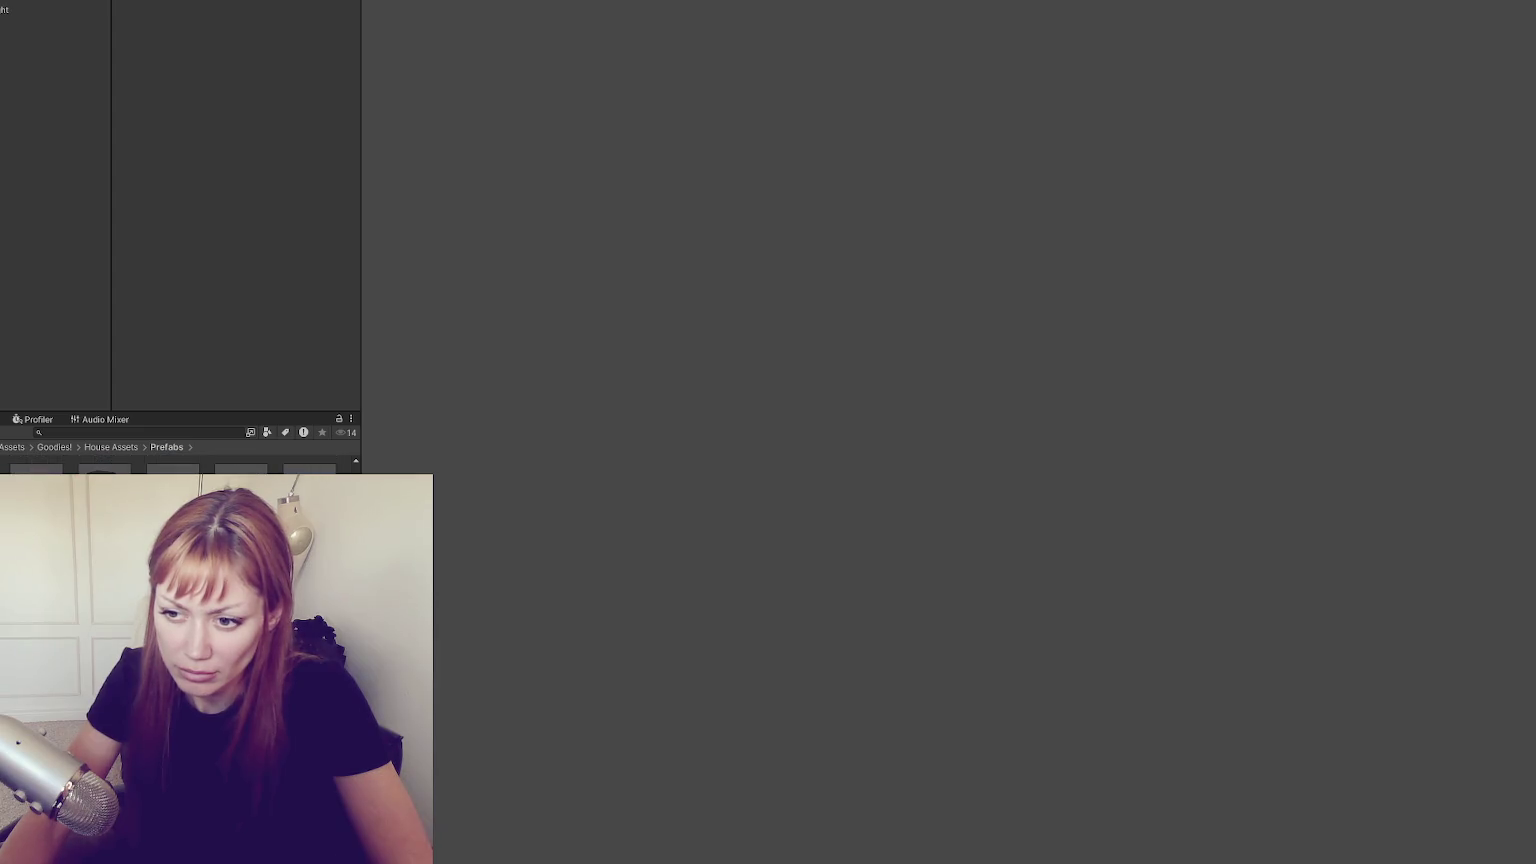
left_click(110, 447)
double_click(110, 520)
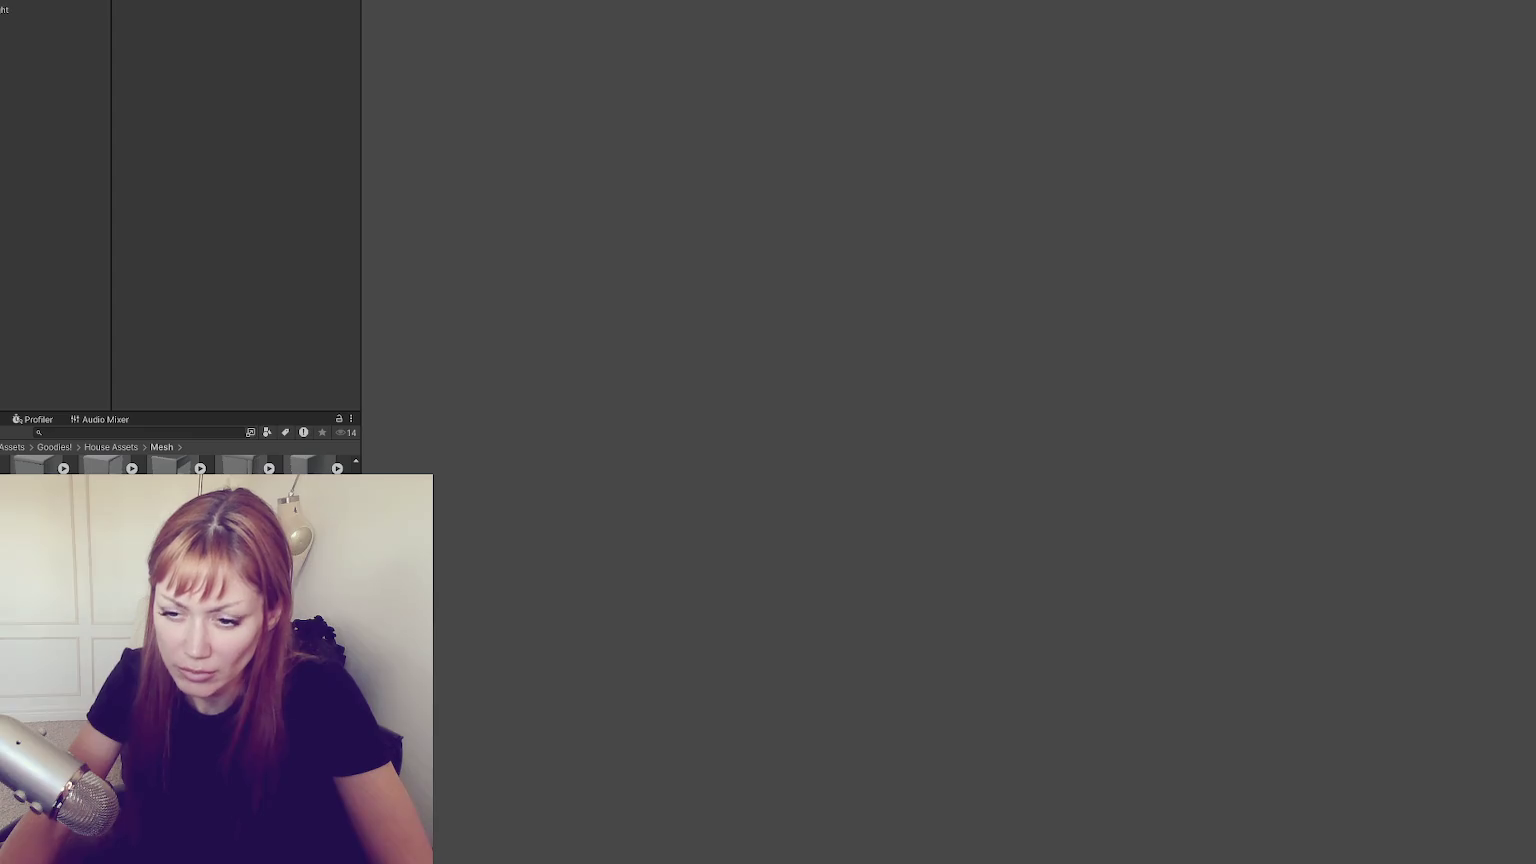
left_click(110, 447)
double_click(286, 470)
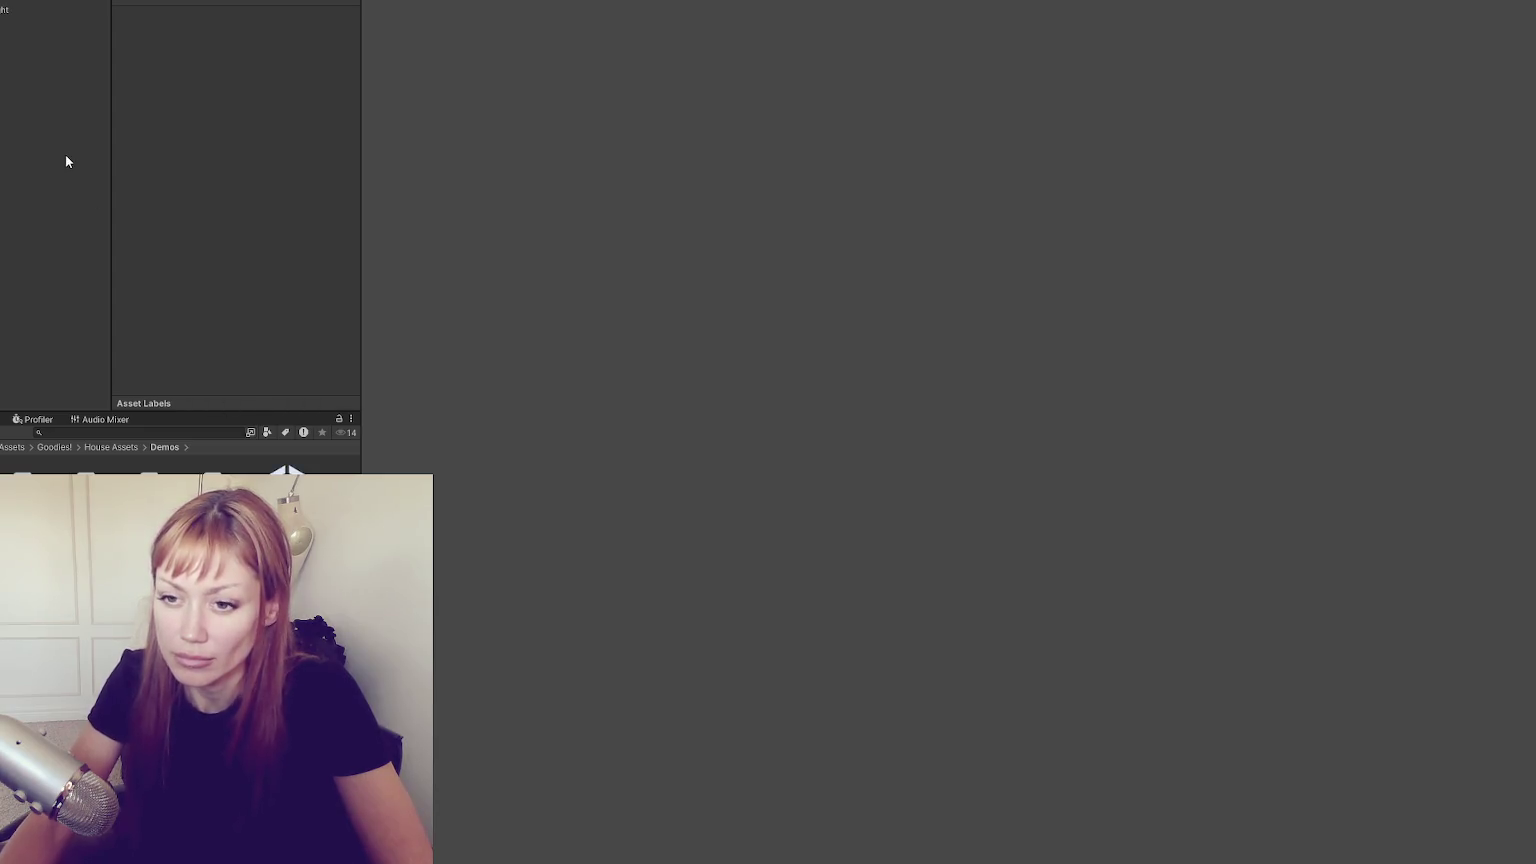
left_click(286, 470)
key("ctrl+a")
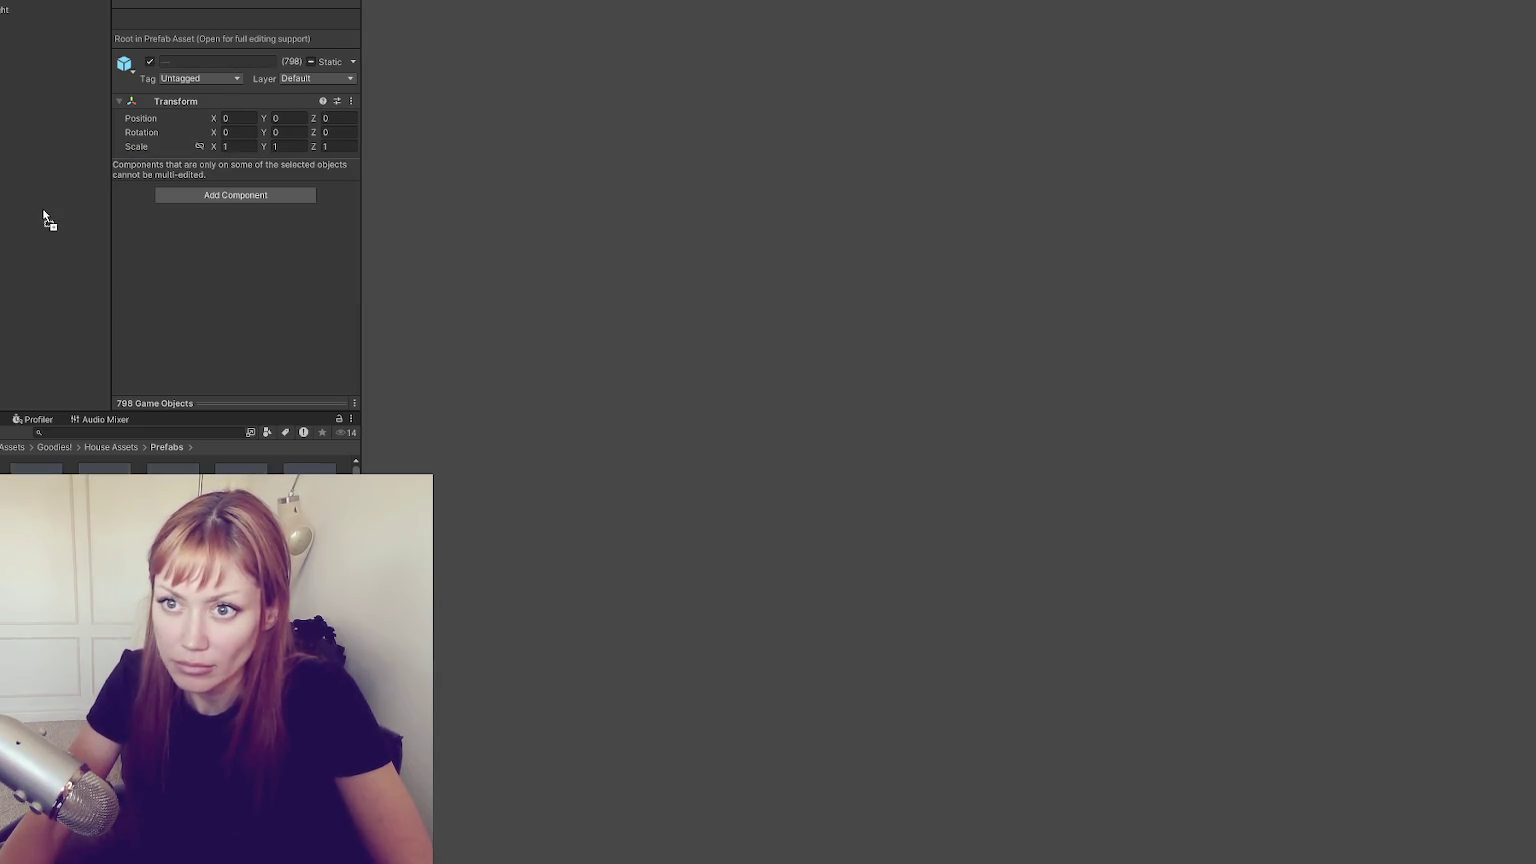
Drag all 798 selected House Assets prefabs into the Hierarchy so they stack at 0, 0, 0
left_click_drag(44, 218, 43, 208)
scroll(744, 346, "up", 10)
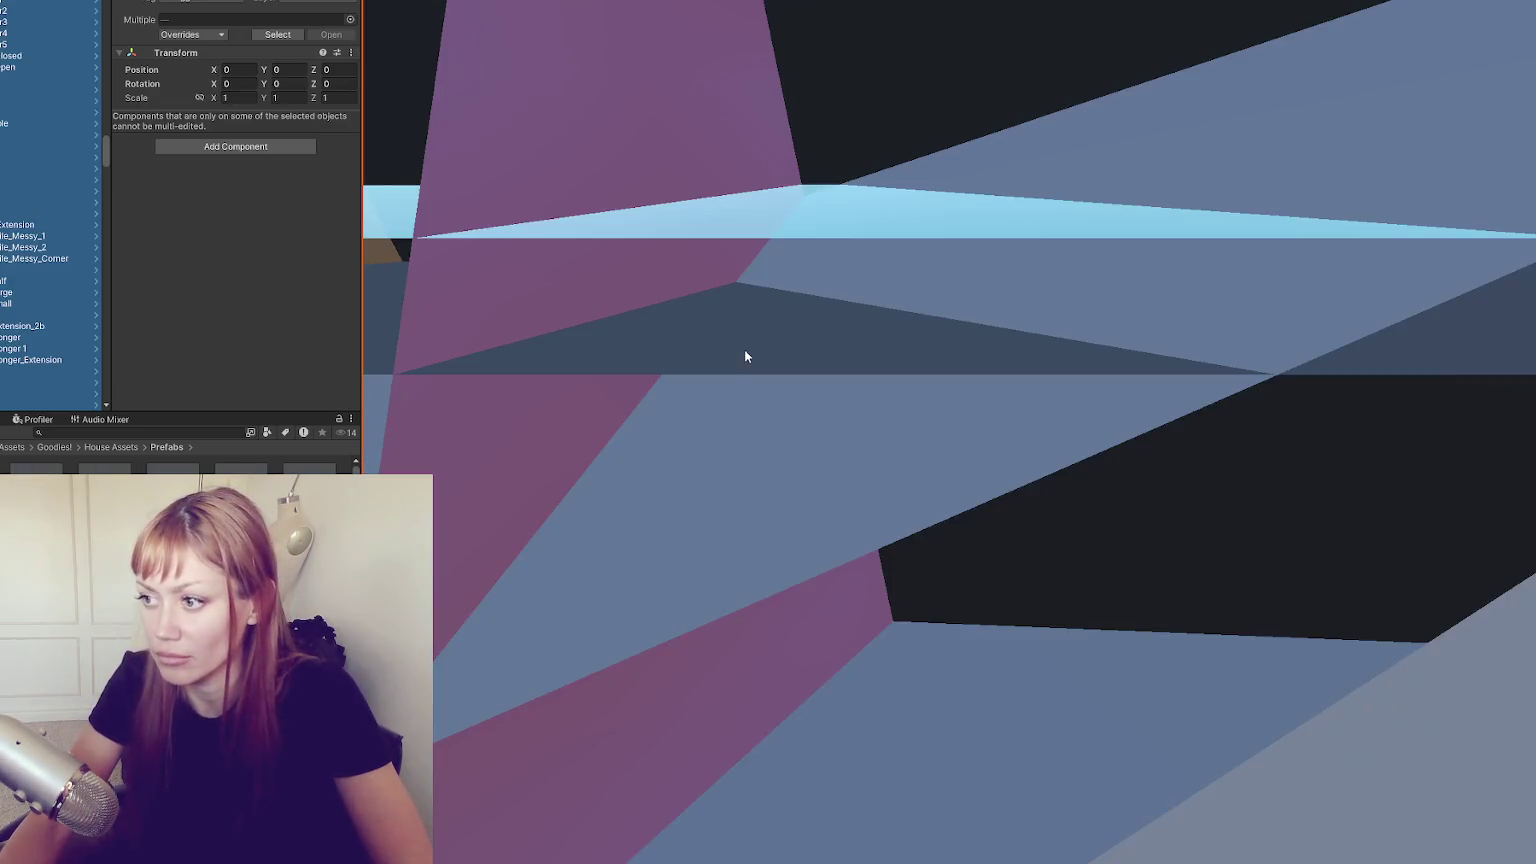
scroll(826, 382, "down", 5)
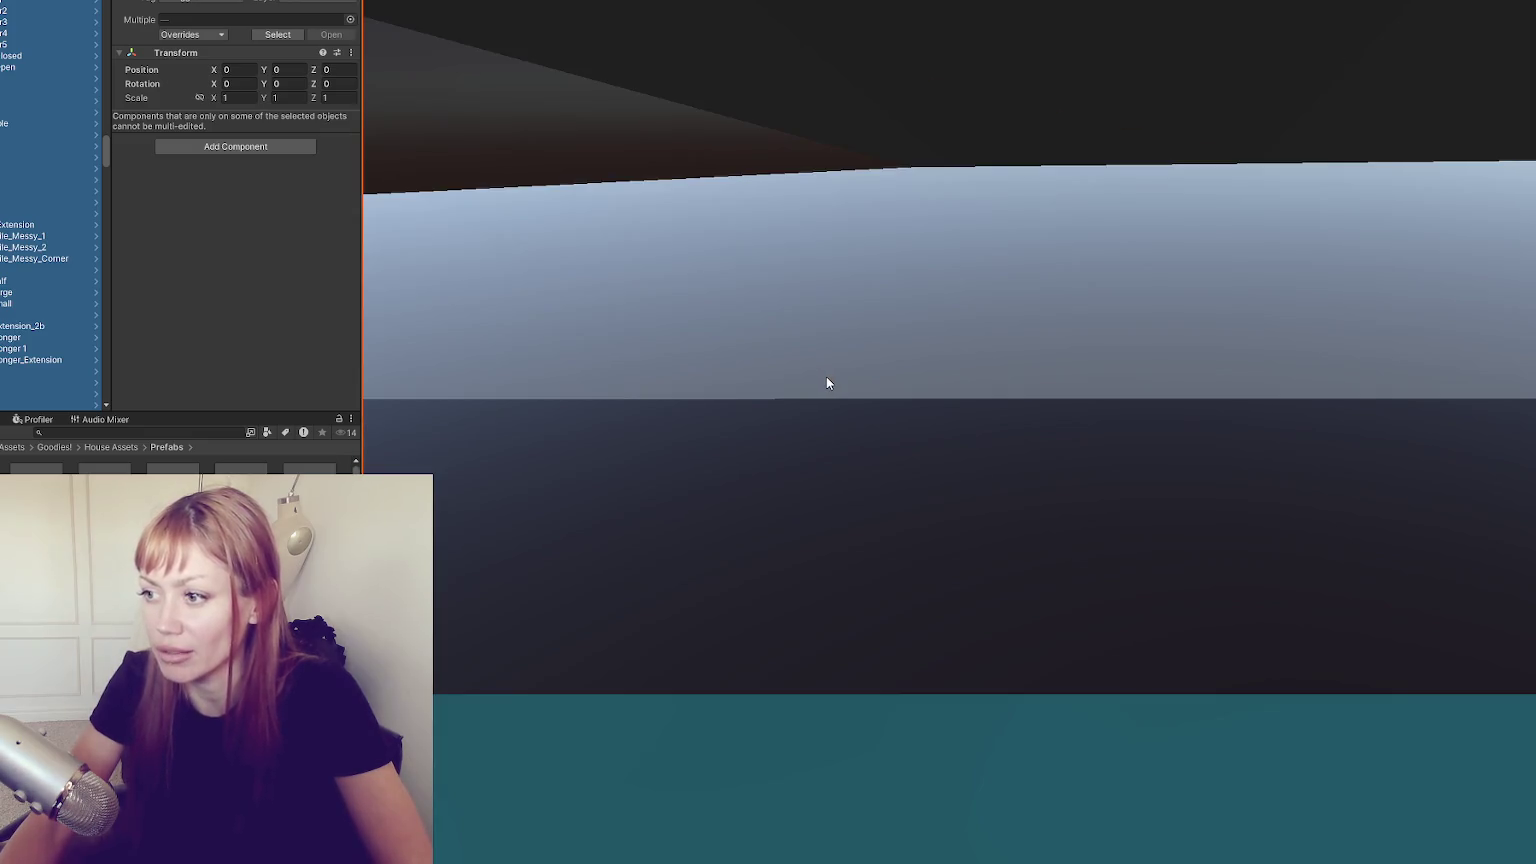